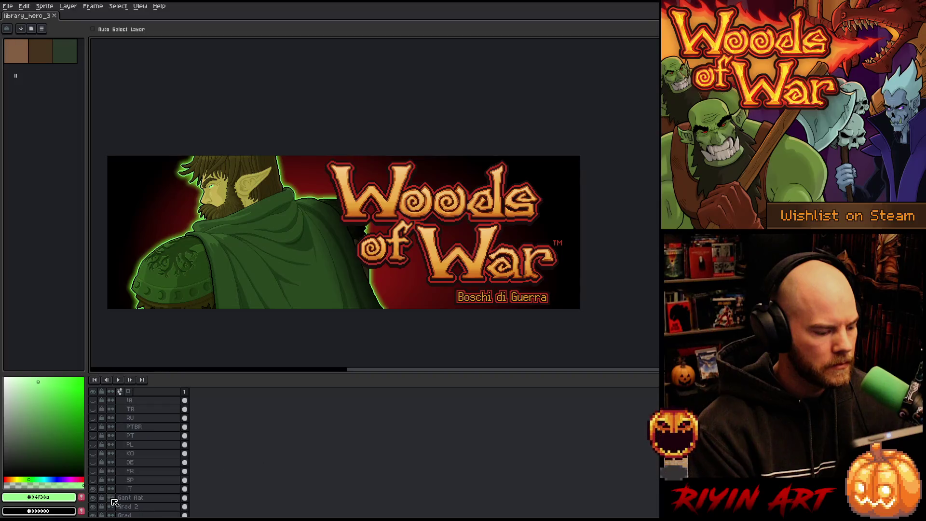
- Export the Italian 'Boschi di Guerra' banner as an _it PNG in Finals, then hide the Italian layer
click(8, 6)
mouse_move(40, 80)
click(105, 81)
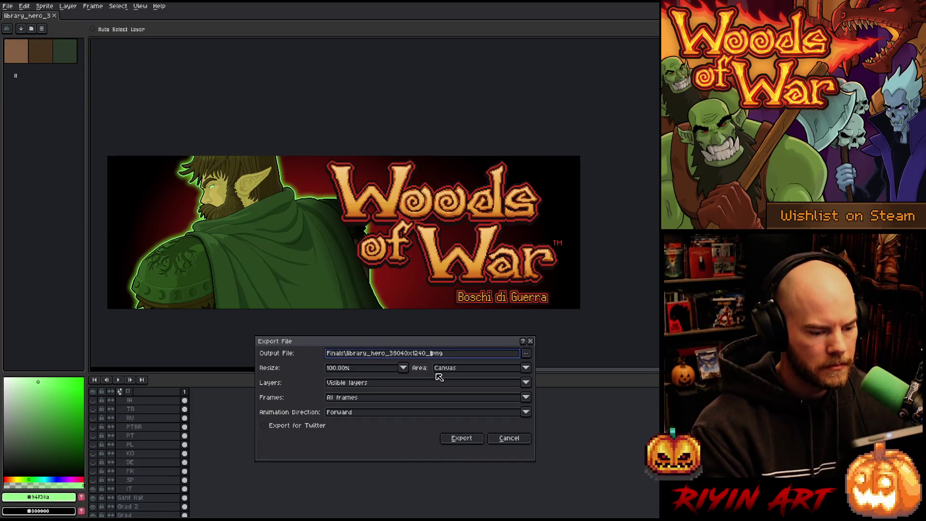
text(it)
click(460, 441)
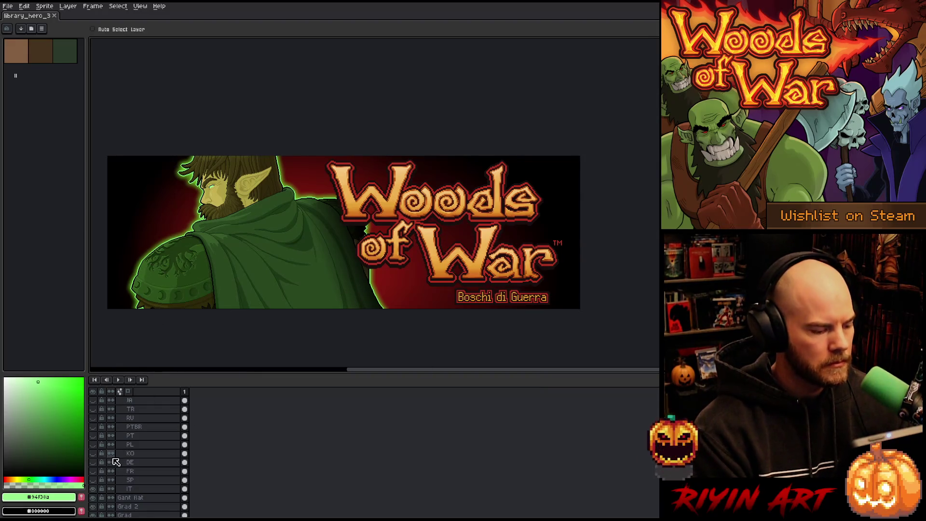
click(93, 489)
- Show the Spanish 'Bosques de Guerra' subtitle and nudge it a few pixels lower
click(93, 480)
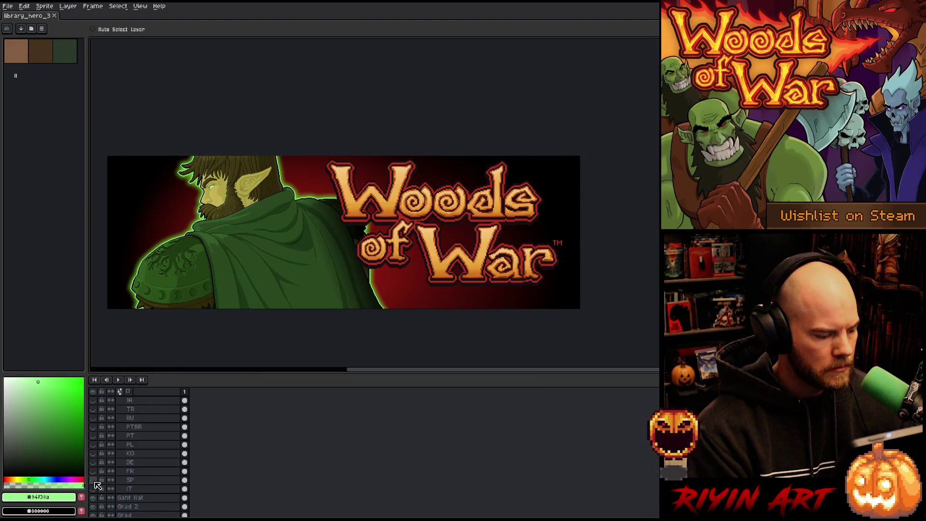
click(135, 483)
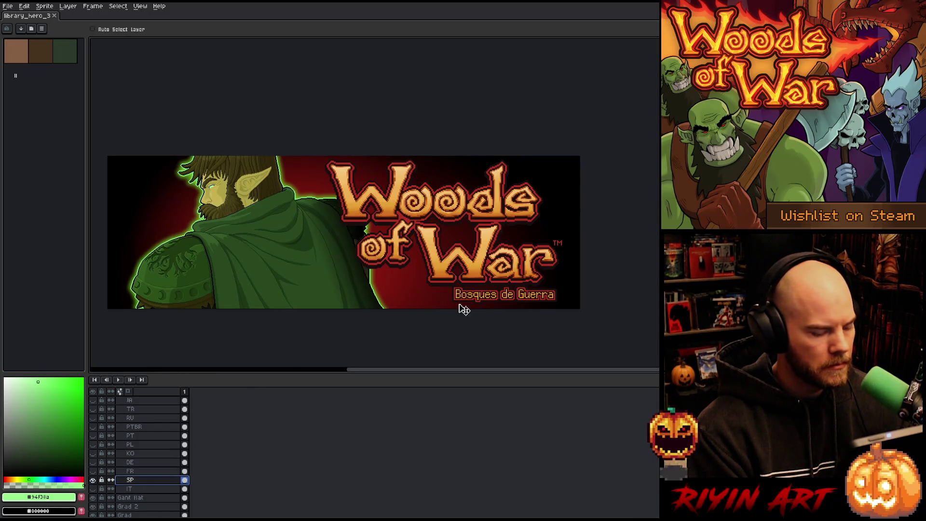
click(499, 307)
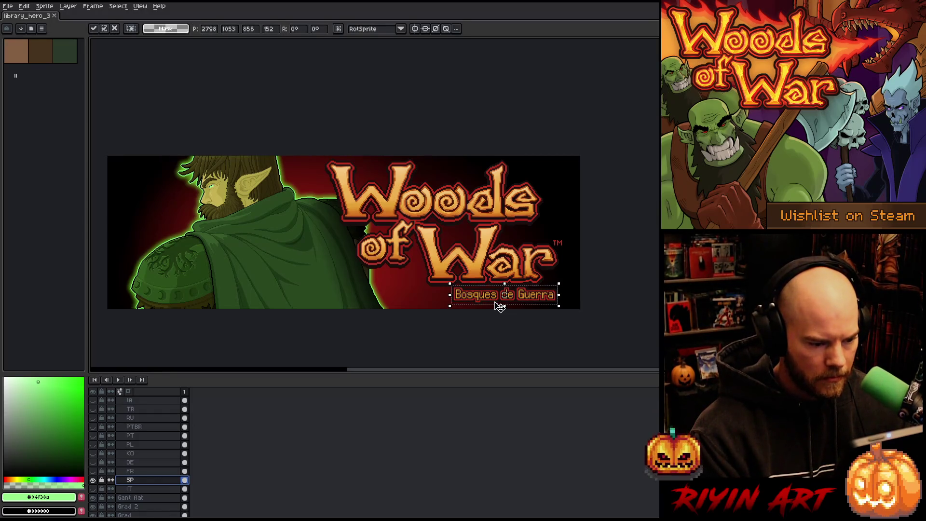
key(Down)
key(Down)
key(Down)
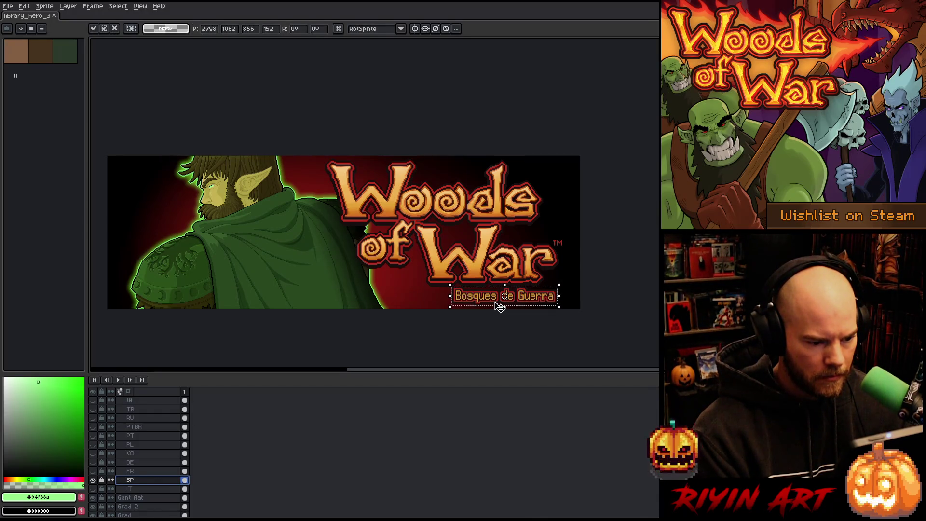
key(ctrl+d)
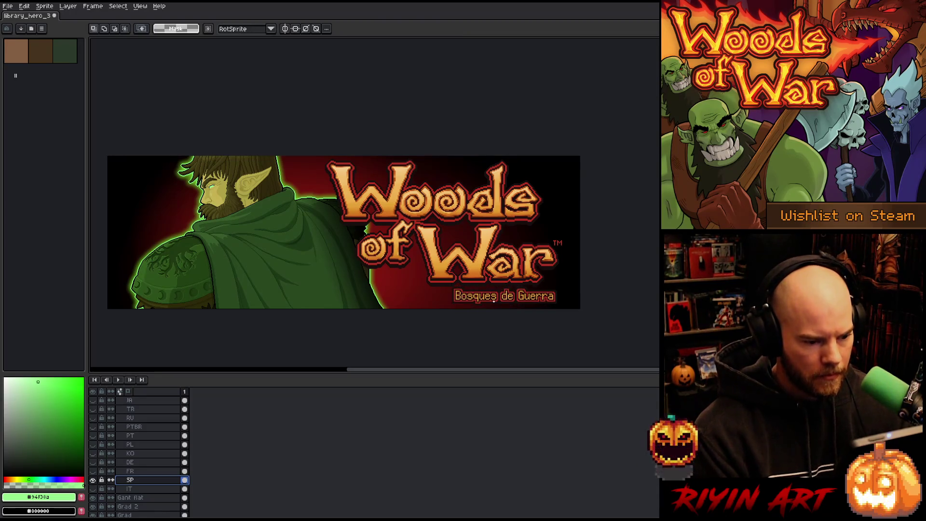
key(ctrl+shift+d)
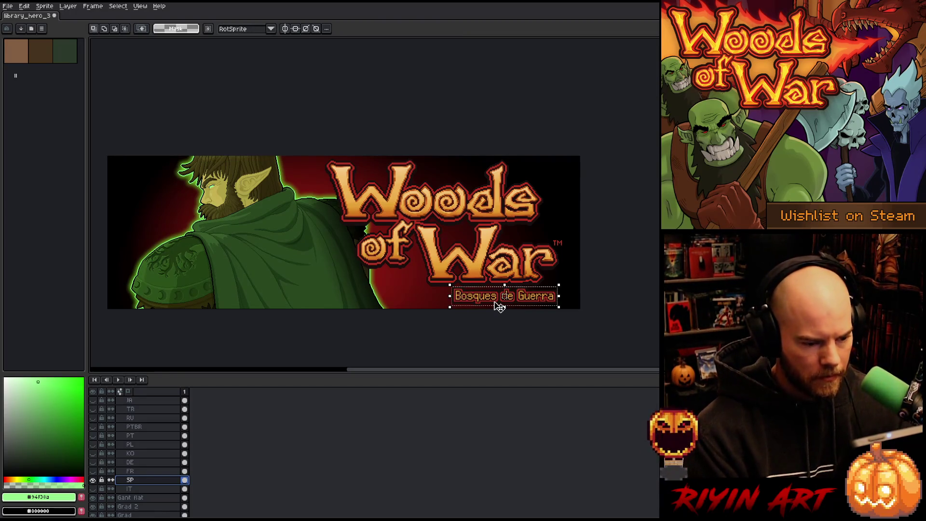
scroll(500, 307, up, 5)
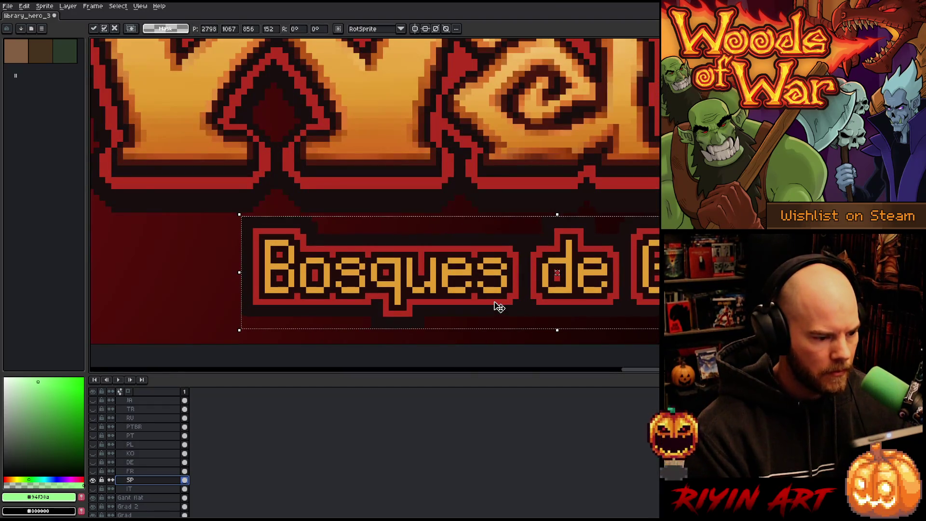
key(Down)
key(Down)
key(Down)
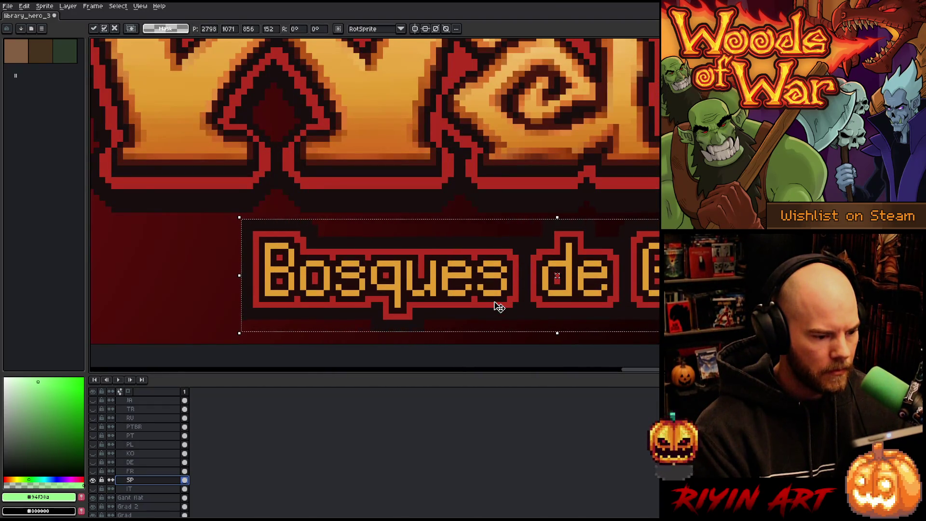
key(Return)
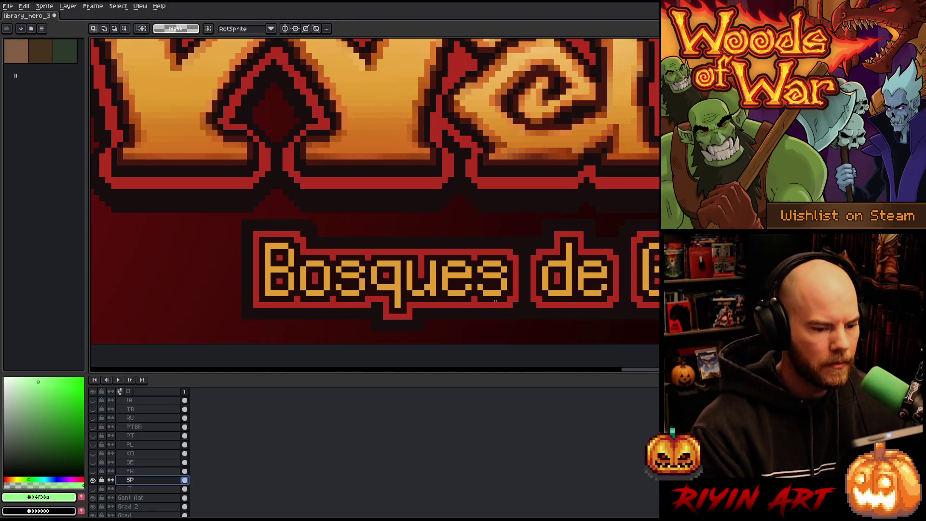
scroll(499, 307, down, 6)
scroll(458, 286, up, 2)
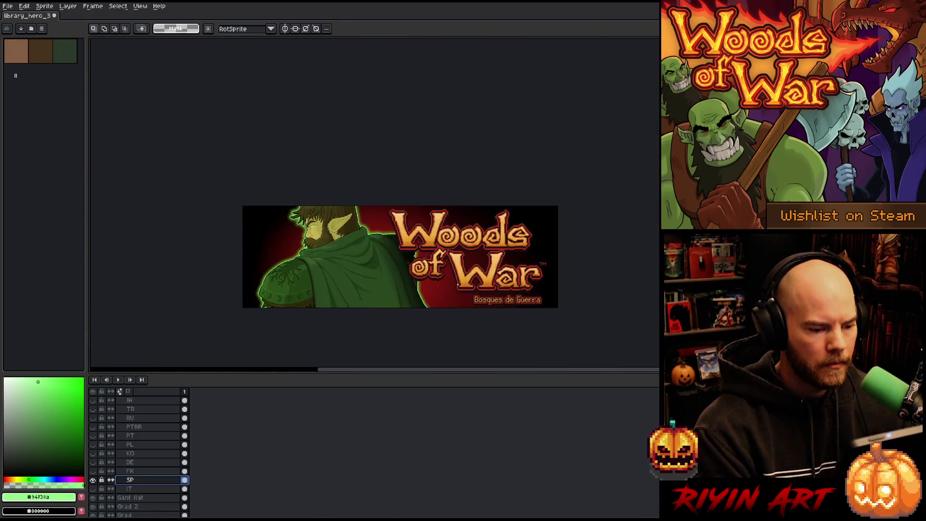
scroll(457, 283, up, 1)
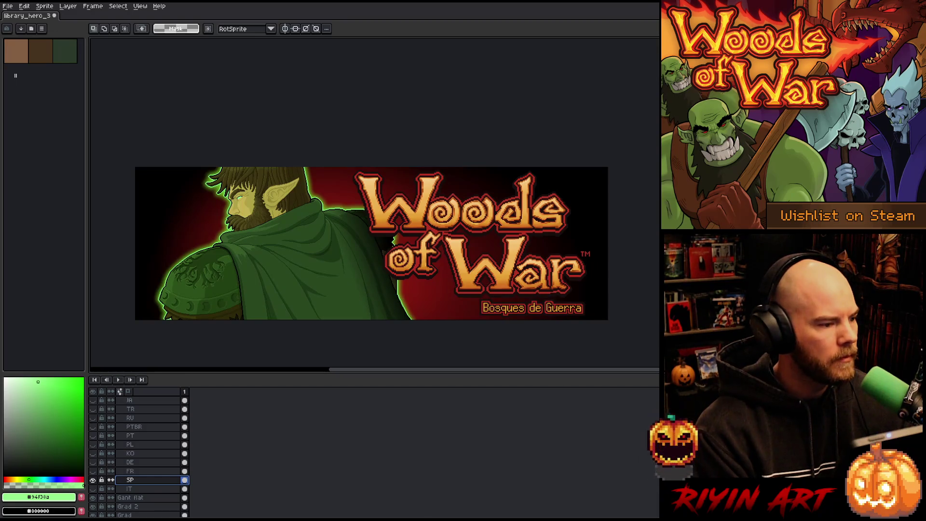
- Open Export As for the Spanish banner and start editing the output file name
click(7, 5)
mouse_move(29, 79)
click(105, 81)
click(433, 355)
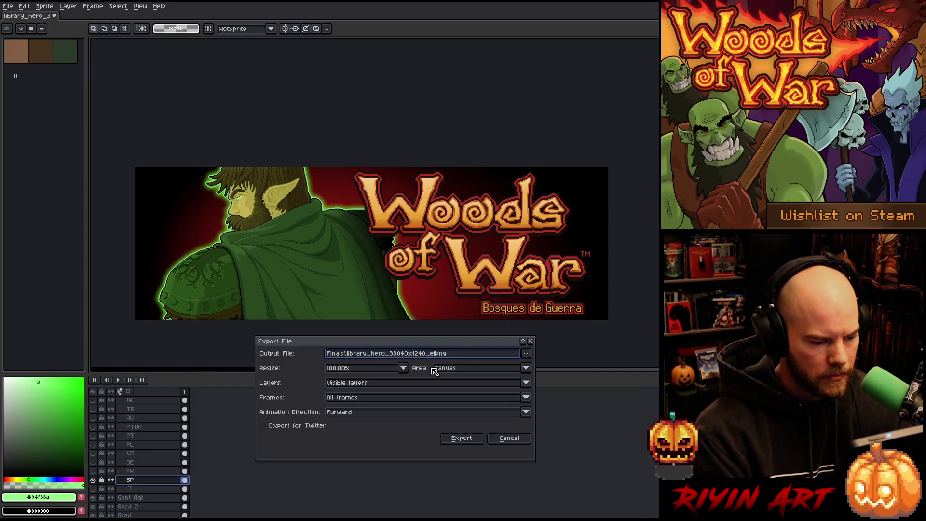
- Export the Spanish banner under a new name without overwriting the English file, then hide its layer
key(Return)
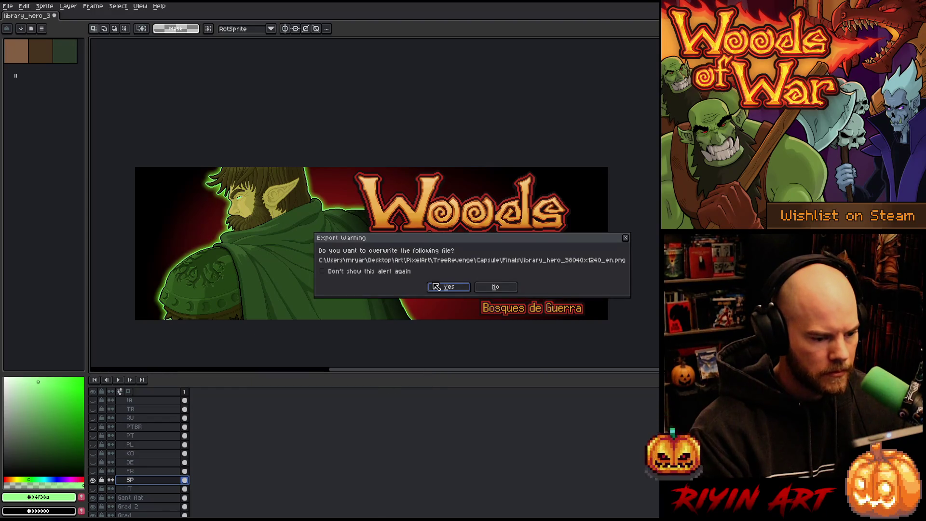
click(491, 288)
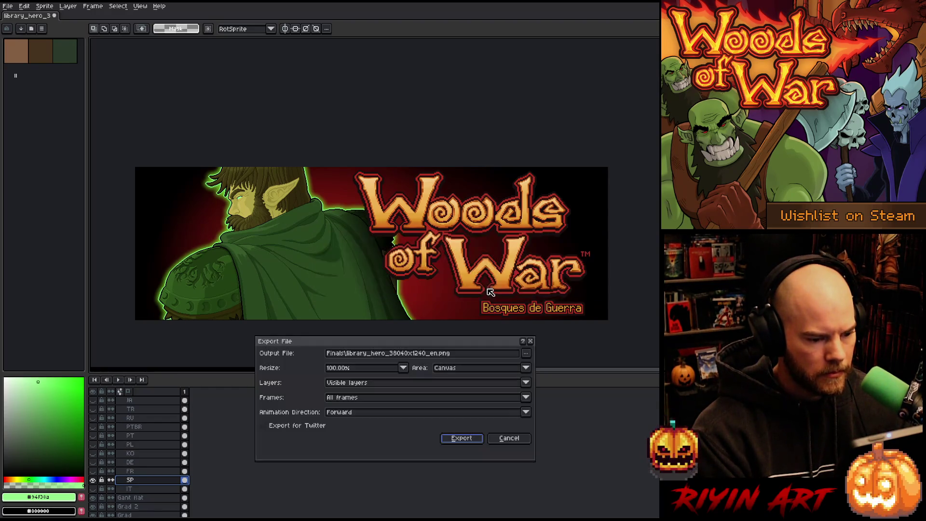
click(432, 354)
key(Delete)
key(Delete)
key(Delete)
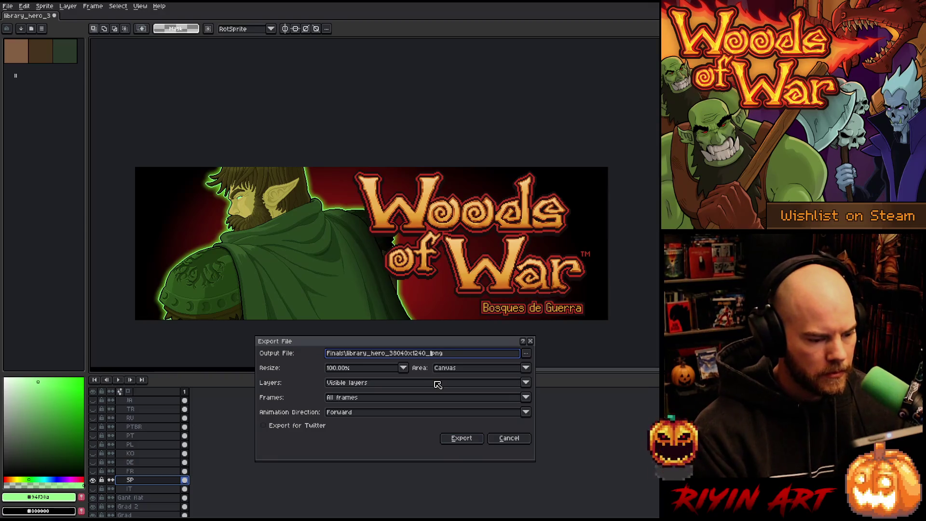
text(sp.)
click(466, 438)
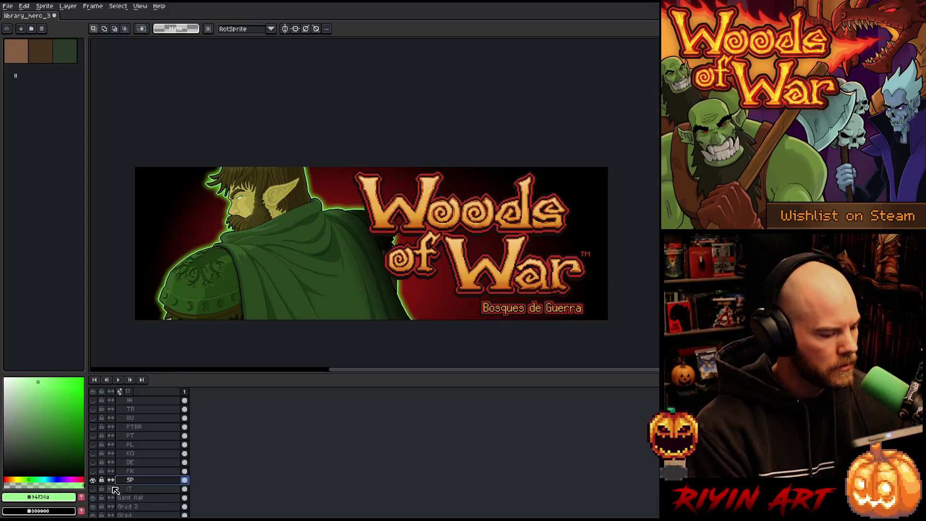
click(93, 481)
- Show the French 'Bois de Guerre' subtitle layer and move its text down about 20 px
click(94, 471)
click(130, 471)
scroll(539, 288, up, 4)
drag(511, 314, 499, 174)
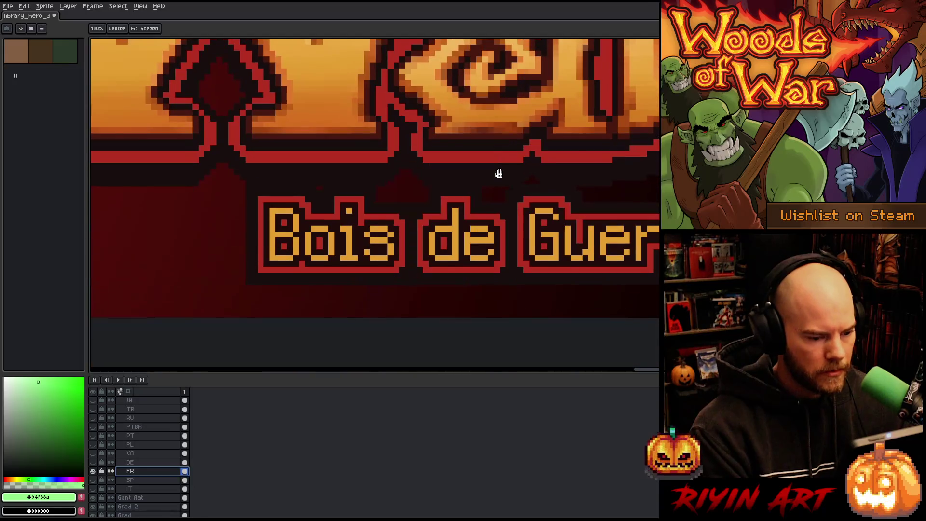
key(m)
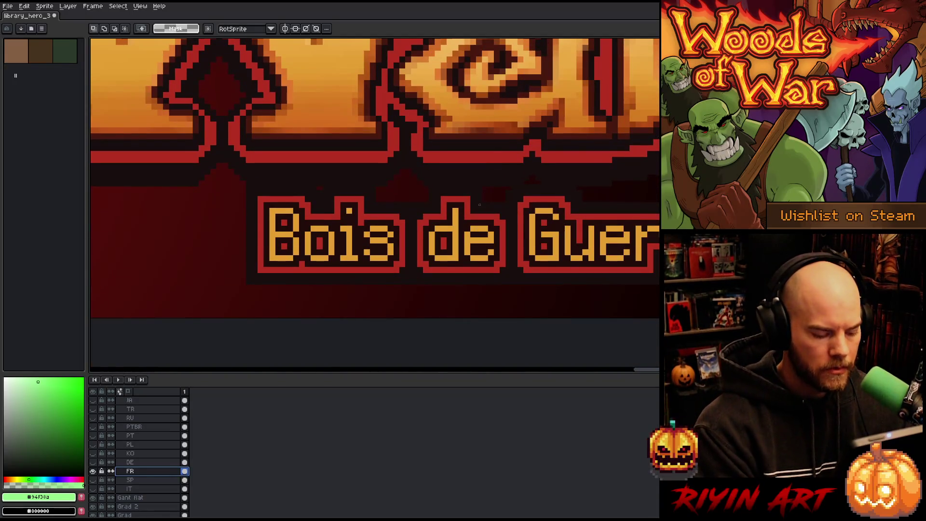
key(v)
drag(356, 242, 358, 259)
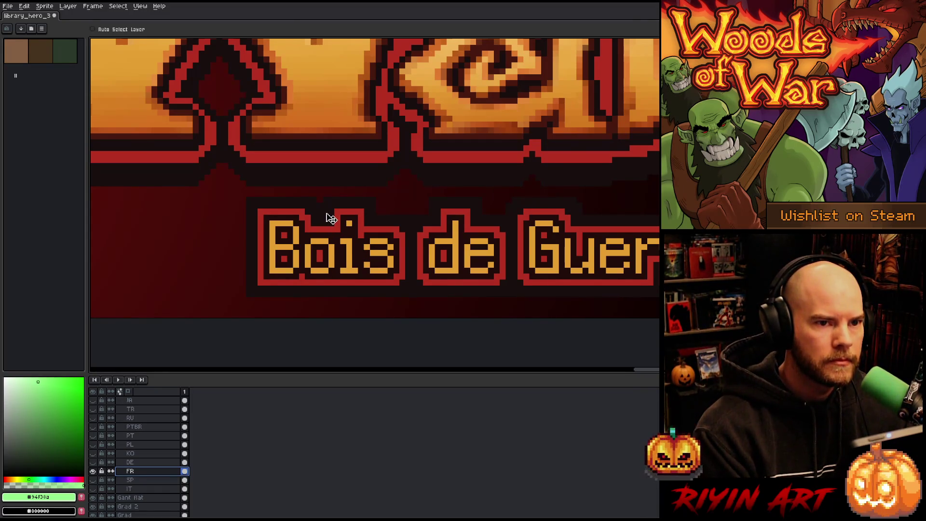
scroll(332, 218, down, 6)
scroll(325, 217, up, 2)
drag(341, 221, 362, 247)
scroll(341, 223, up, 2)
scroll(346, 217, down, 2)
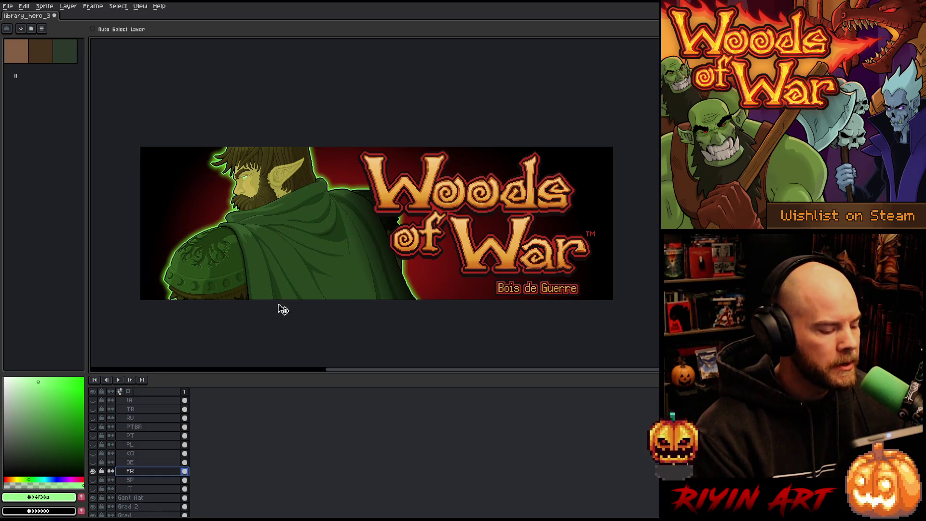
click(8, 6)
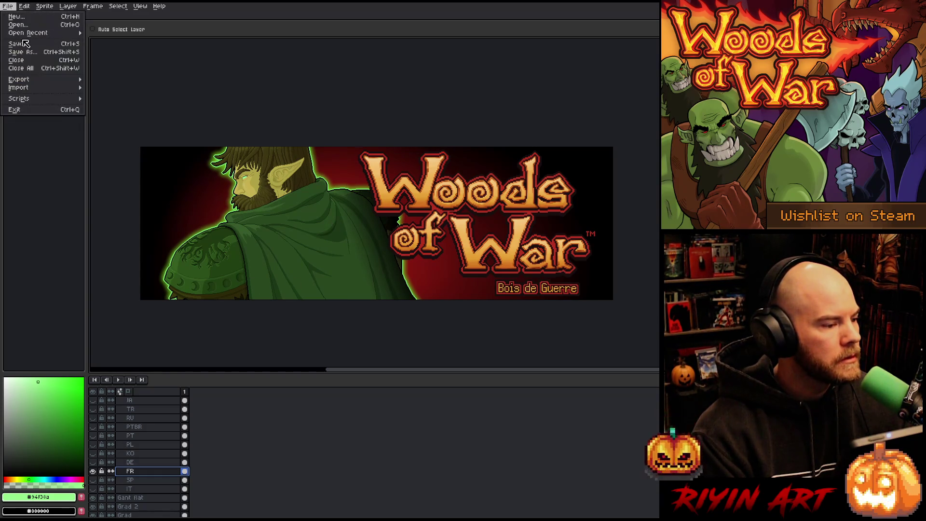
- Export the French banner as library_hero_3840x1240_fr.png in the Finals folder
mouse_move(33, 80)
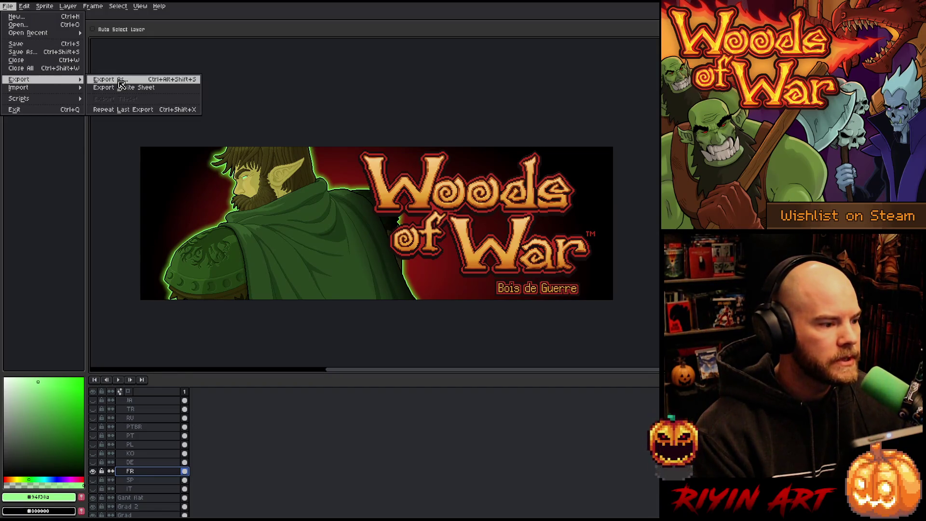
click(111, 79)
click(433, 354)
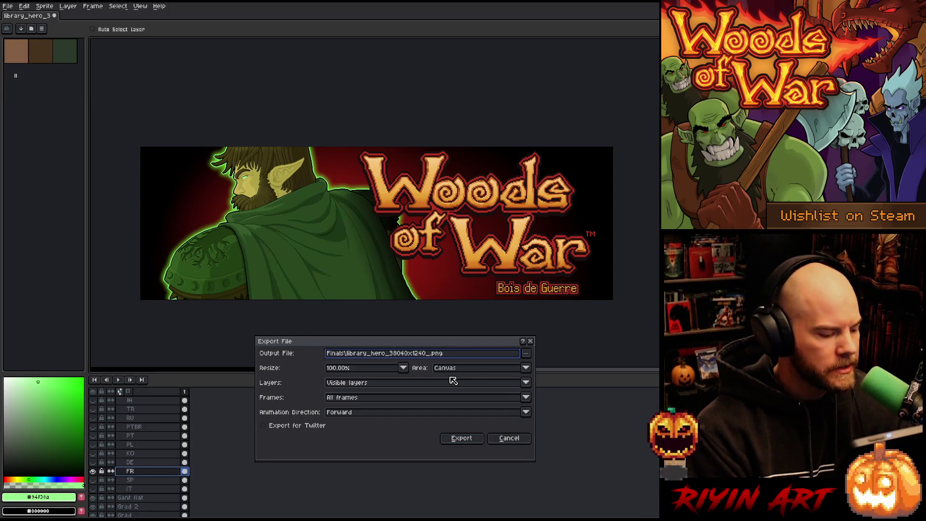
click(464, 439)
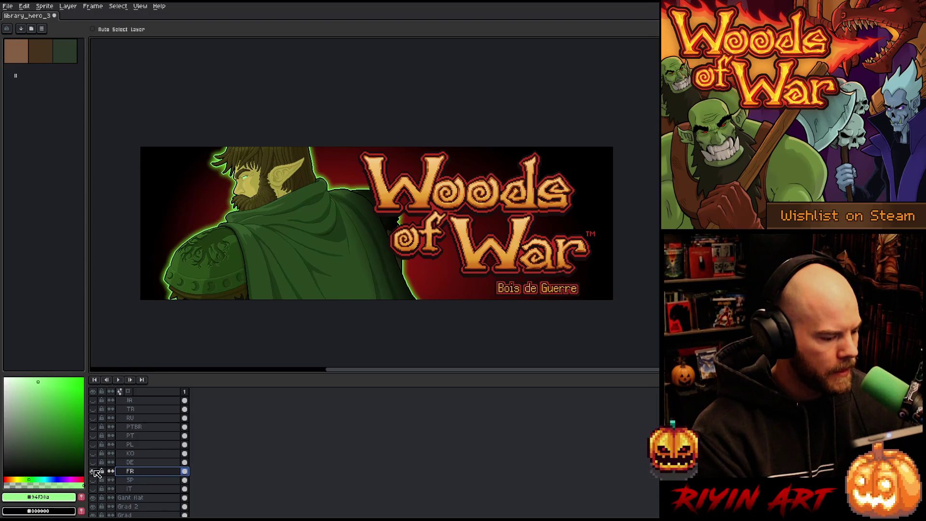
- Replace the French subtitle with the German 'Wälder des Krieges' and move it down about 35 px
click(95, 471)
click(94, 462)
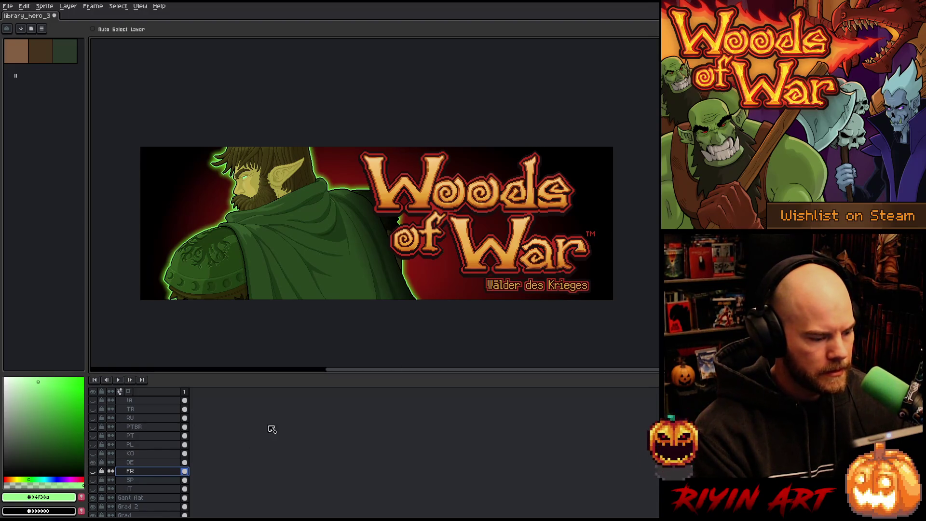
click(142, 463)
scroll(519, 309, up, 4)
scroll(516, 292, down, 1)
scroll(509, 295, up, 1)
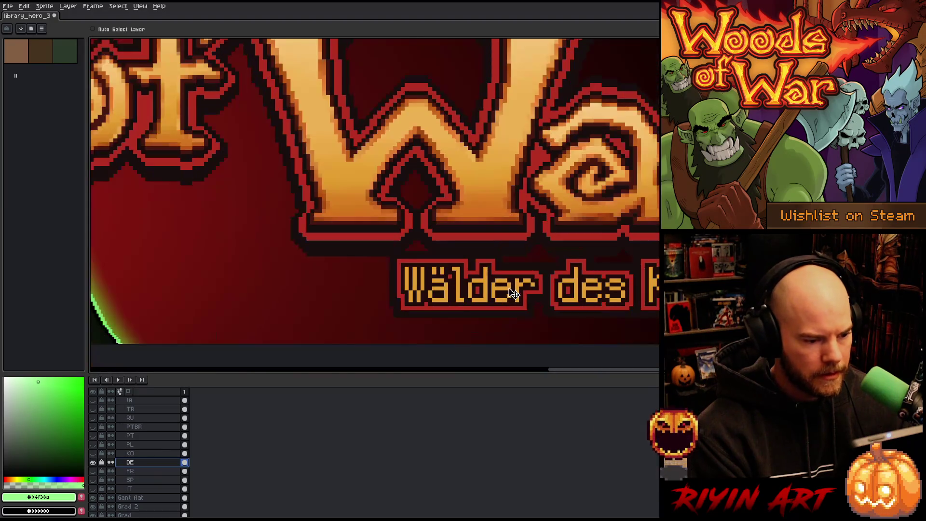
mouse_move(496, 299)
mouse_down()
mouse_move(497, 314)
mouse_move(475, 285)
mouse_up()
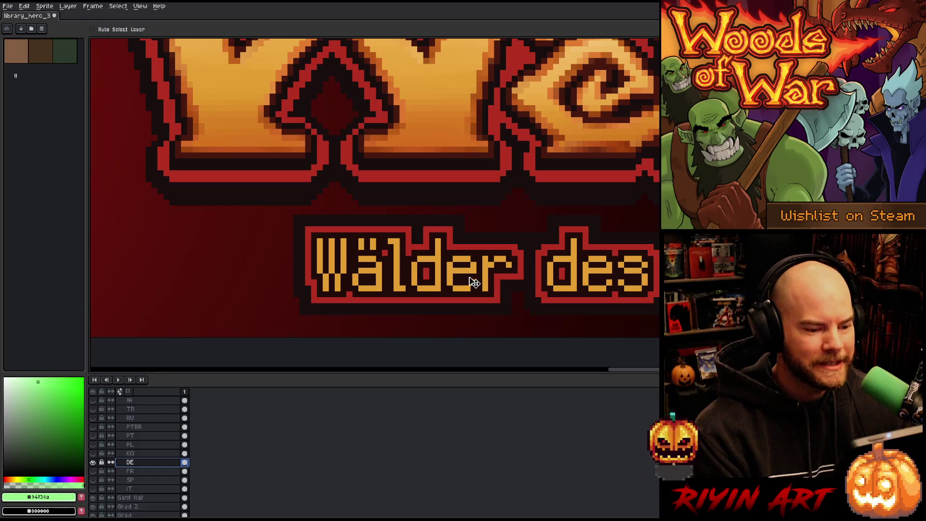
scroll(474, 282, down, 3)
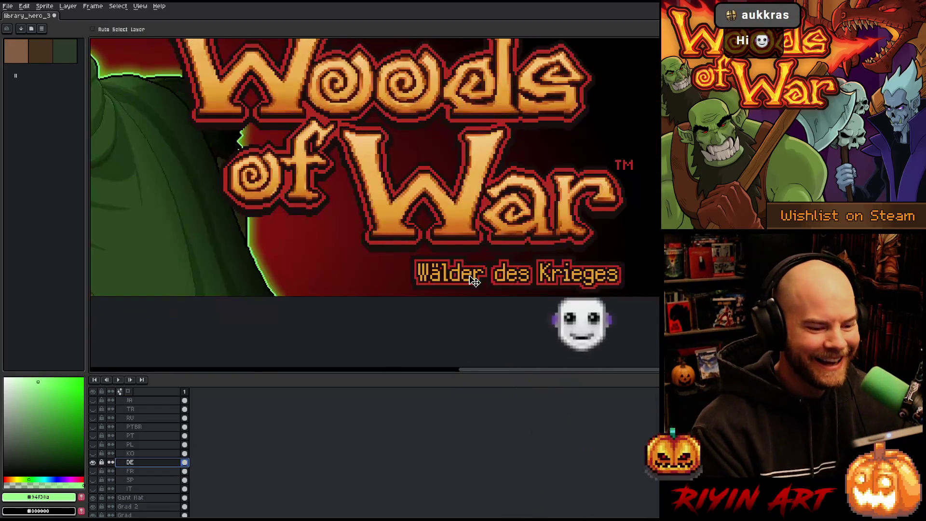
scroll(474, 280, down, 1)
scroll(475, 279, up, 4)
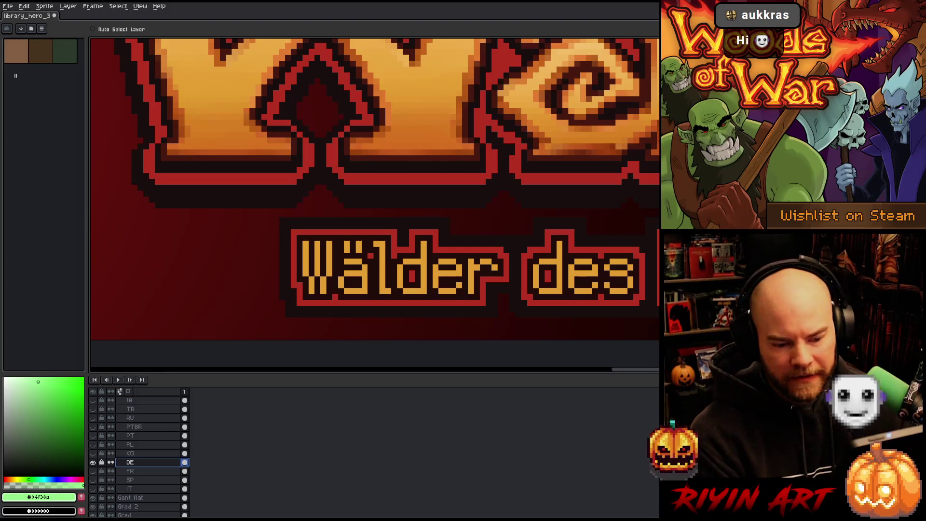
scroll(618, 300, down, 4)
drag(613, 299, 483, 298)
- Export the German banner as library_hero_3840x1240_de.png in Finals
click(4, 8)
mouse_move(46, 80)
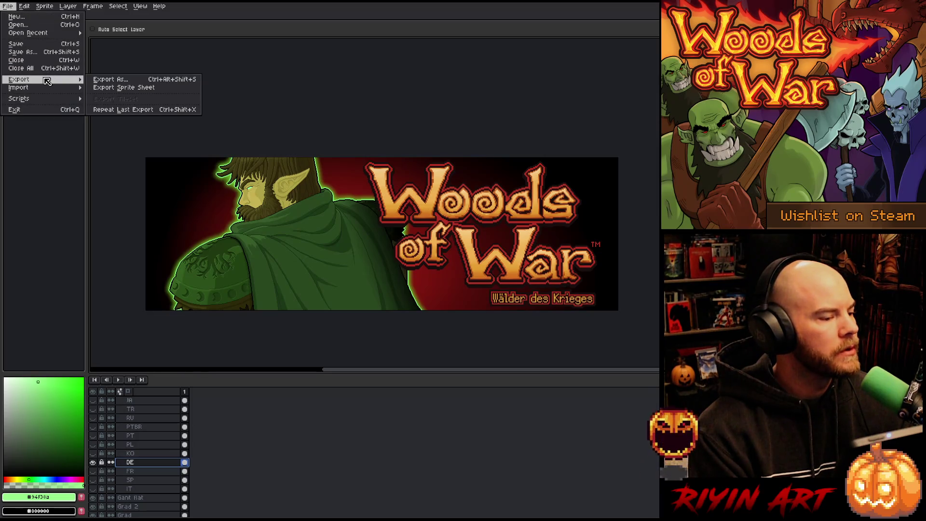
click(115, 84)
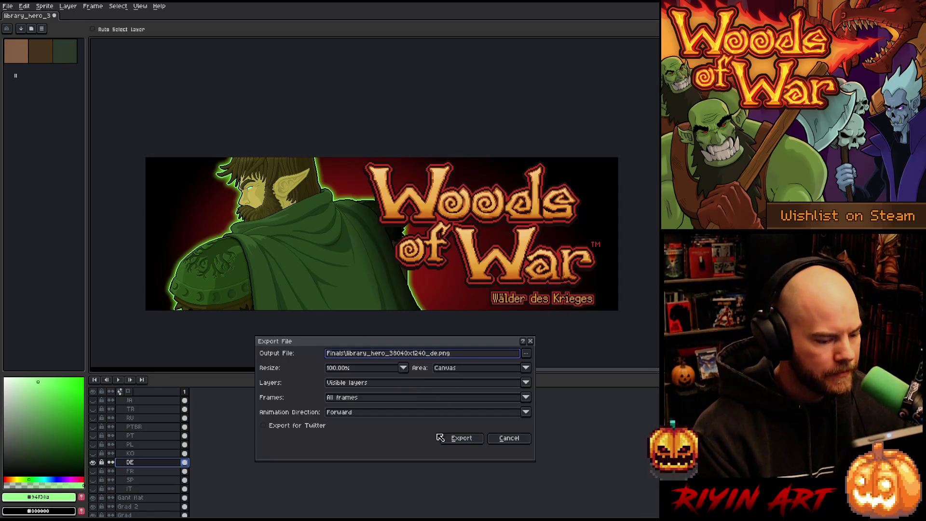
click(459, 439)
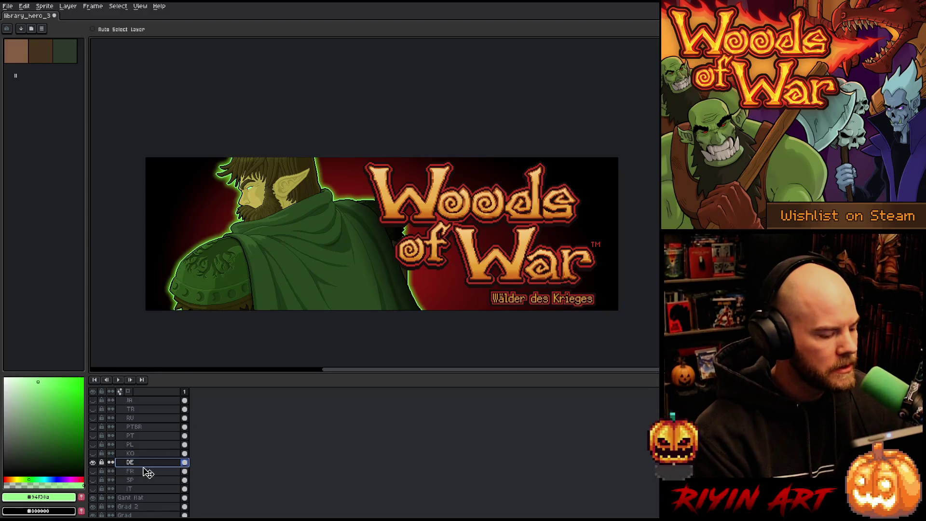
- Replace the German subtitle with the Korean one and move it down about 20 px
click(94, 462)
click(95, 456)
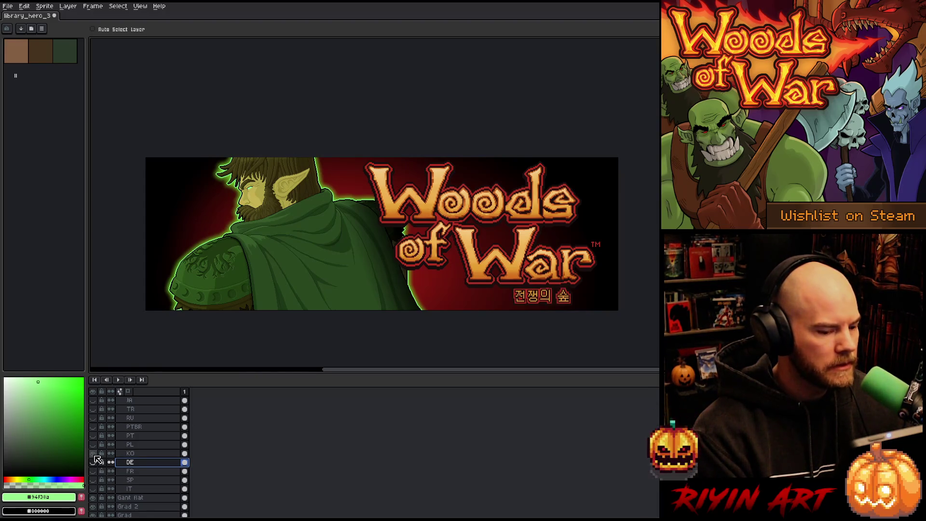
click(128, 454)
scroll(572, 307, up, 3)
drag(476, 288, 475, 300)
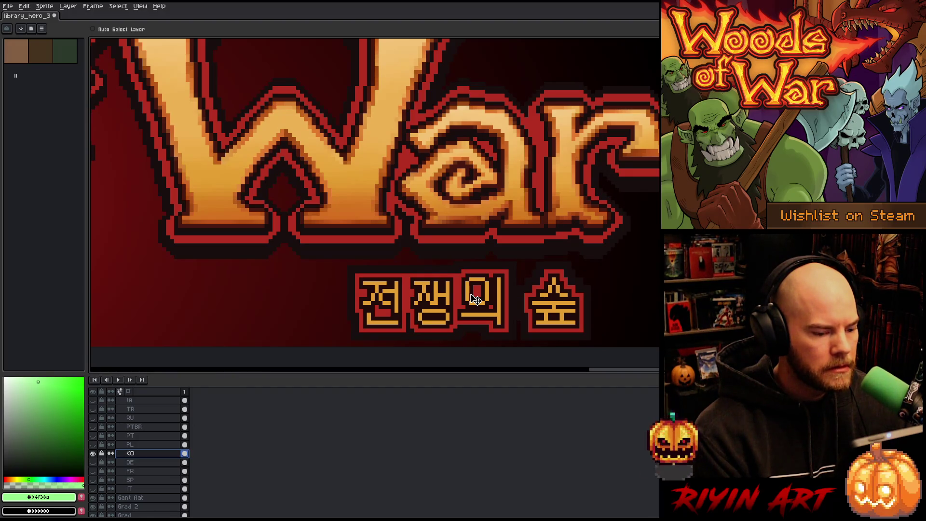
scroll(476, 300, down, 5)
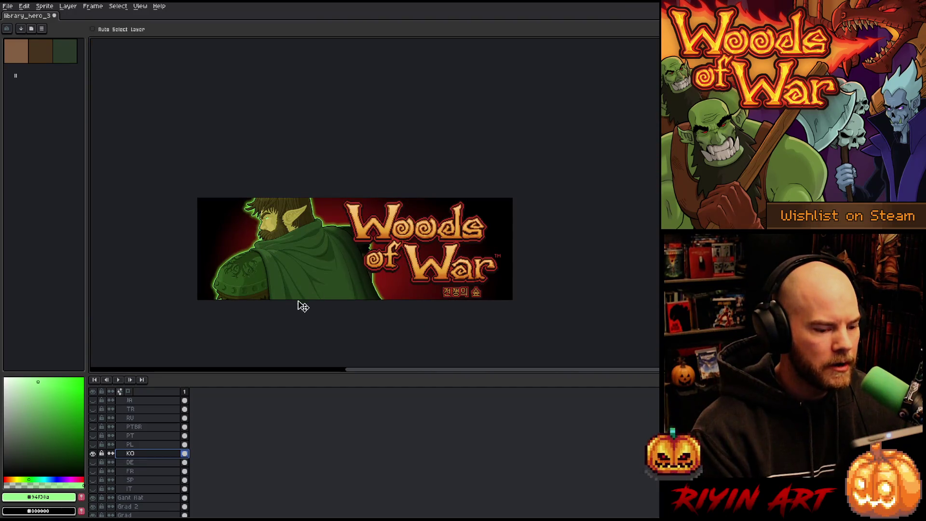
- Export the Korean banner as a _ko PNG in Finals, then hide the Korean layer
click(8, 7)
mouse_move(44, 80)
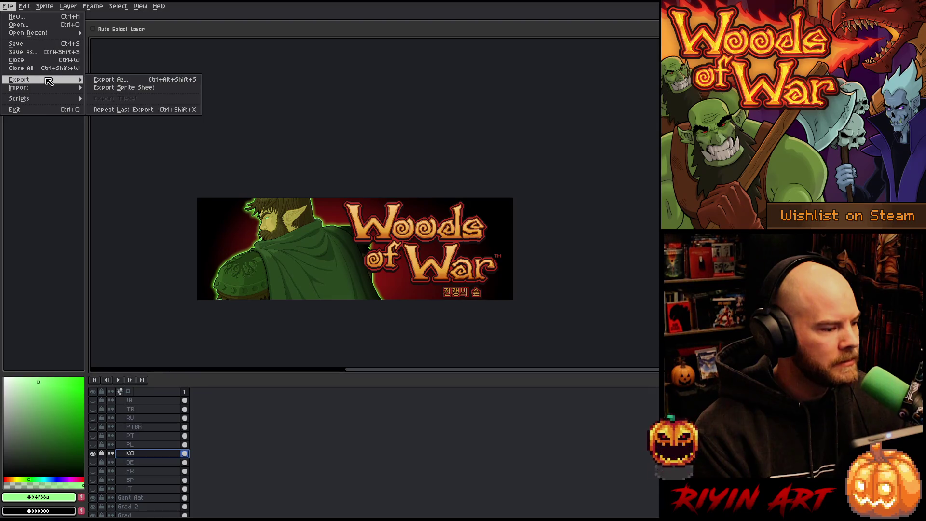
click(120, 87)
click(439, 354)
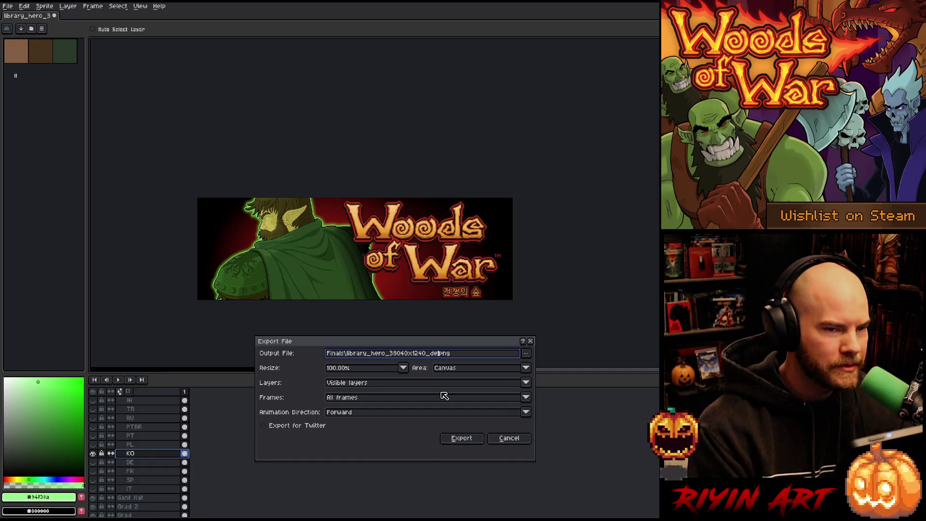
key(BackSpace)
key(BackSpace)
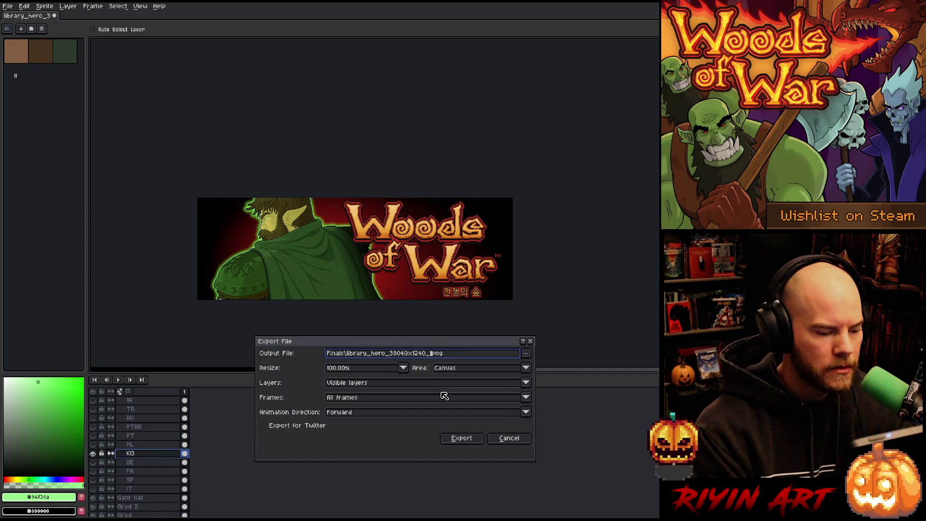
text(ko)
key(Return)
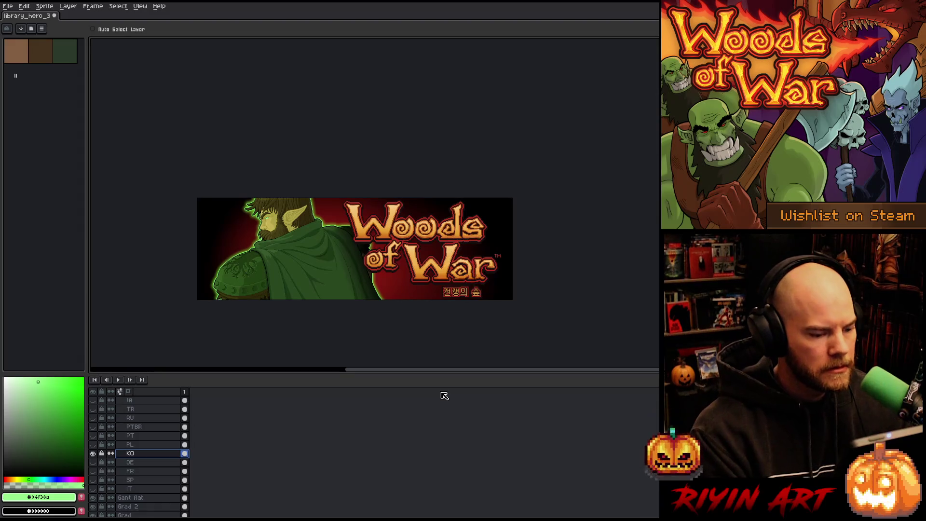
click(93, 453)
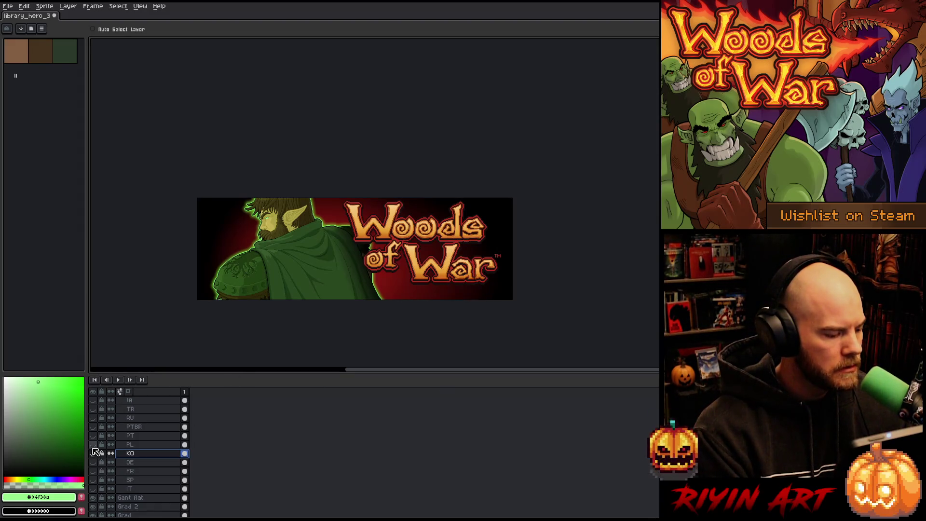
- Show the Polish 'Lasy Wojny' subtitle layer and move its text down about 18 px
click(93, 445)
click(130, 444)
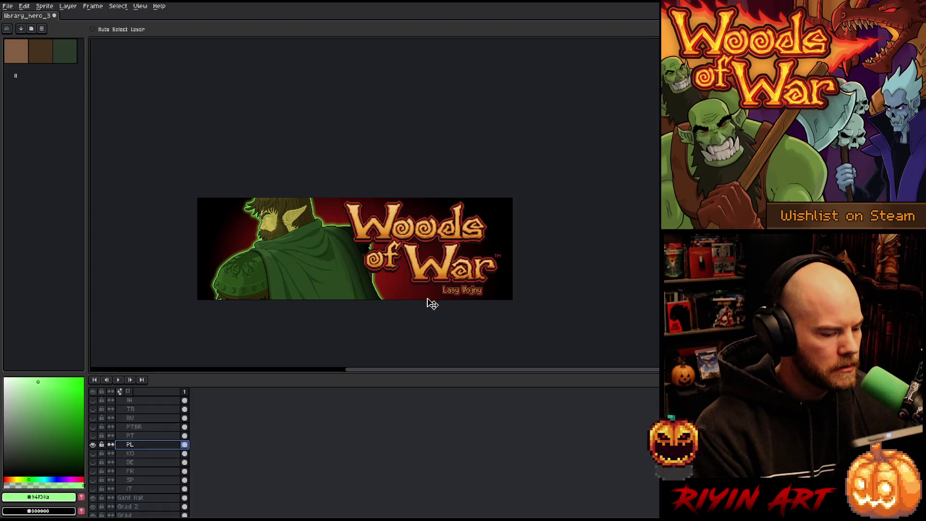
scroll(467, 295, up, 1)
scroll(467, 295, up, 3)
scroll(458, 296, down, 1)
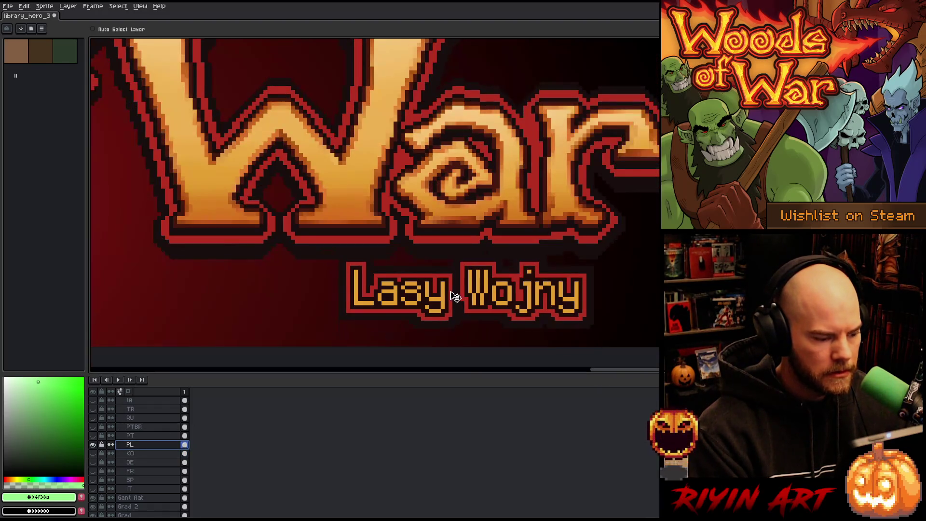
drag(430, 305, 431, 319)
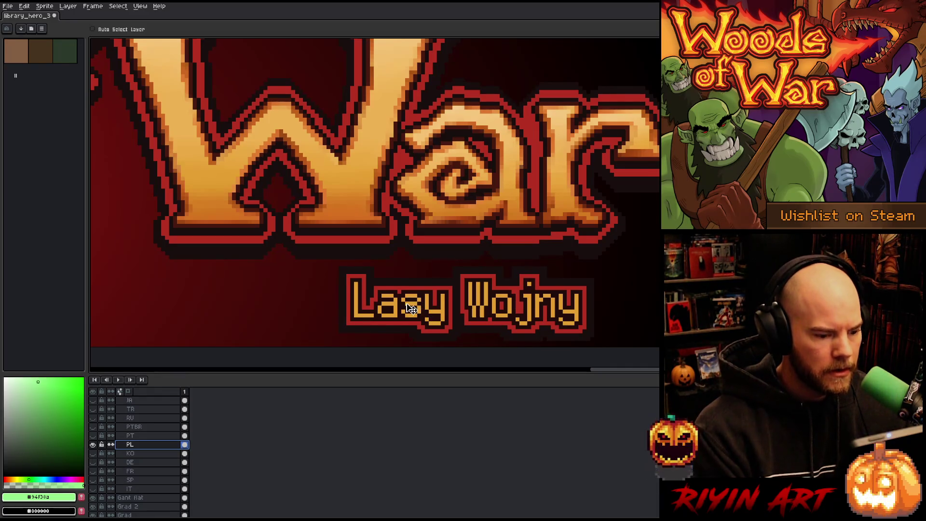
scroll(374, 284, down, 5)
scroll(367, 284, left, 2)
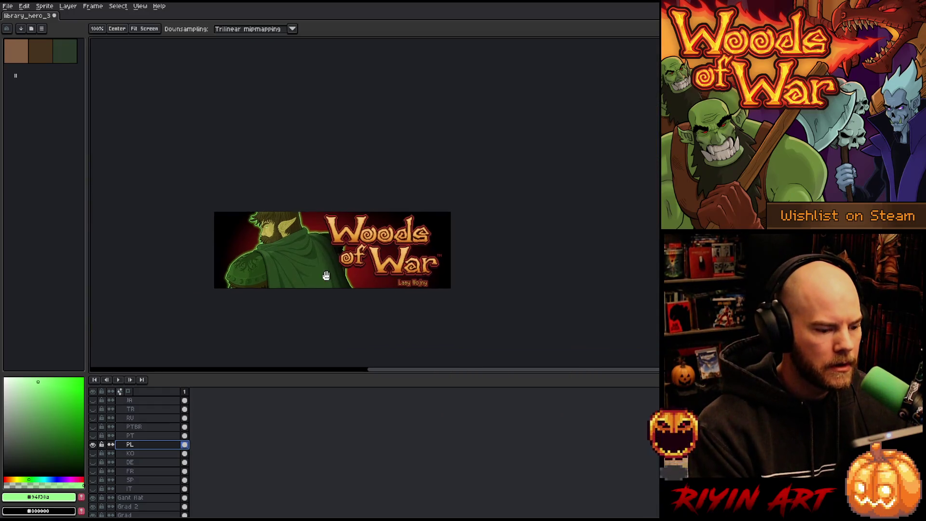
scroll(331, 283, up, 1)
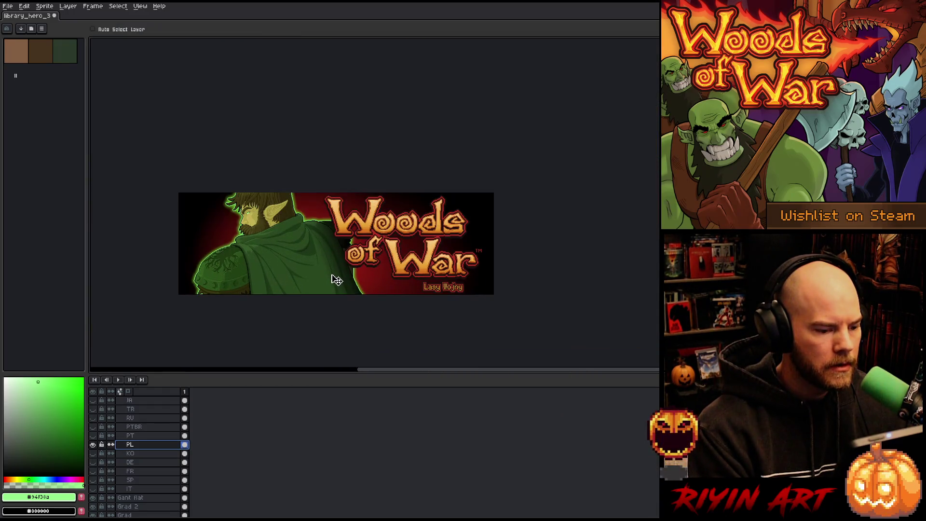
- Export the Polish banner as a _pl PNG in Finals, then hide the Polish layer
click(7, 6)
mouse_move(45, 80)
click(118, 79)
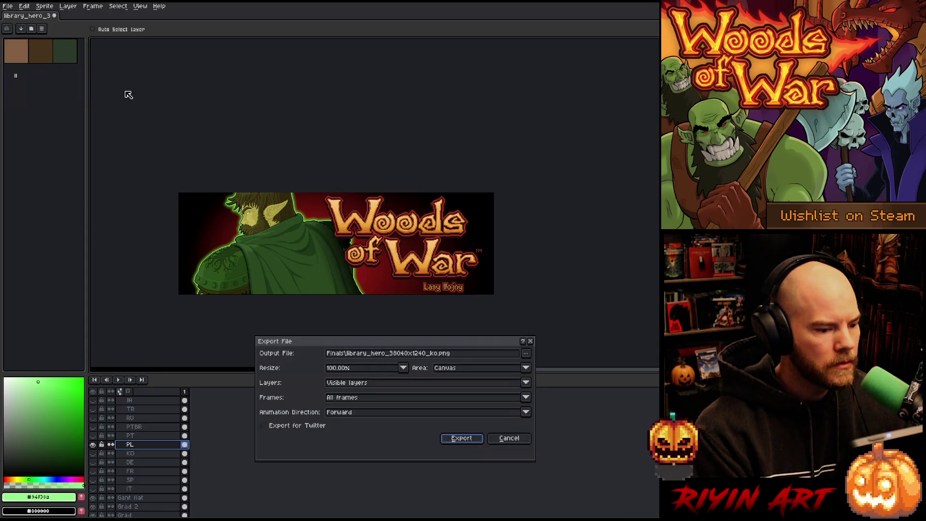
click(431, 354)
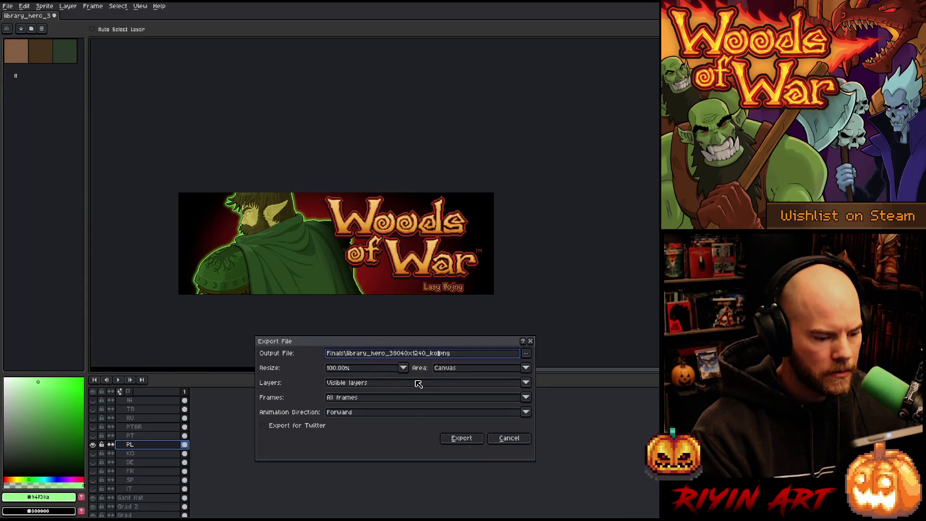
text(pl)
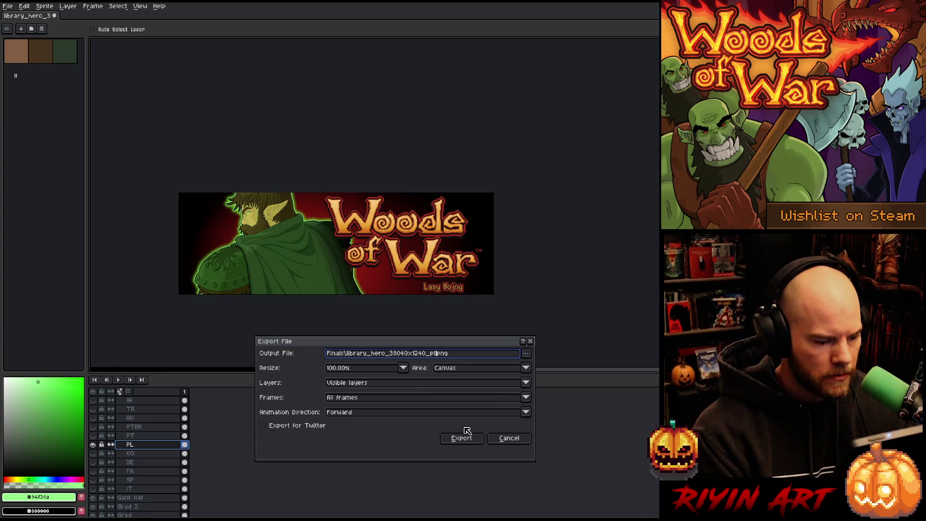
click(462, 438)
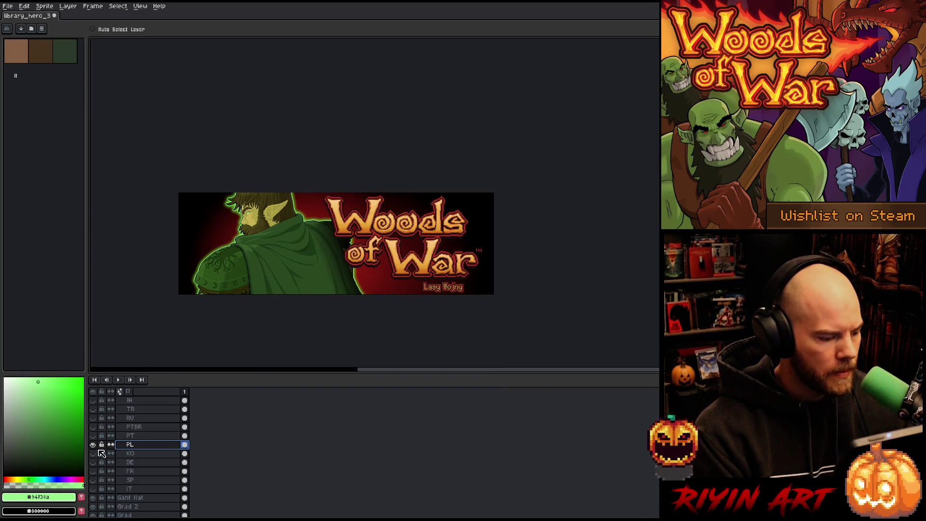
click(95, 443)
- Show the Portuguese 'Bosques da Guerra' subtitle and move it down about 9 px
click(92, 436)
click(130, 436)
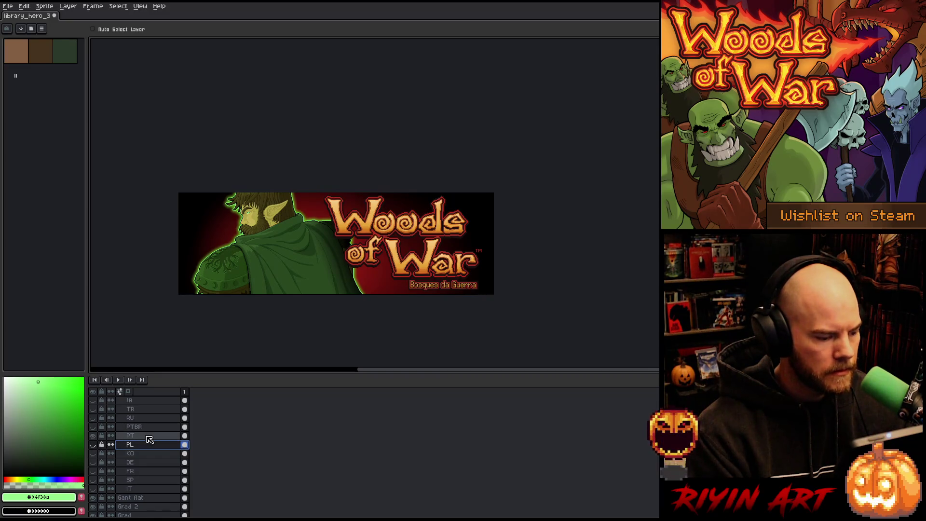
scroll(457, 286, up, 3)
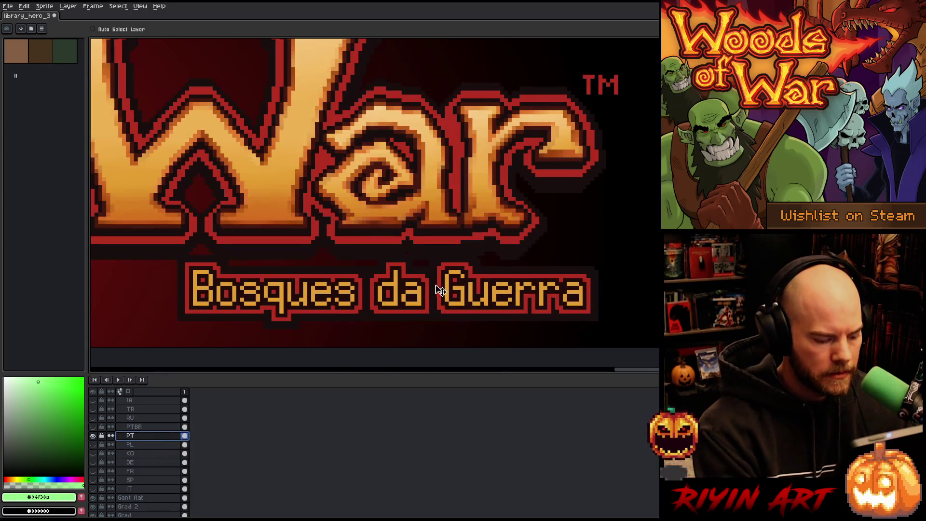
click(388, 293)
drag(388, 293, 388, 302)
key(ctrl+d)
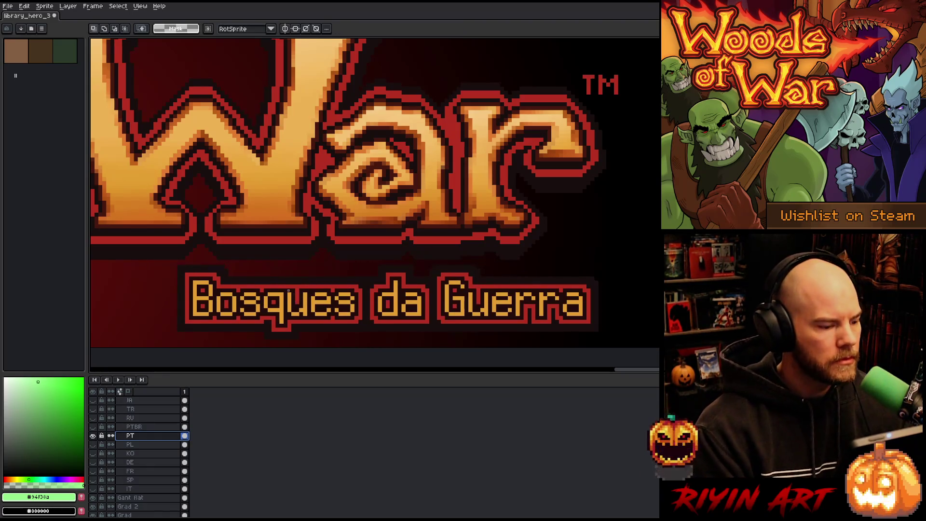
key(ctrl+shift+d)
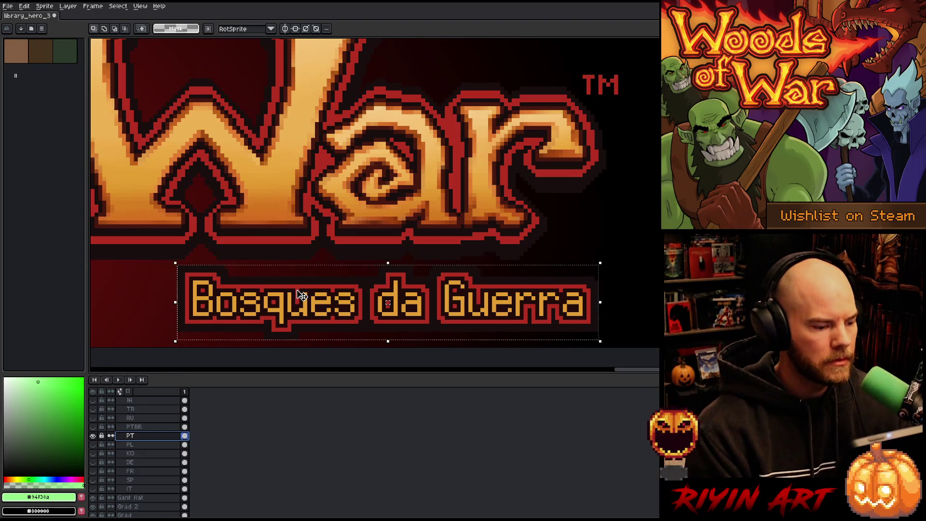
key(ctrl+d)
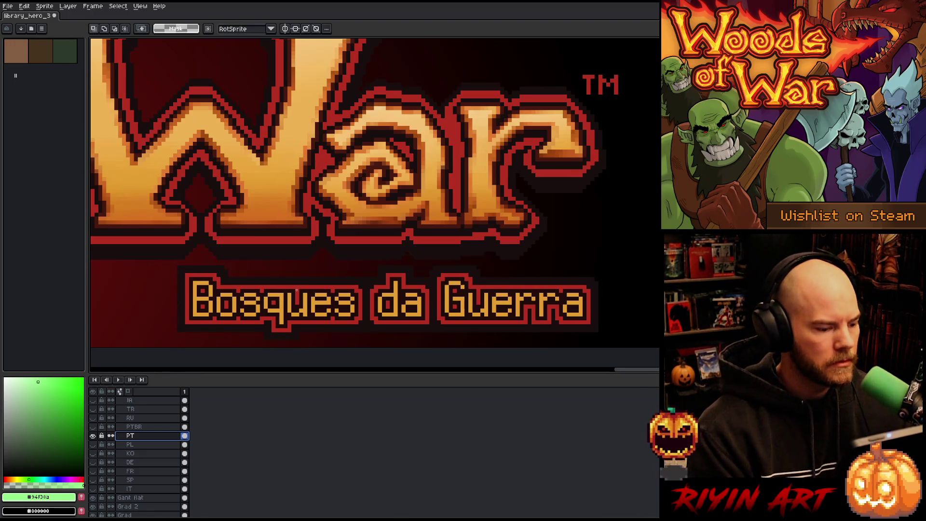
scroll(272, 251, down, 5)
drag(272, 252, 327, 260)
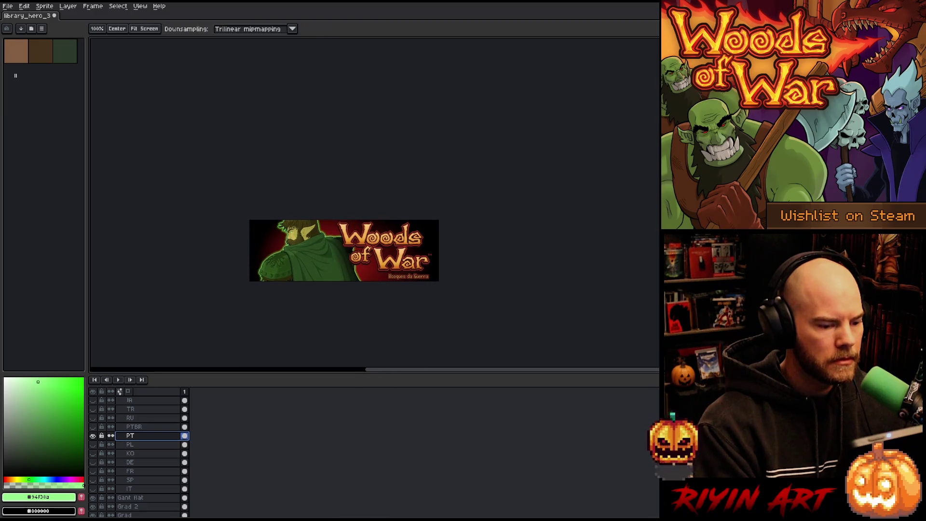
scroll(318, 261, up, 1)
scroll(318, 261, up, 1)
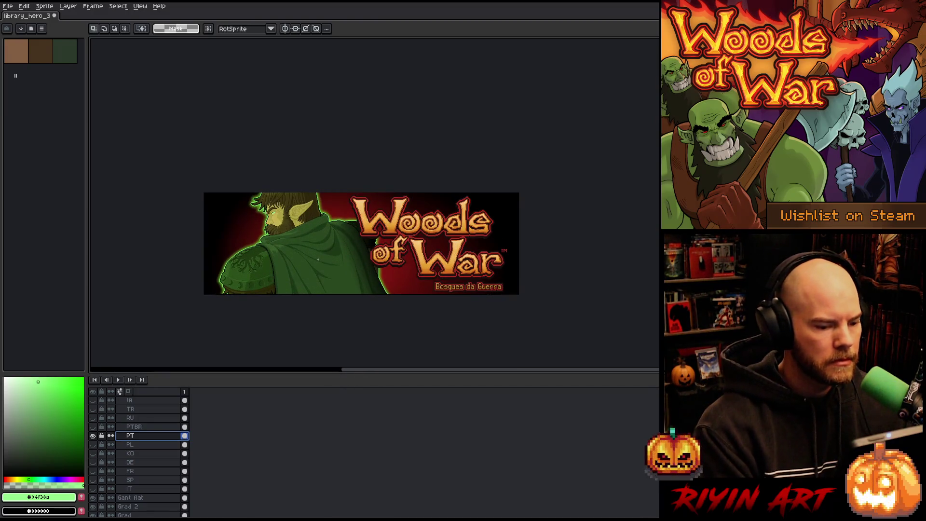
- Export the Portuguese banner as a _pt PNG in Finals
click(8, 6)
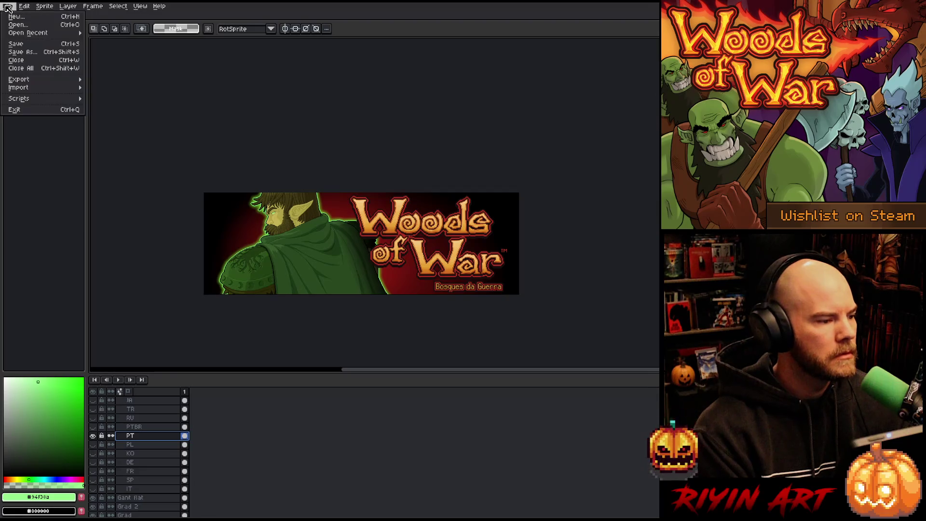
mouse_move(43, 83)
click(102, 80)
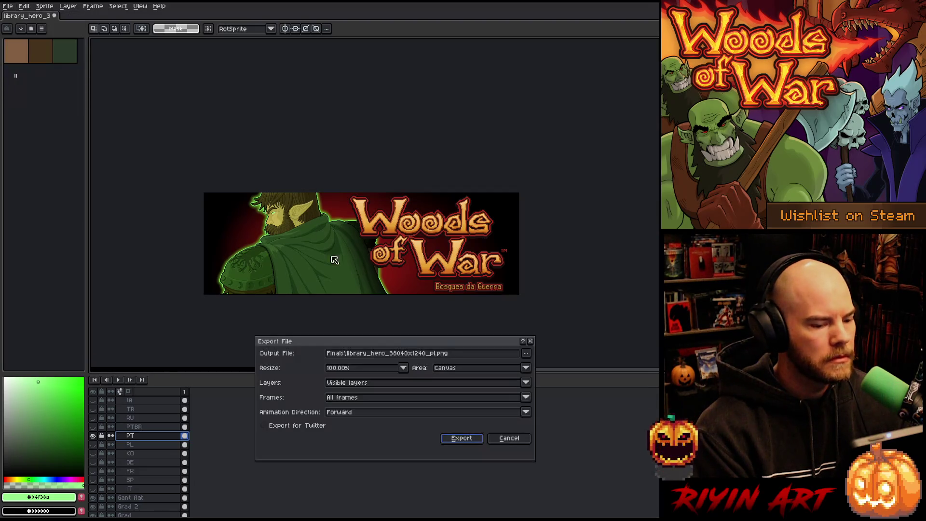
click(442, 354)
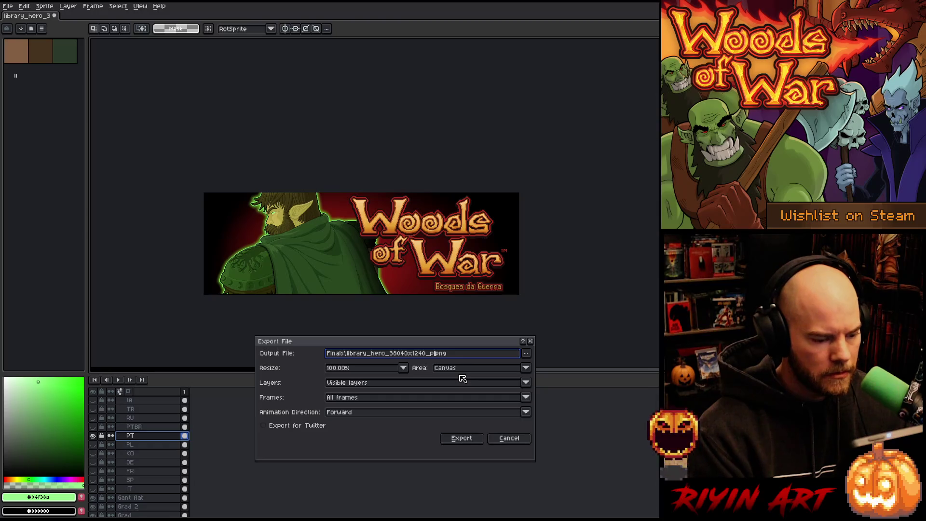
text(t)
click(462, 439)
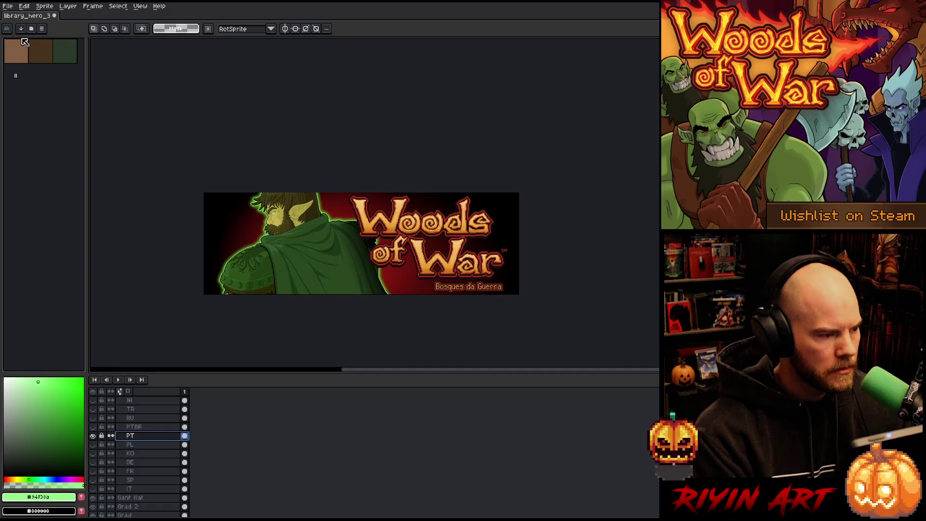
- Export the Portuguese banner again as a _ptbr PNG, then hide the Portuguese layer
click(7, 6)
mouse_move(20, 80)
click(102, 81)
click(437, 355)
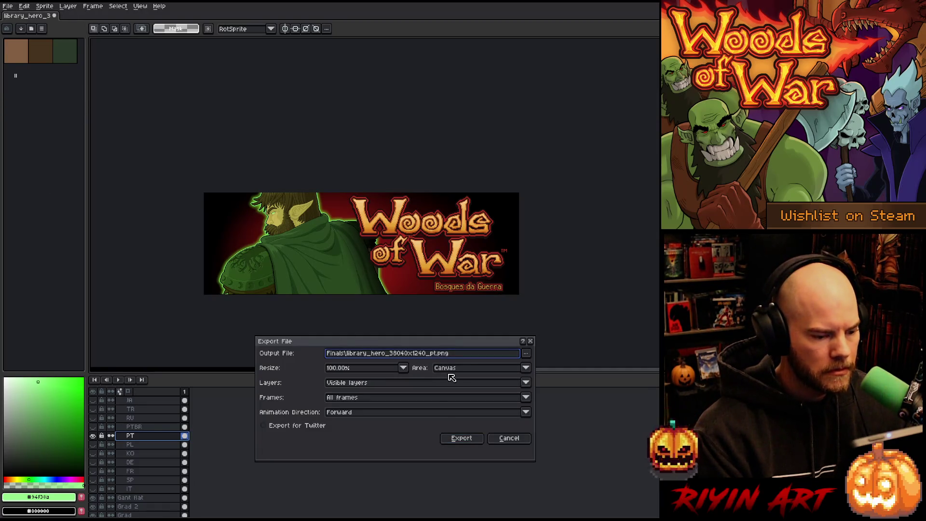
click(464, 438)
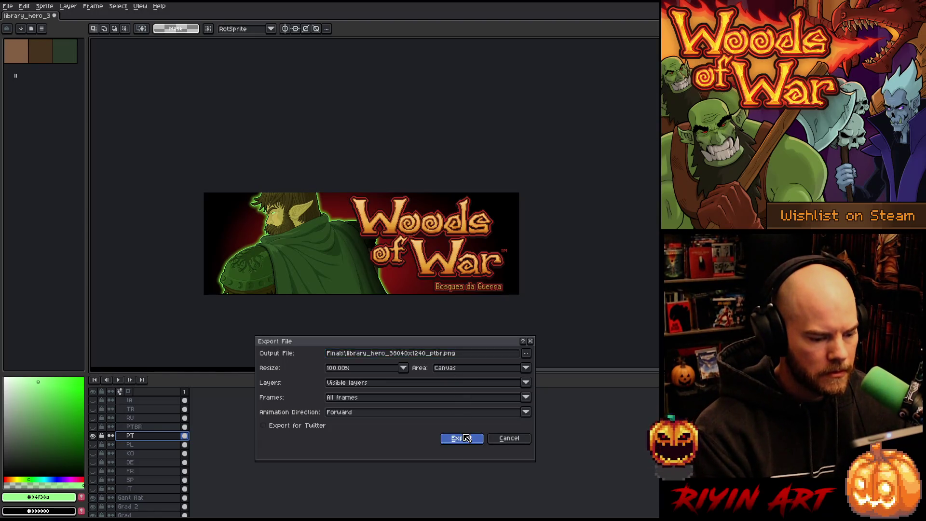
click(94, 437)
- Show the Russian 'Леса Войны' subtitle and position it slightly lower under the logo
click(94, 418)
click(128, 418)
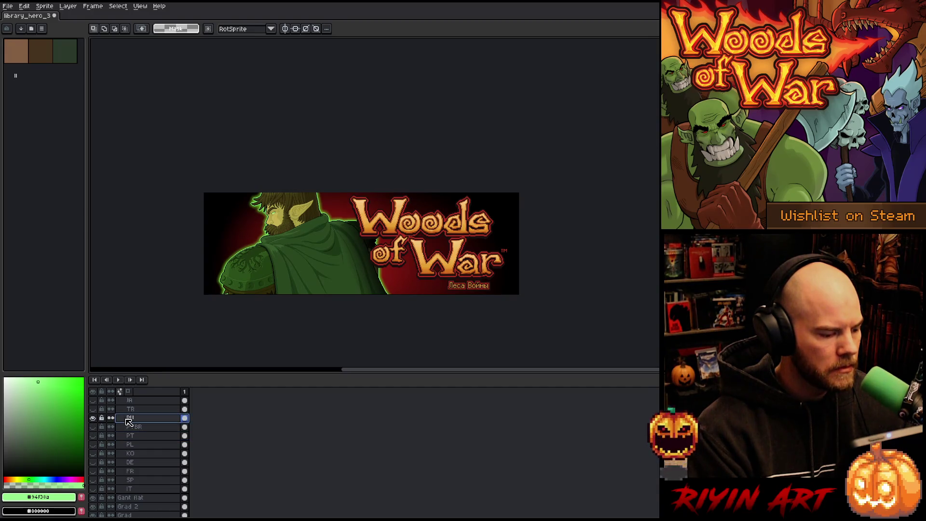
scroll(430, 337, up, 5)
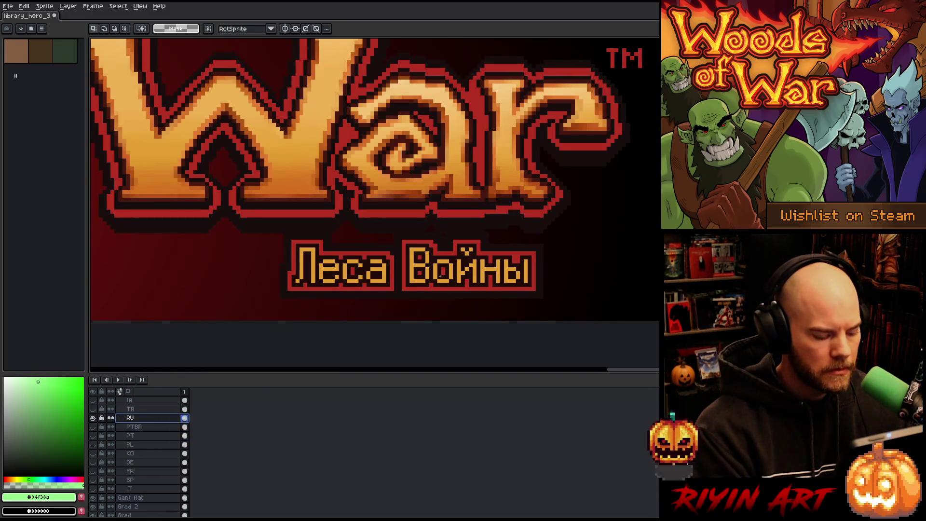
key(v)
drag(380, 281, 379, 290)
key(Left)
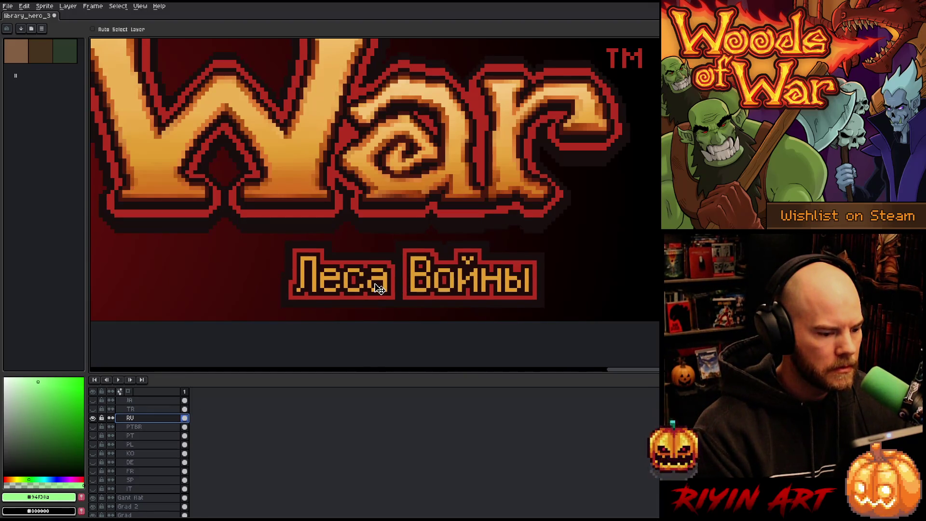
scroll(380, 288, down, 5)
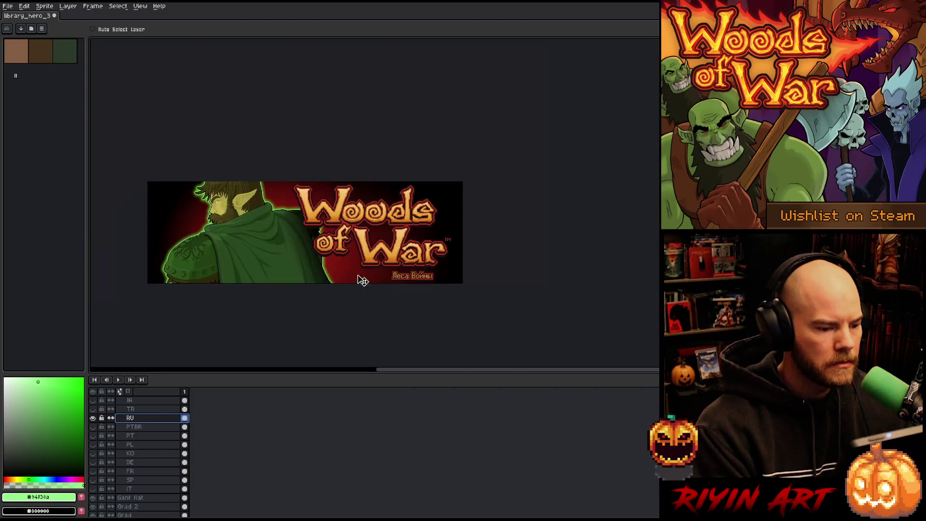
scroll(396, 283, up, 3)
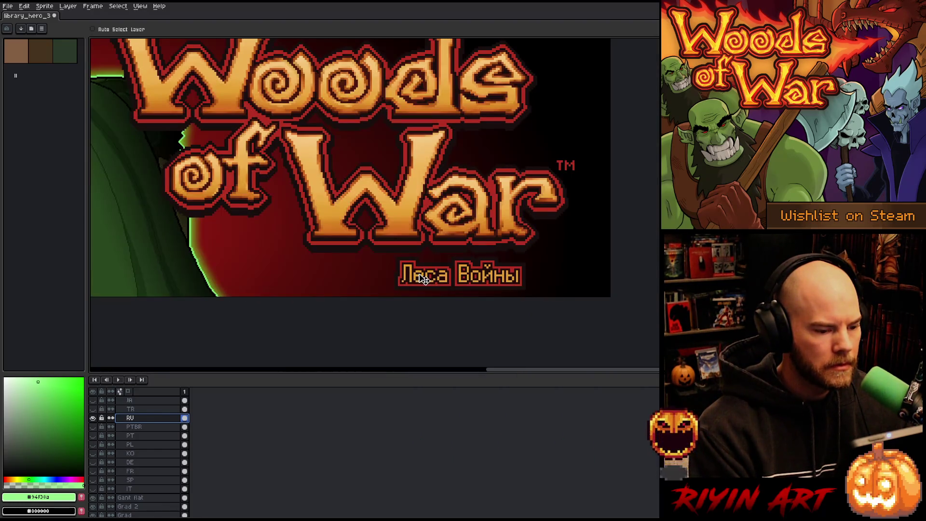
drag(430, 279, 435, 282)
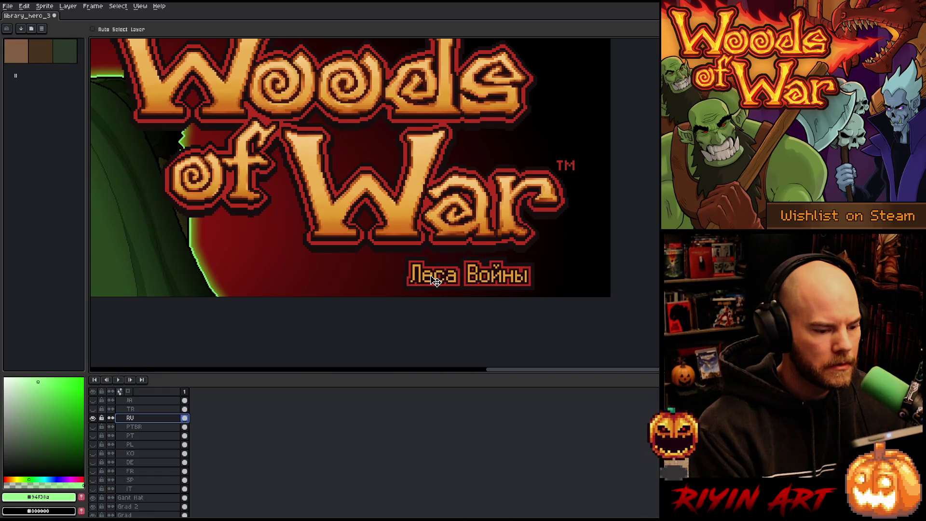
scroll(299, 229, down, 3)
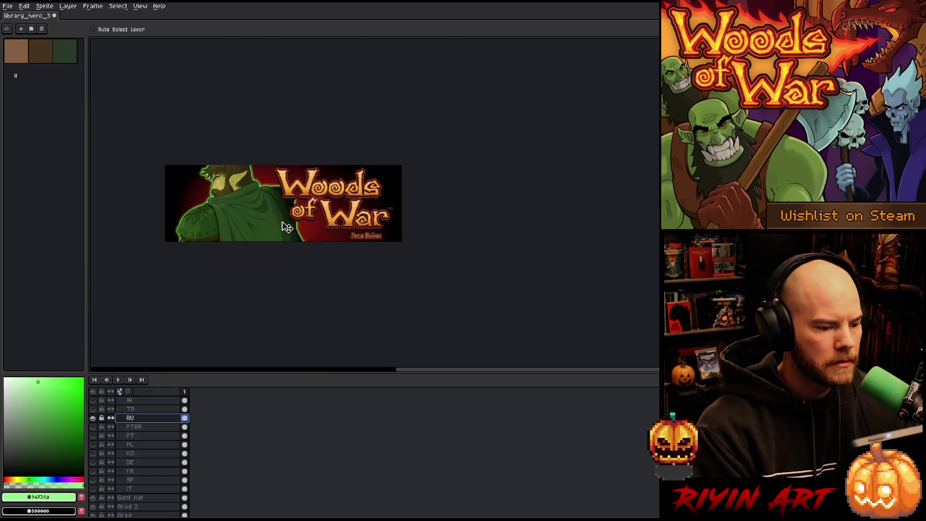
key(space)
drag(292, 236, 331, 246)
scroll(321, 238, up, 1)
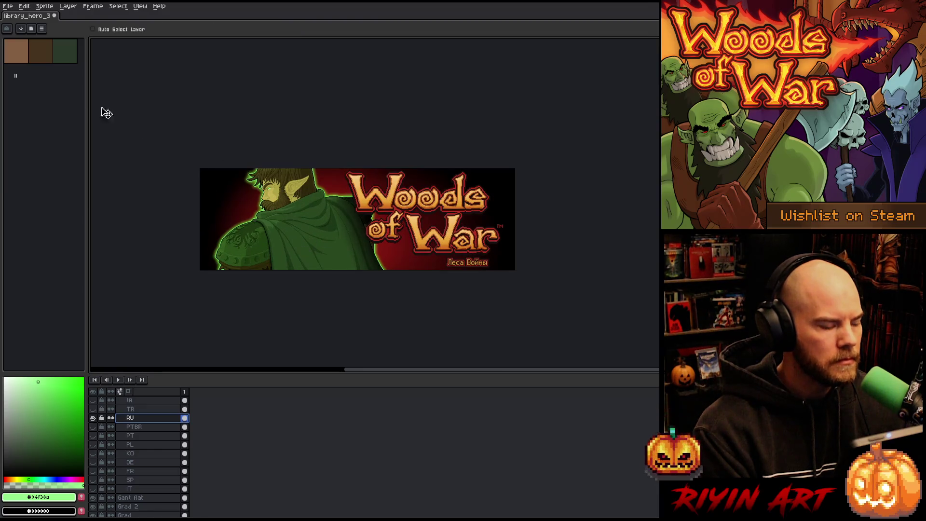
- Export the Russian banner as a _ru PNG into Finals
click(8, 7)
mouse_move(58, 80)
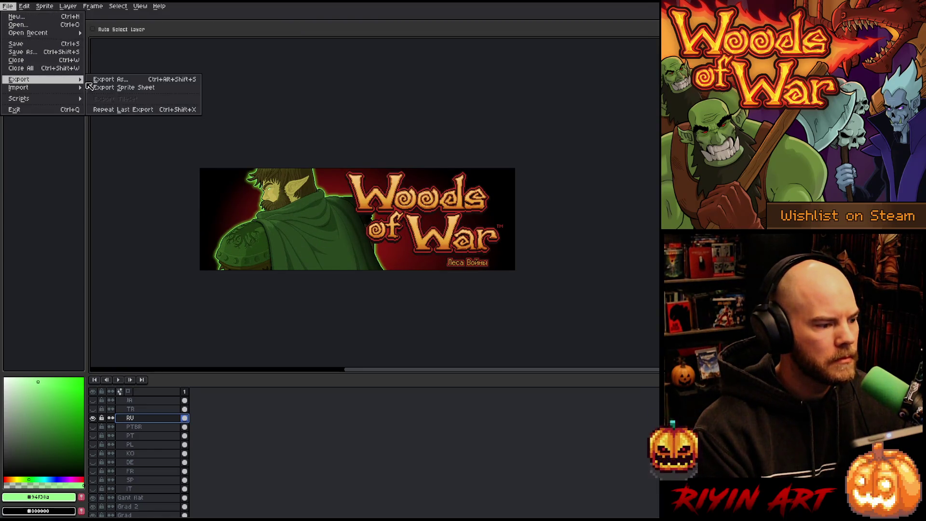
click(114, 79)
click(431, 353)
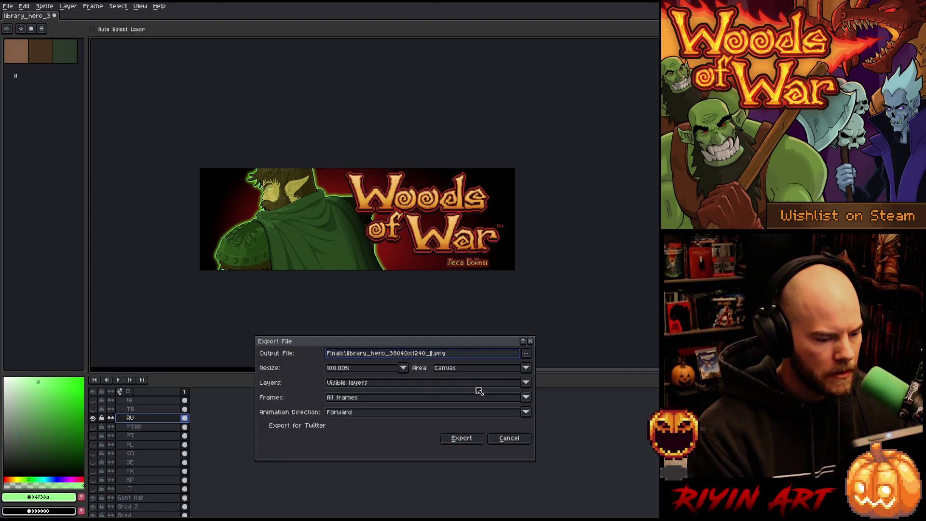
text(ru)
key(Return)
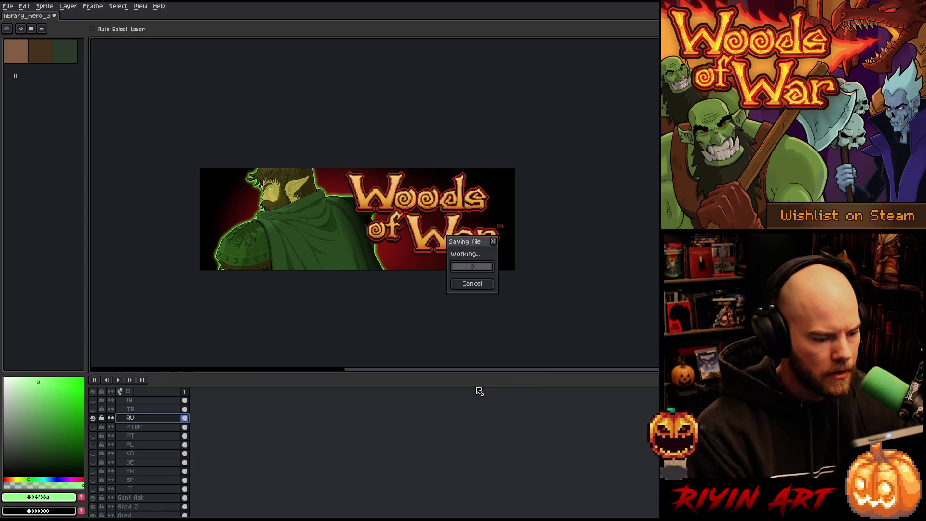
- Swap the Russian subtitle for the Turkish one and move Savaşın Ormanları about 27 px lower
click(93, 418)
click(93, 409)
click(135, 410)
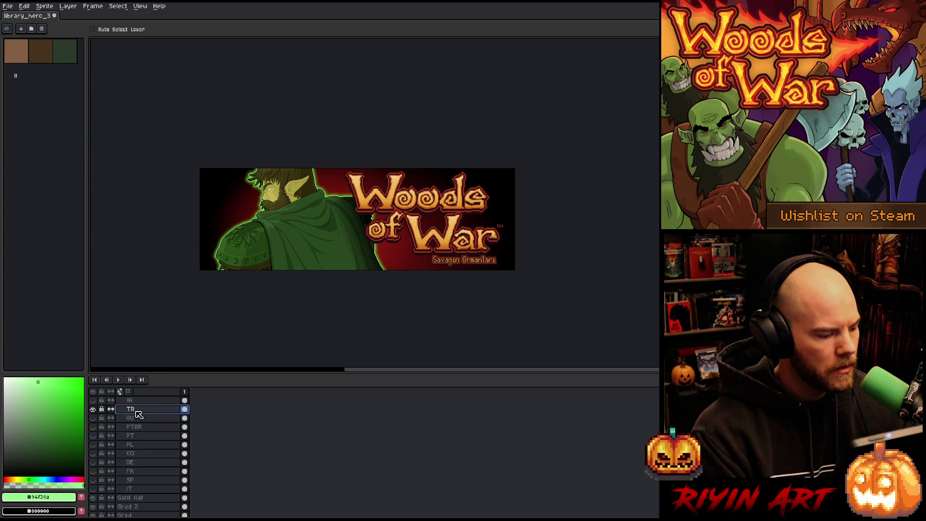
scroll(473, 256, up, 3)
drag(424, 293, 425, 307)
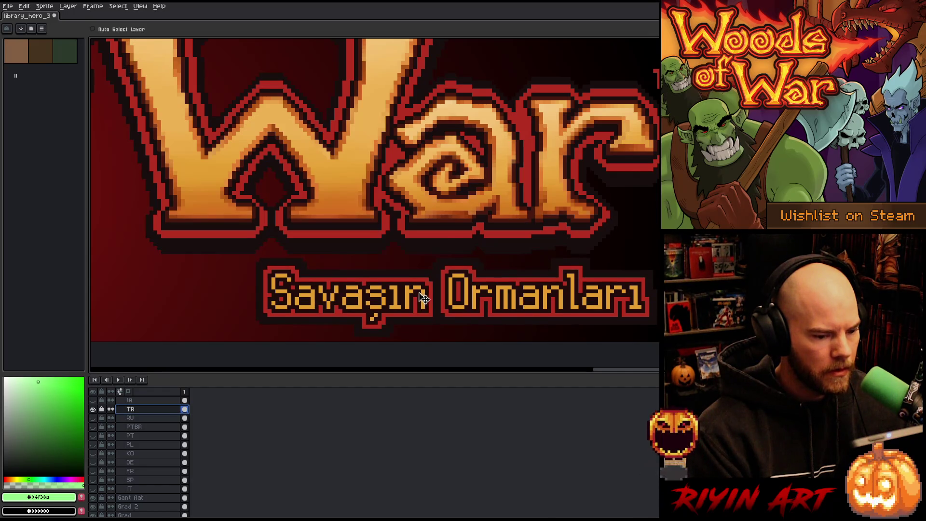
scroll(425, 307, down, 4)
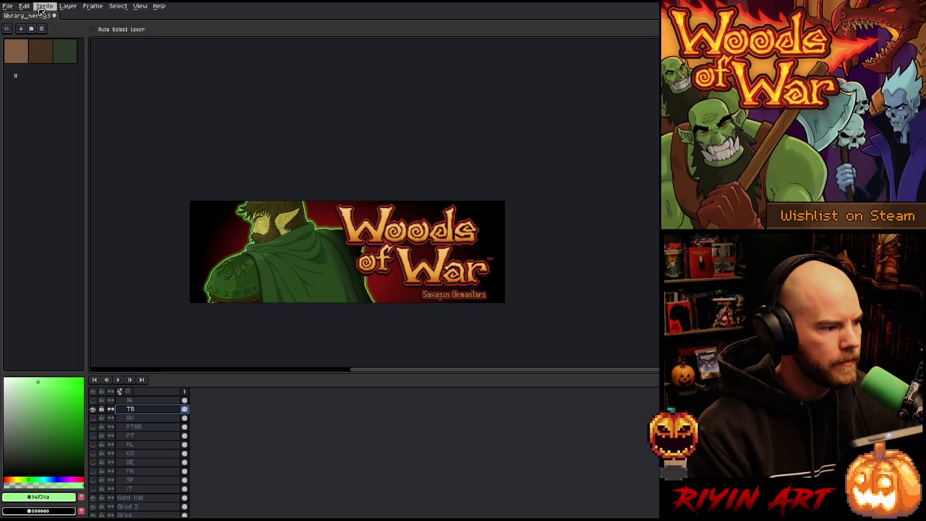
- Export the Turkish banner as a _tr PNG in Finals, then hide the TR layer
click(8, 6)
click(92, 81)
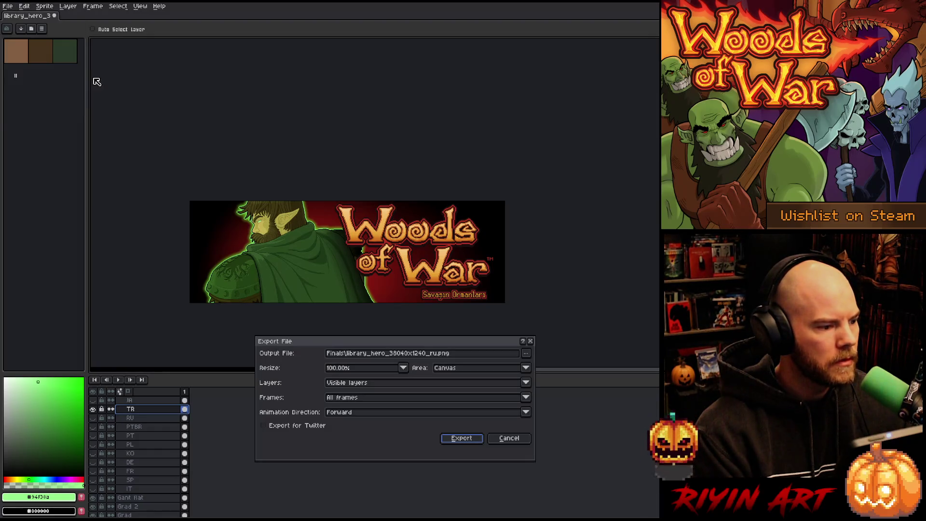
click(443, 357)
key(BackSpace)
key(BackSpace)
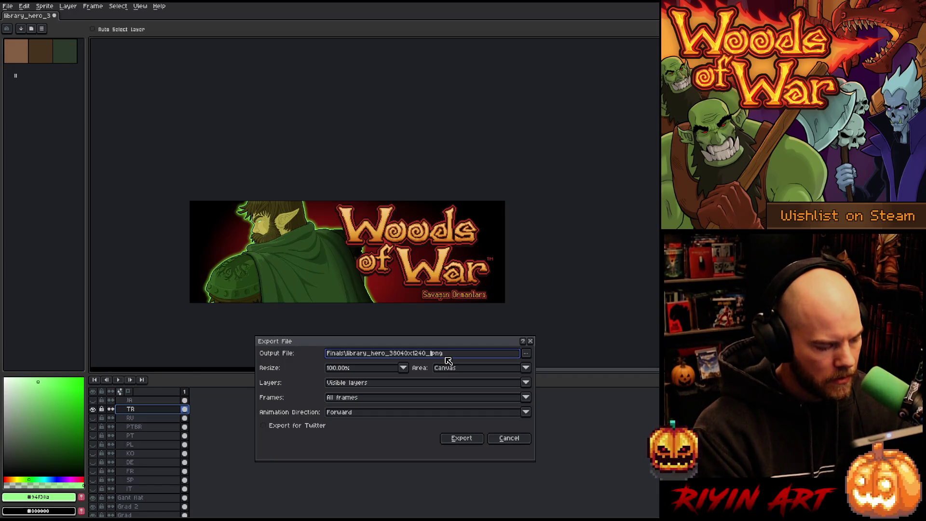
text(tr)
click(456, 438)
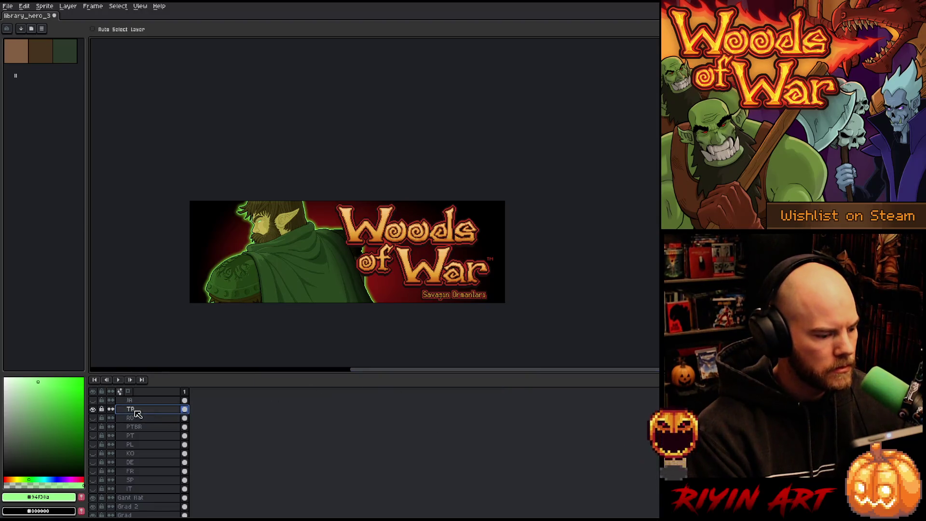
click(93, 409)
- Show the JA layer and position 戦の森 centred beneath the logo, nudging it one pixel up and left
click(93, 400)
click(128, 400)
scroll(469, 305, up, 5)
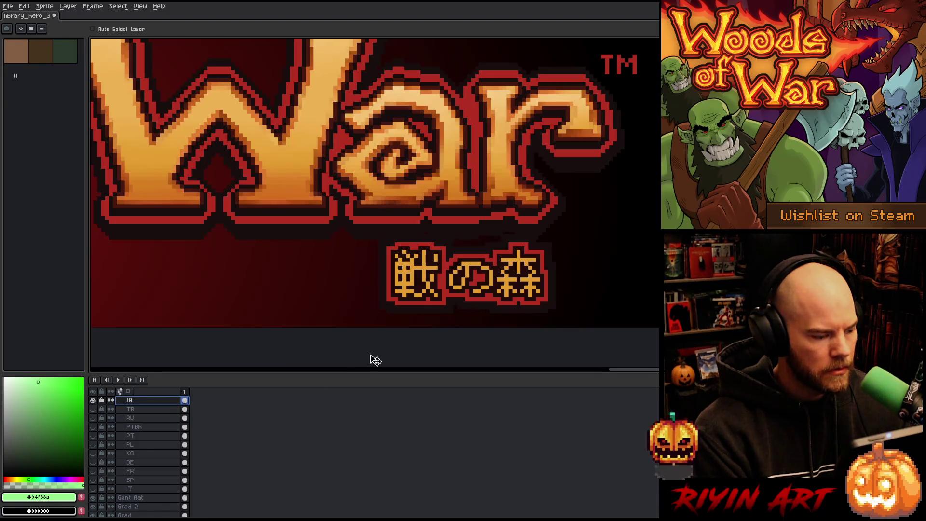
scroll(135, 424, up, 2)
drag(452, 287, 472, 298)
key(Up)
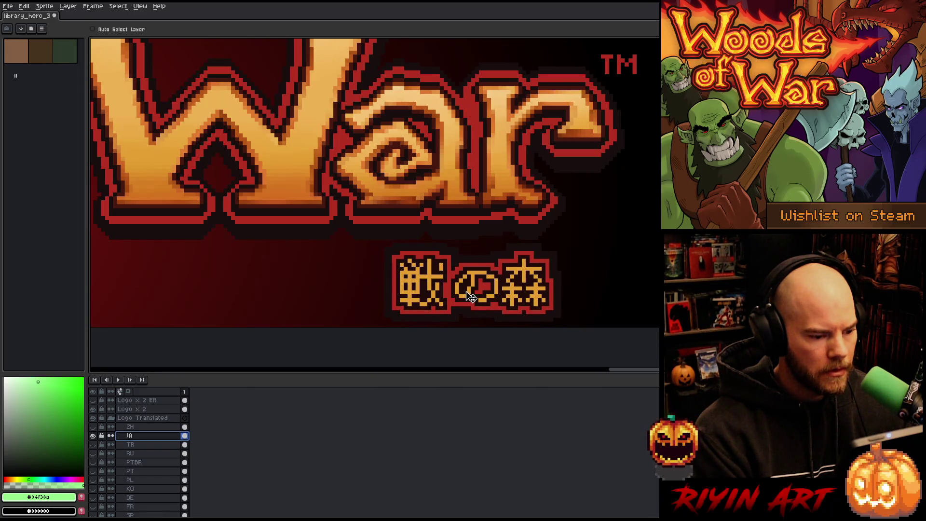
key(Left)
mouse_move(470, 296)
mouse_down()
mouse_move(488, 291)
mouse_move(431, 301)
mouse_move(469, 297)
mouse_up()
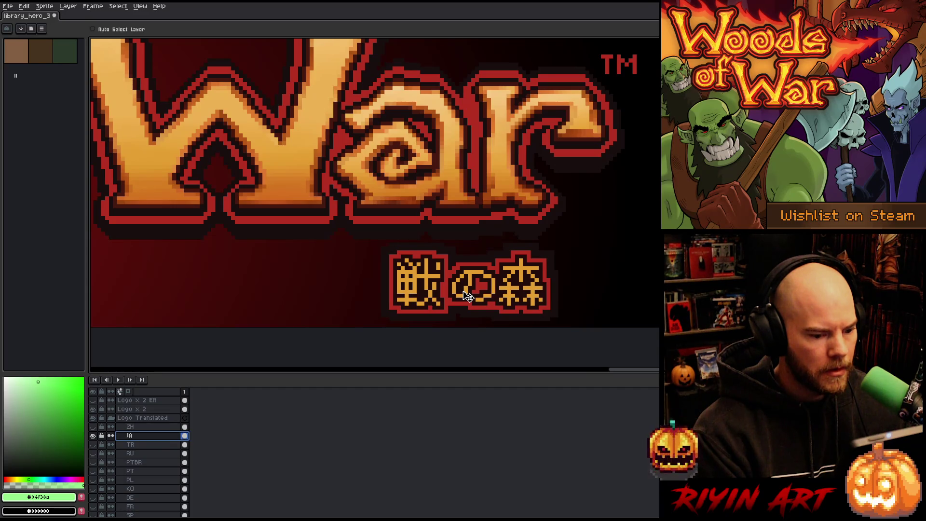
scroll(468, 297, down, 5)
drag(256, 276, 285, 280)
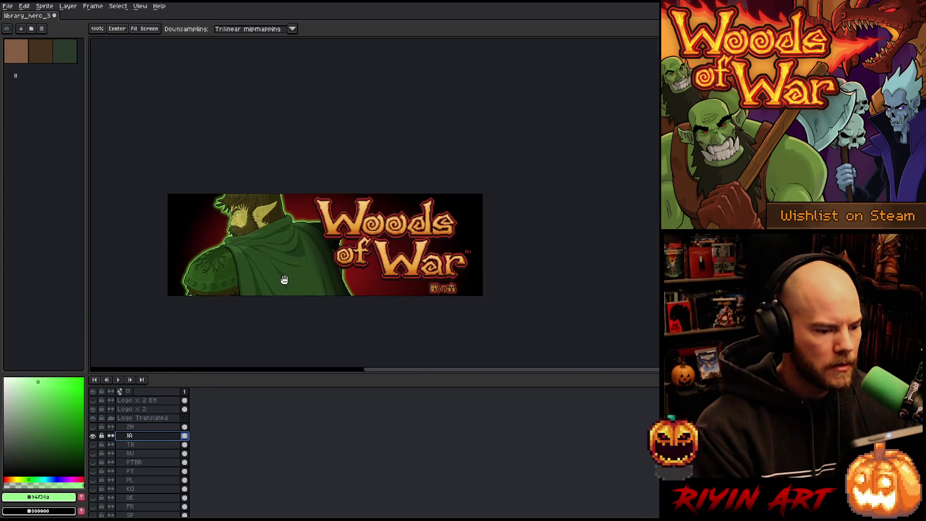
- Export the Japanese banner as a PNG, changing the file suffix from tr to ja
click(8, 6)
mouse_move(64, 84)
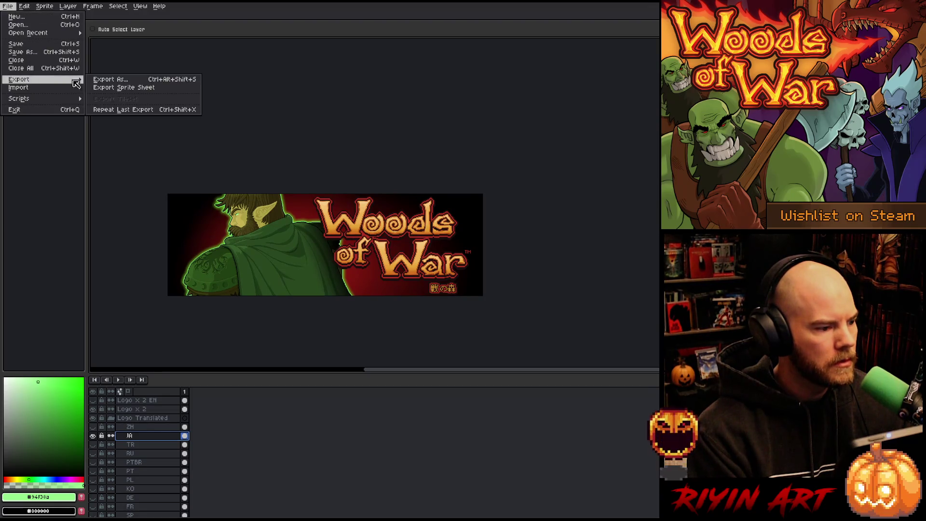
click(114, 80)
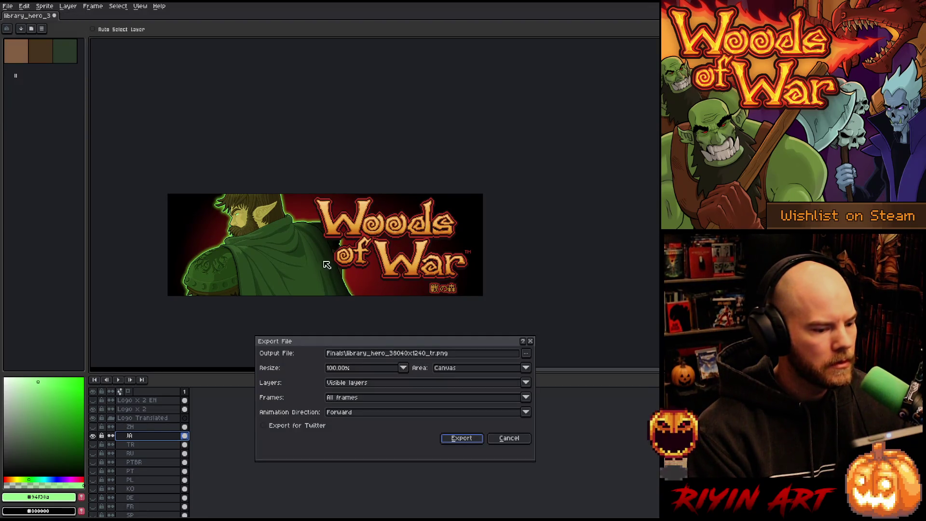
double_click(429, 352)
text(ja)
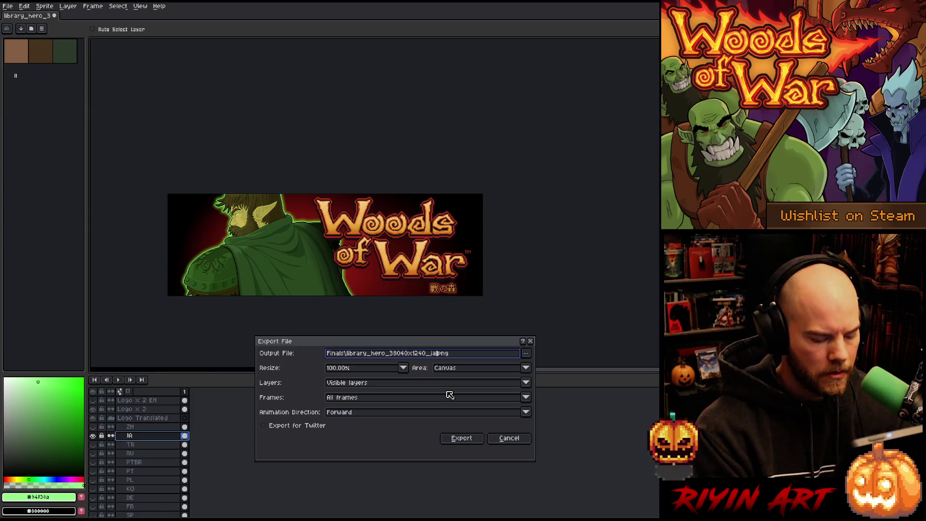
key(Return)
- Hide the Japanese subtitle and show the Chinese ZH subtitle layer instead
click(93, 436)
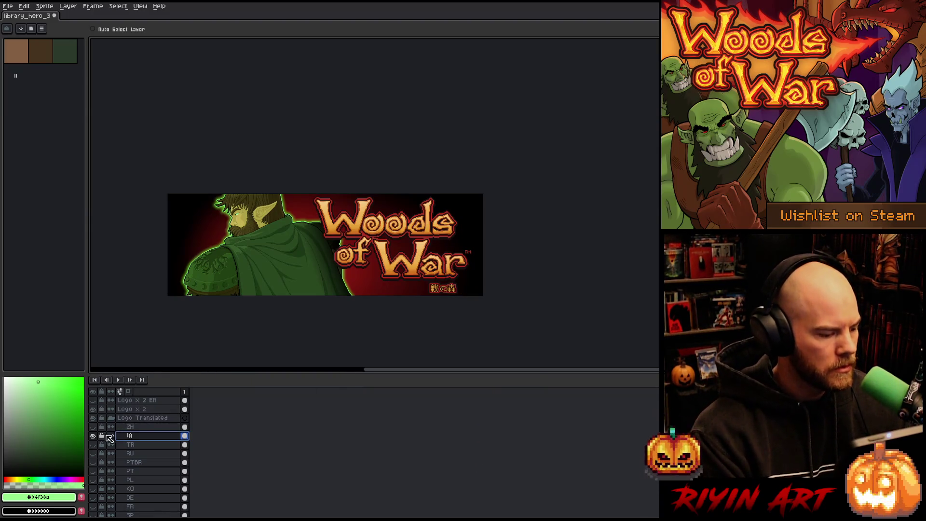
click(93, 427)
click(130, 427)
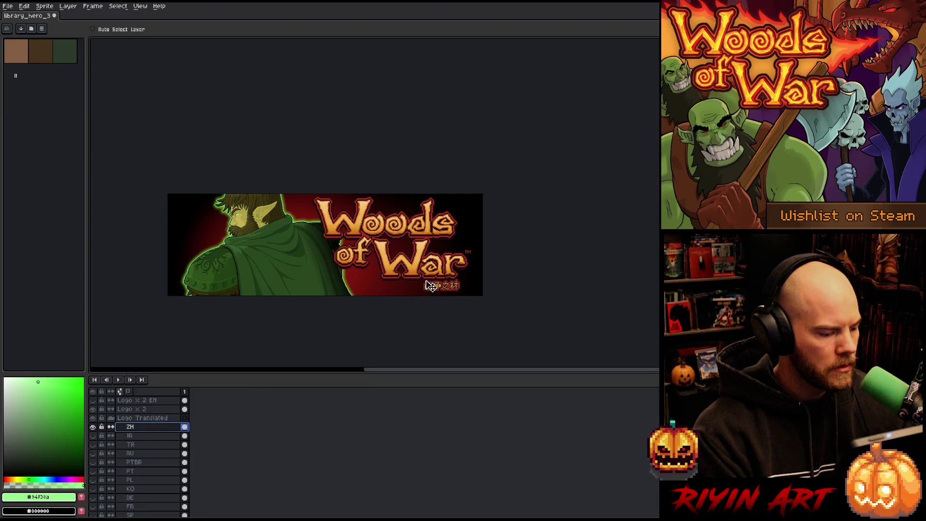
- Drag the Chinese subtitle 战争之林 upward toward the logo and clear the selection
scroll(458, 303, up, 4)
mouse_move(444, 266)
mouse_down()
mouse_move(434, 252)
mouse_move(437, 260)
mouse_up()
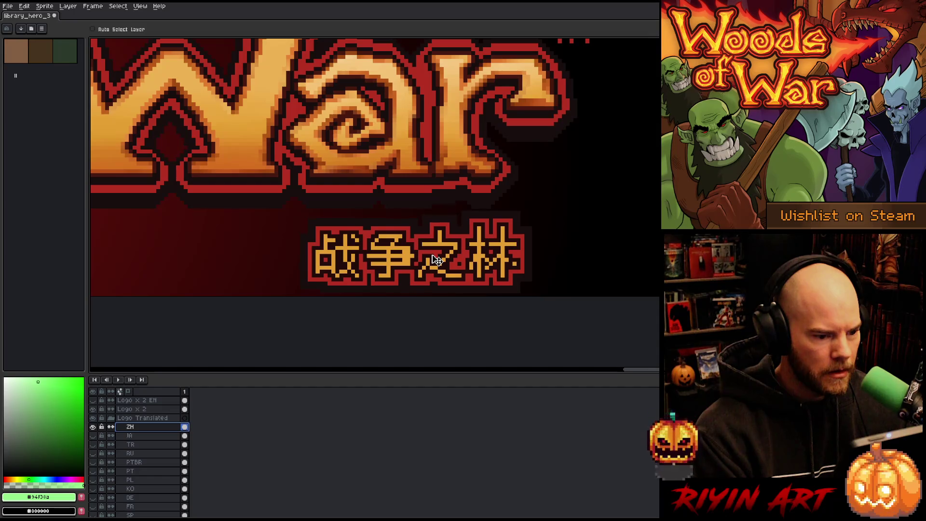
scroll(437, 260, down, 3)
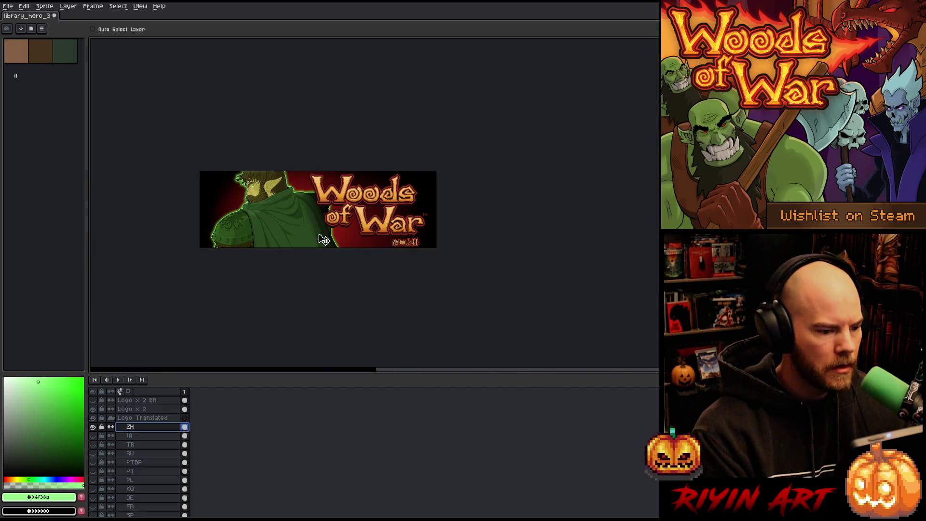
scroll(320, 236, up, 1)
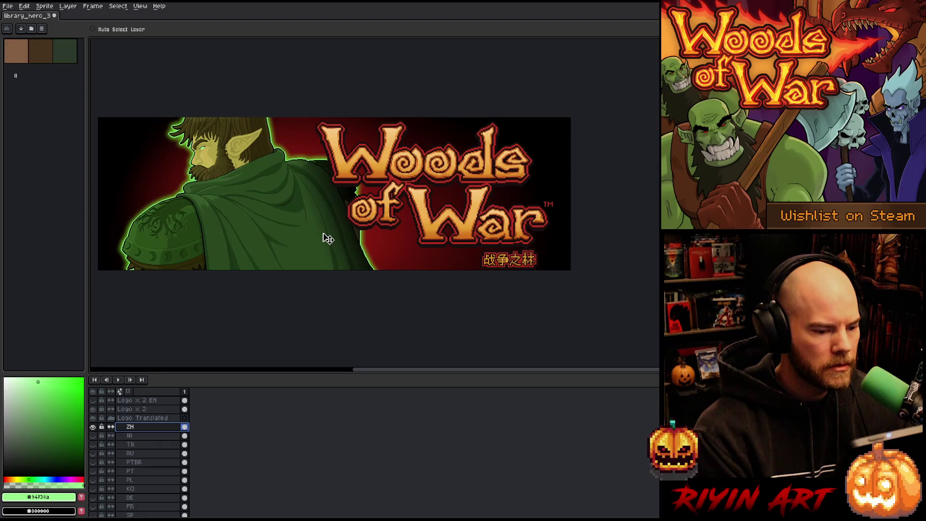
key(ctrl+a)
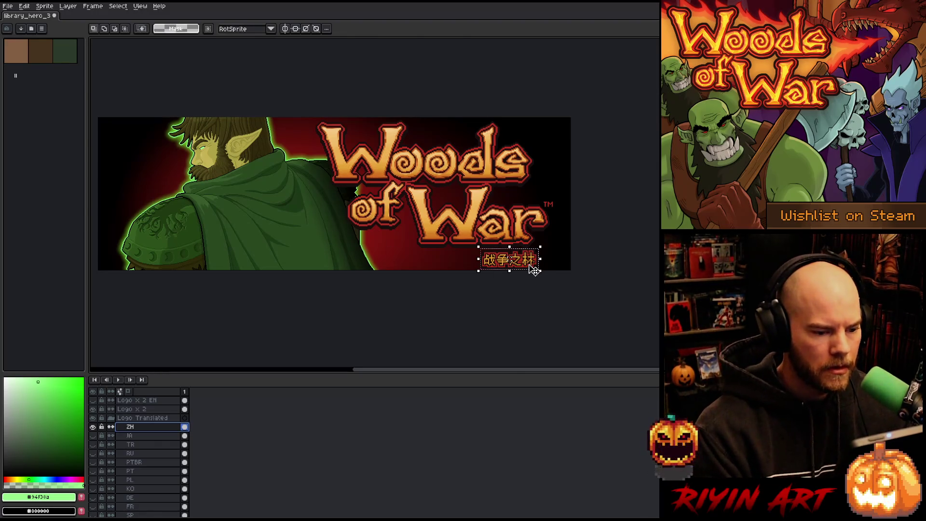
key(ctrl+d)
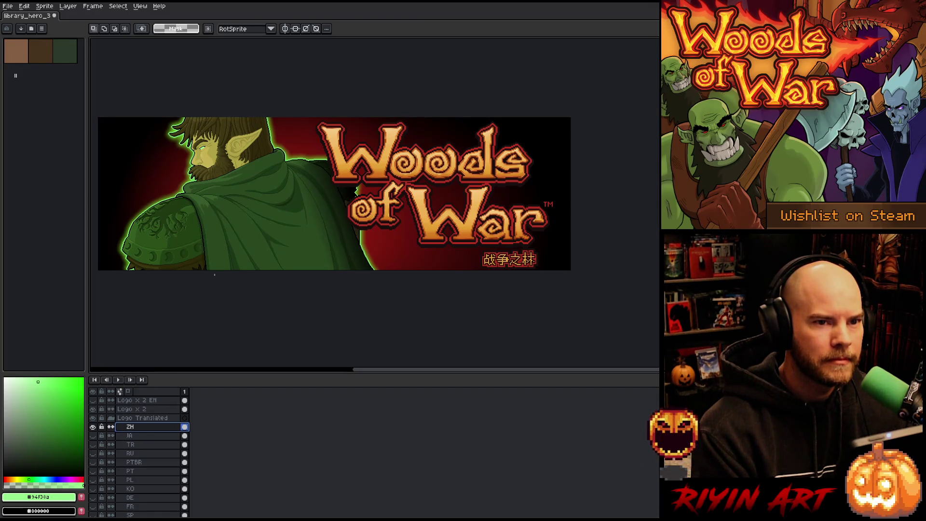
- Open the Export As settings for the banner, then cancel without exporting
click(7, 6)
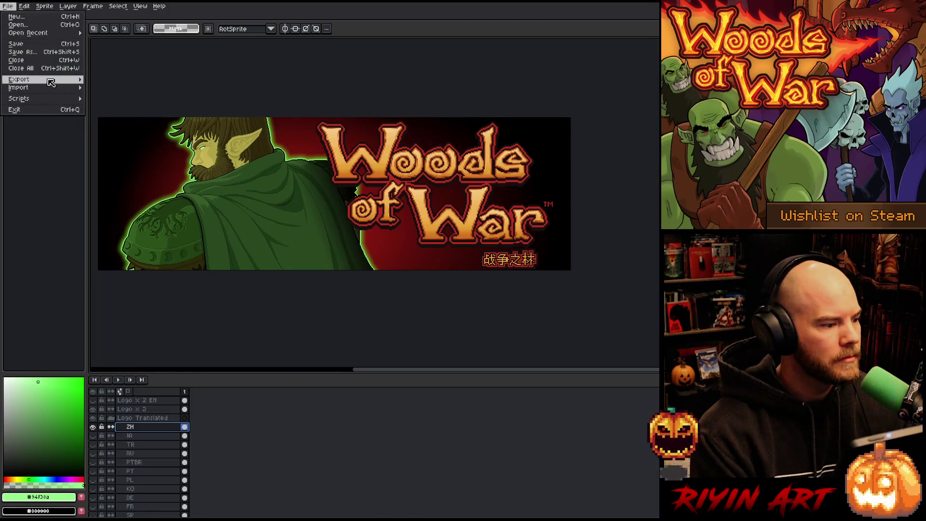
mouse_move(51, 80)
click(104, 79)
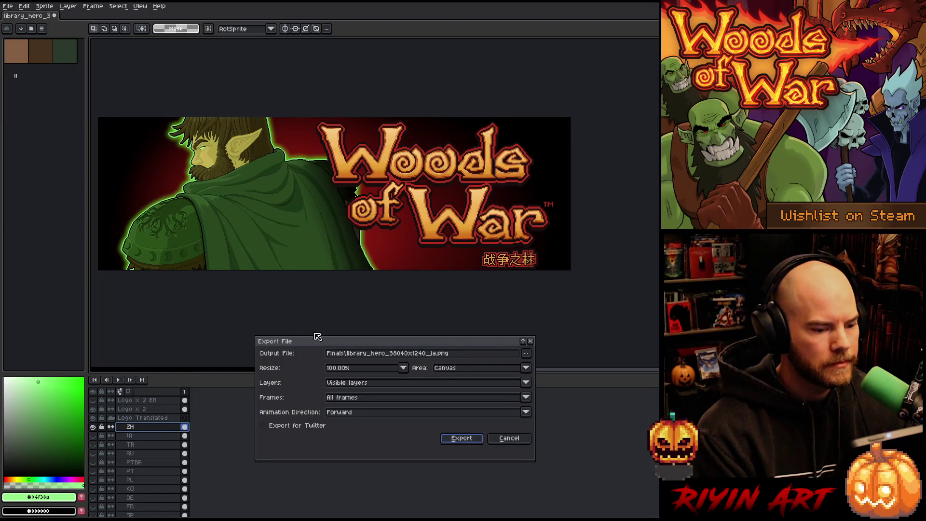
click(515, 439)
- Nudge the Chinese subtitle up another 5 px with the Move tool
scroll(521, 252, up, 2)
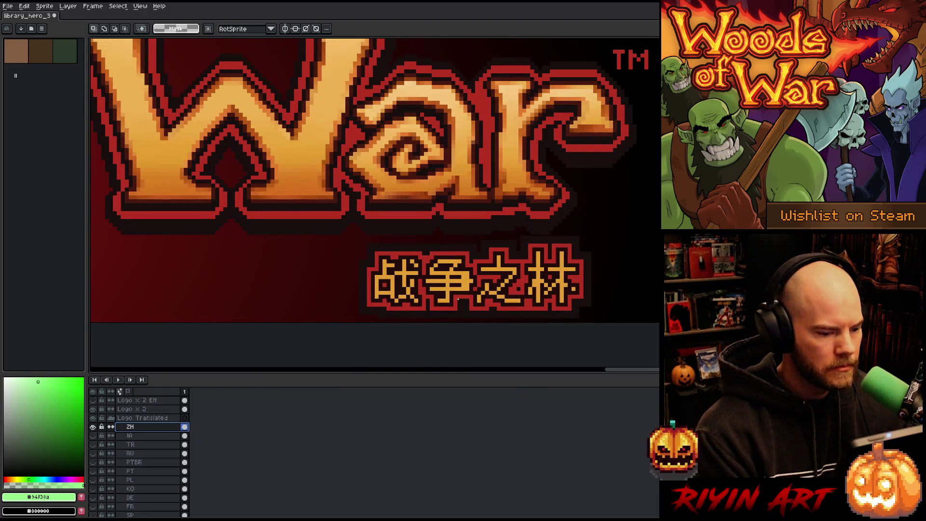
key(v)
drag(447, 292, 448, 290)
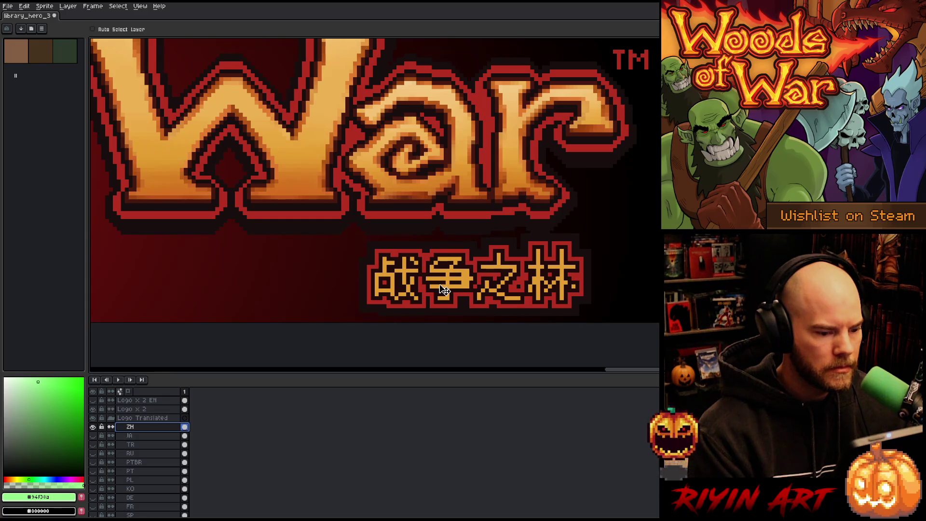
scroll(444, 289, down, 4)
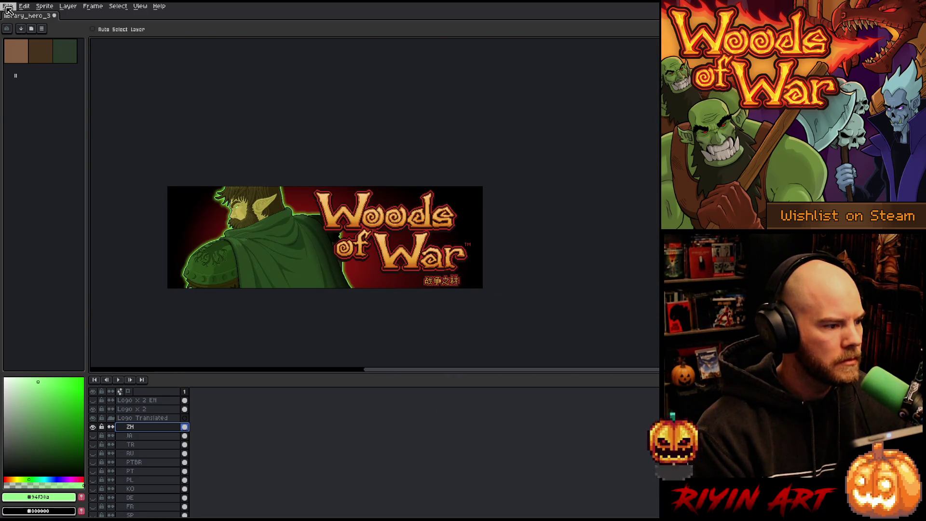
- Export the Chinese 战争之林 banner as a _zh PNG into Finals, replacing the _ja suffix
click(7, 9)
mouse_move(31, 83)
click(115, 83)
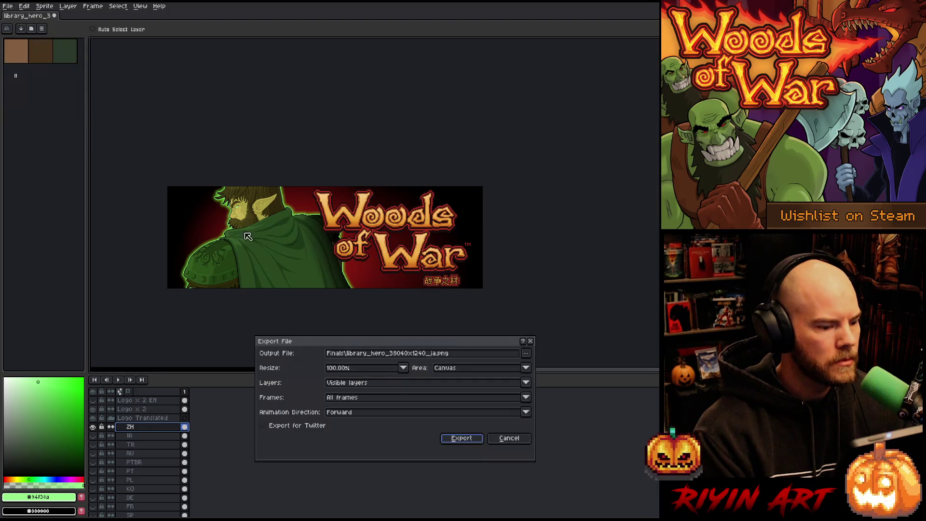
click(430, 354)
text(zh)
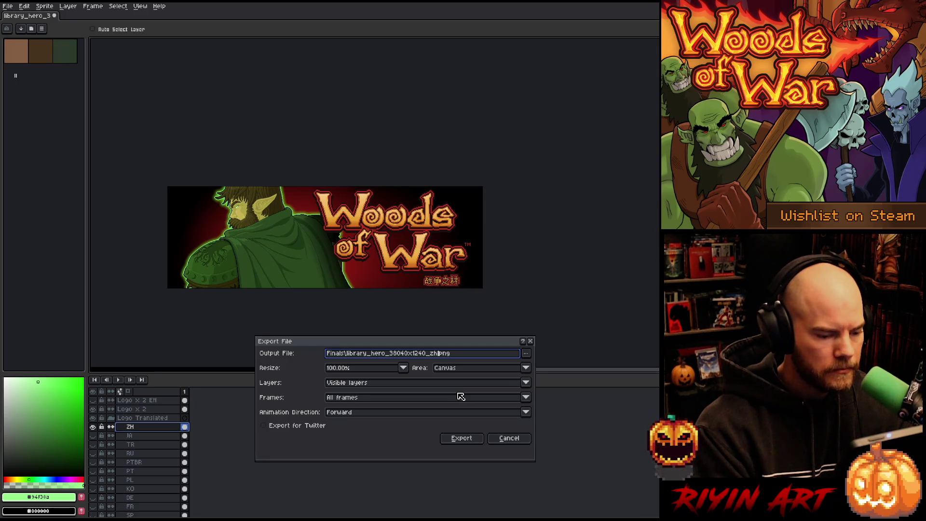
click(463, 439)
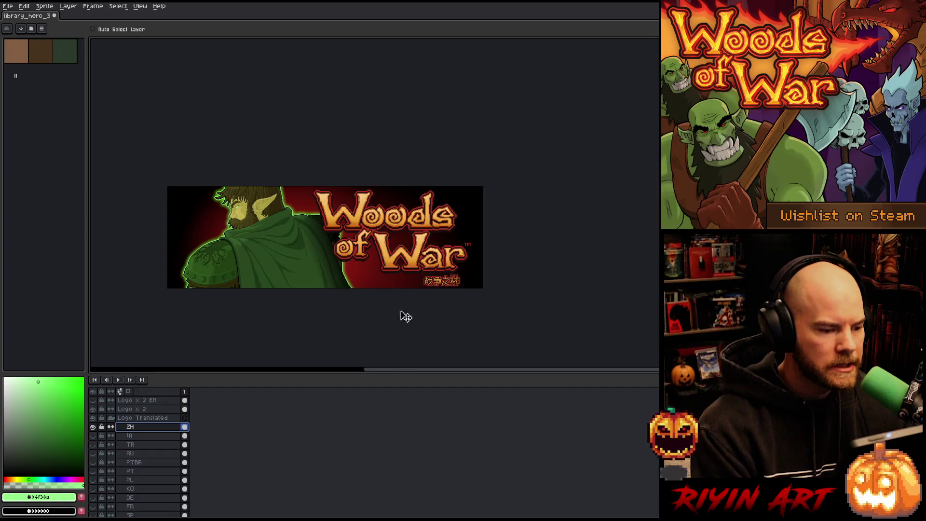
scroll(392, 299, up, 1)
scroll(324, 263, up, 1)
drag(325, 263, 371, 268)
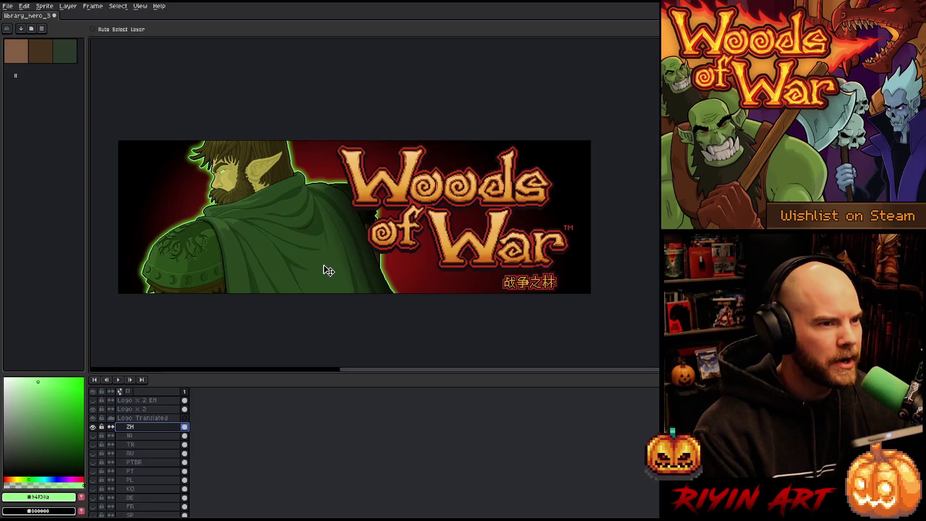
- Collapse Logo Translated, hide the translated subtitle, save with Ctrl+S, and close library_hero_3
click(111, 418)
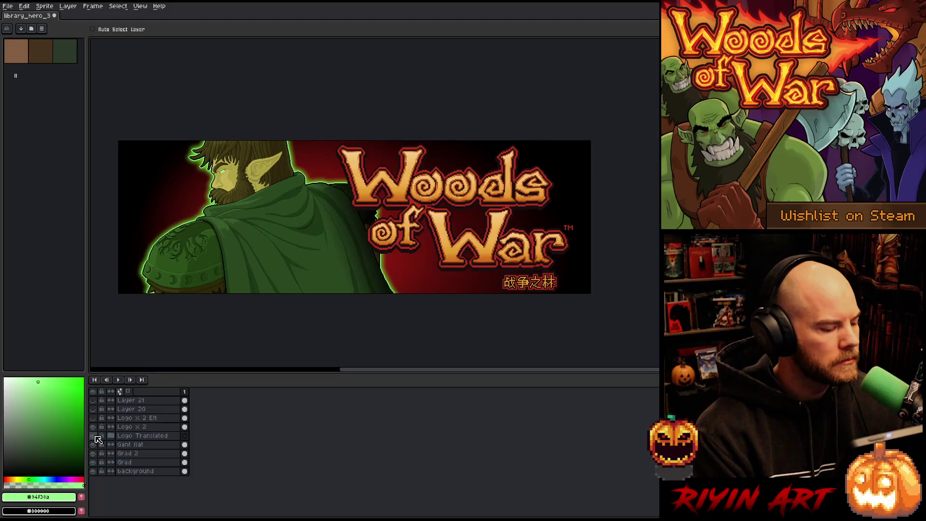
click(96, 436)
click(94, 427)
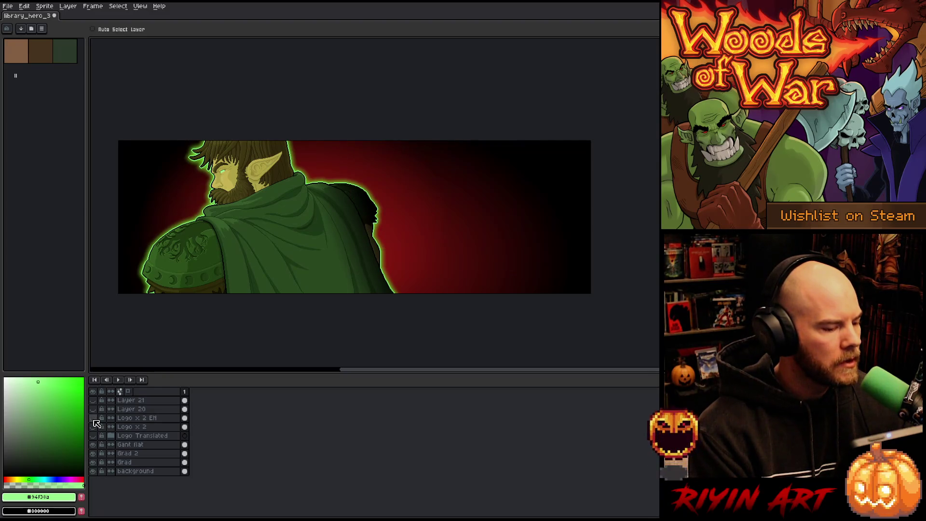
click(94, 418)
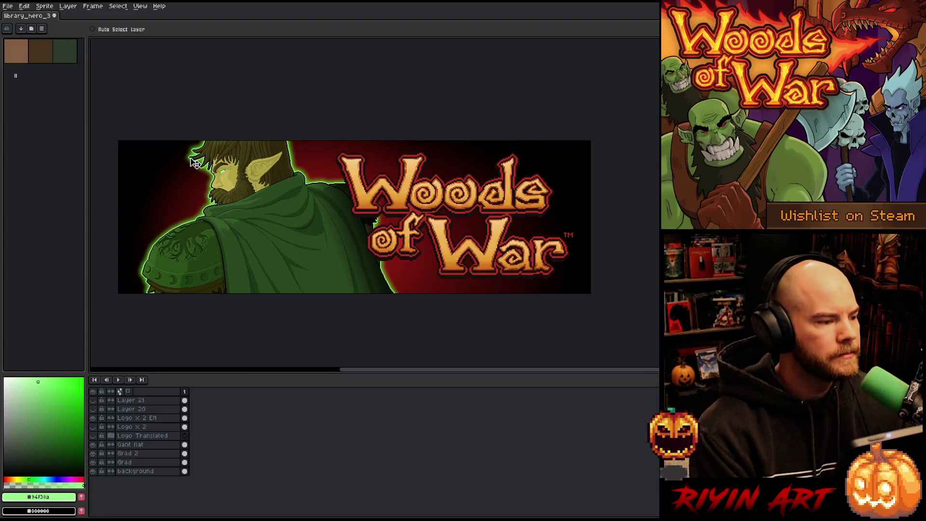
key(ctrl+s)
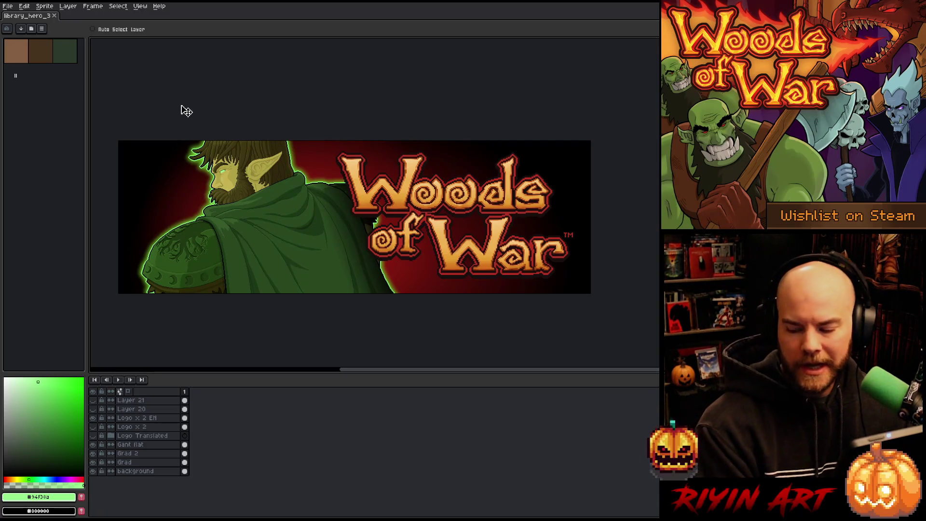
click(54, 16)
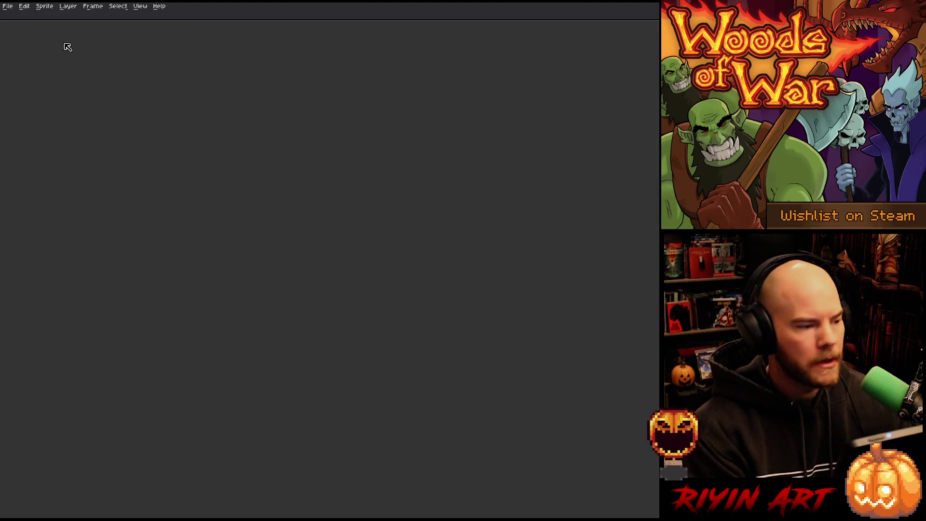
- Open addPlayer_gant_v5_920x430_v2.aseprite from the Capsule folder and centre the capsule art in view
click(8, 6)
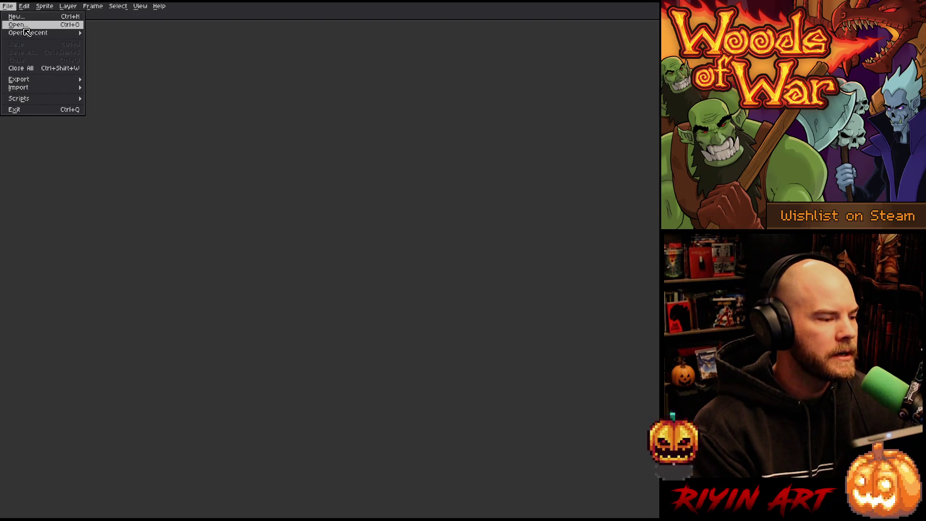
mouse_move(28, 35)
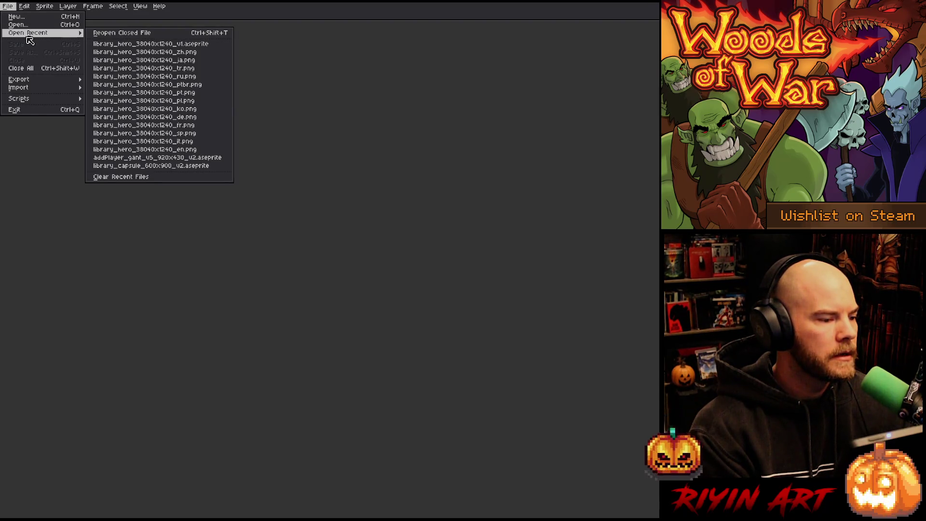
click(19, 25)
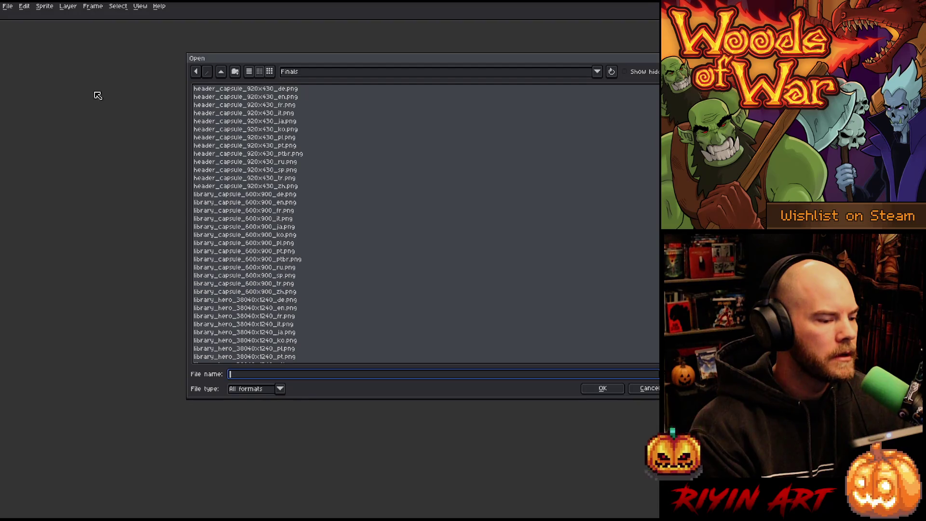
click(304, 74)
click(345, 145)
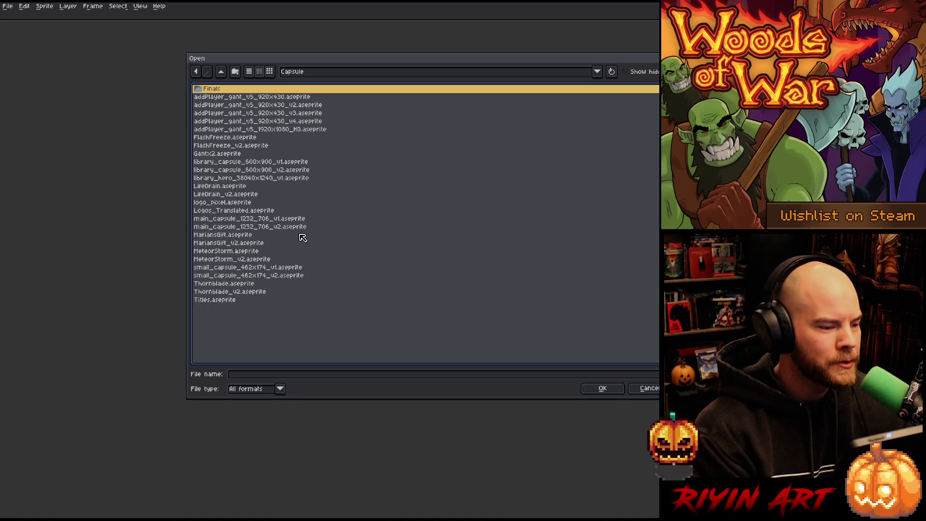
click(262, 105)
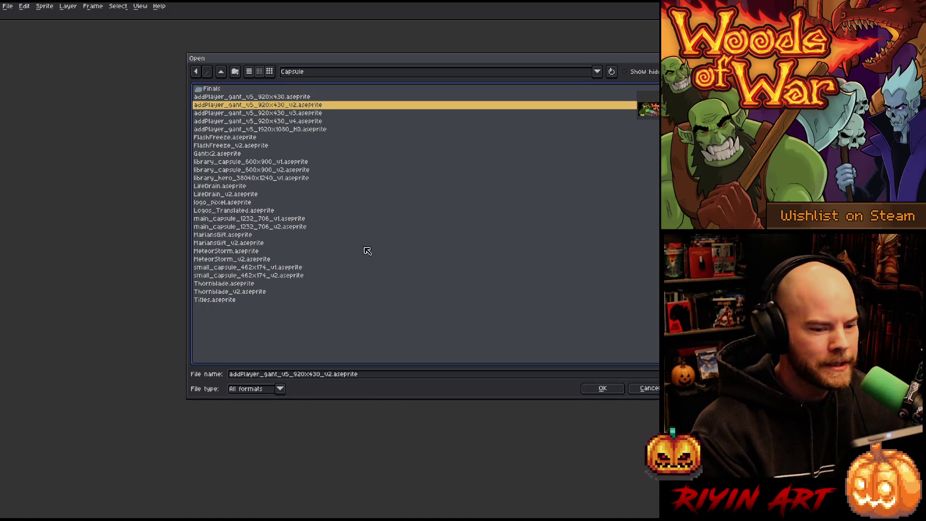
key(Return)
scroll(557, 245, up, 3)
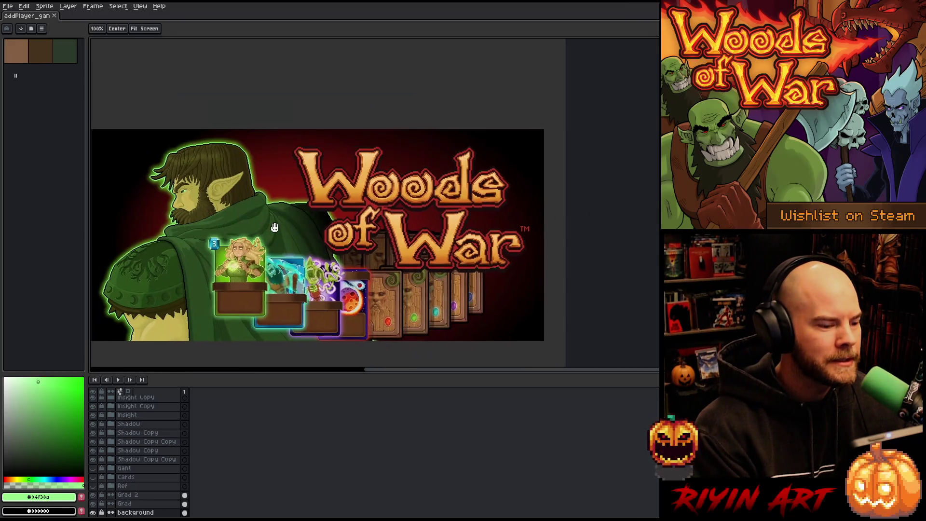
drag(294, 236, 315, 217)
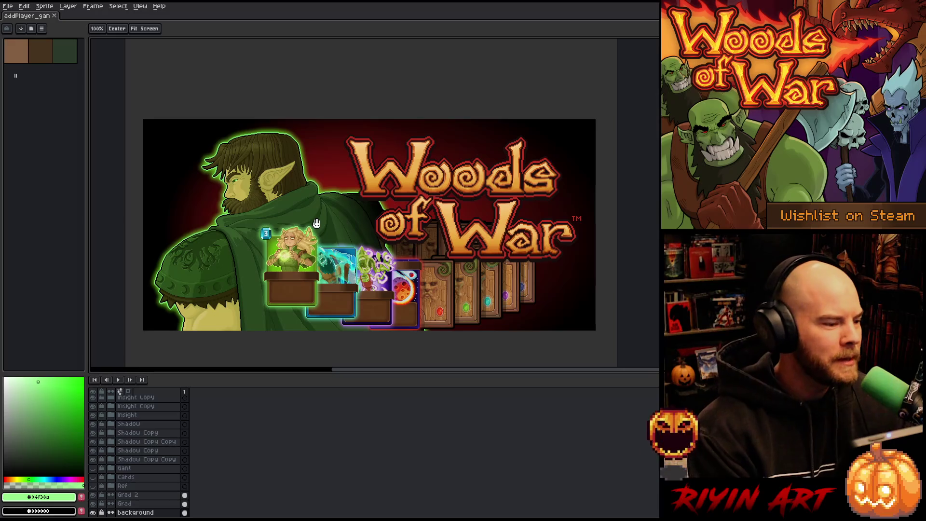
key(v)
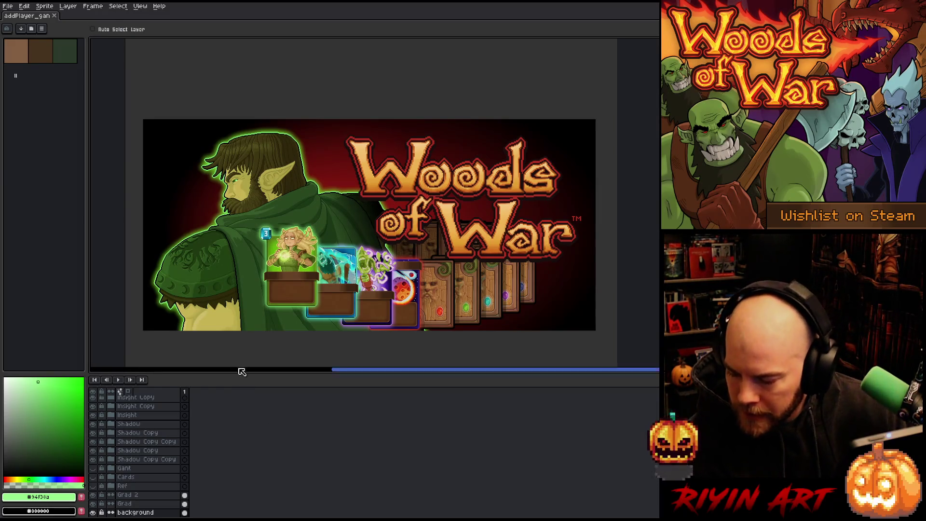
click(7, 6)
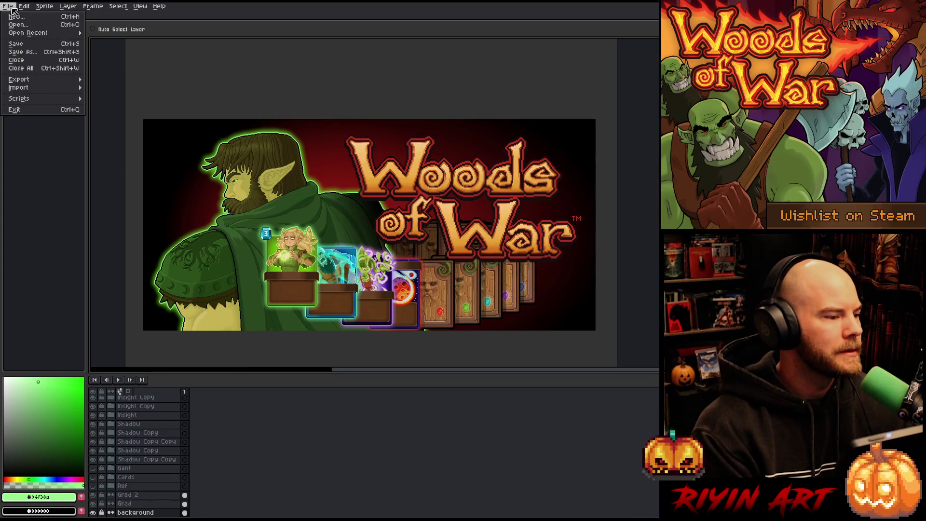
- Save a copy of the sprite under the new name library_logo_1280x720_v1.aseprite
click(22, 52)
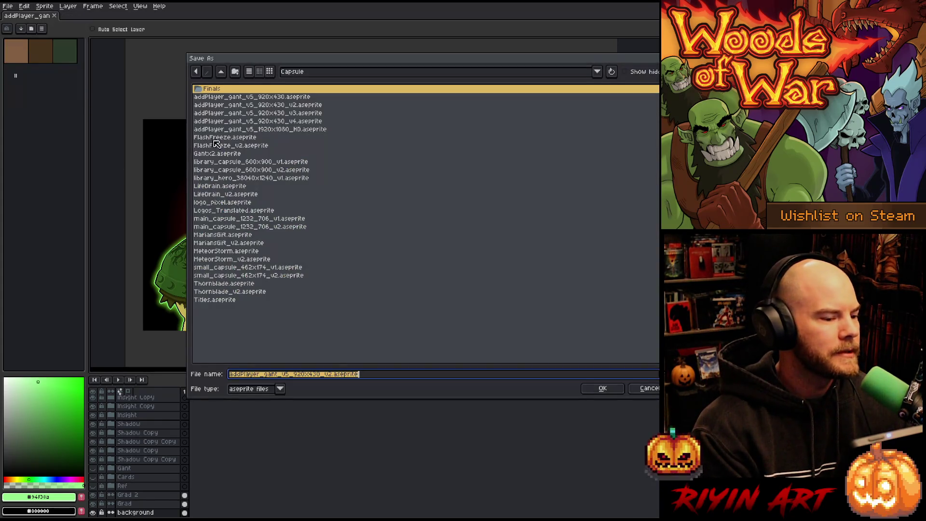
click(329, 374)
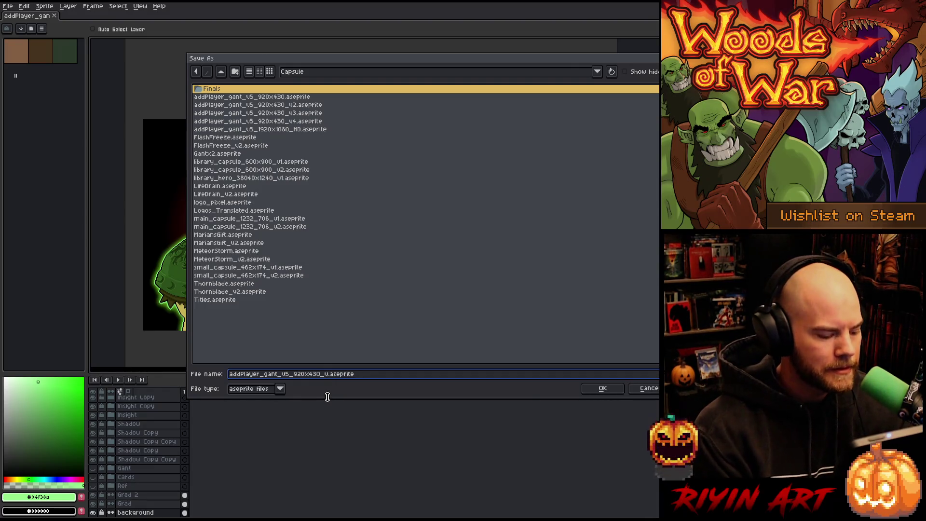
text(1)
key(BackSpace)
key(BackSpace)
key(BackSpace)
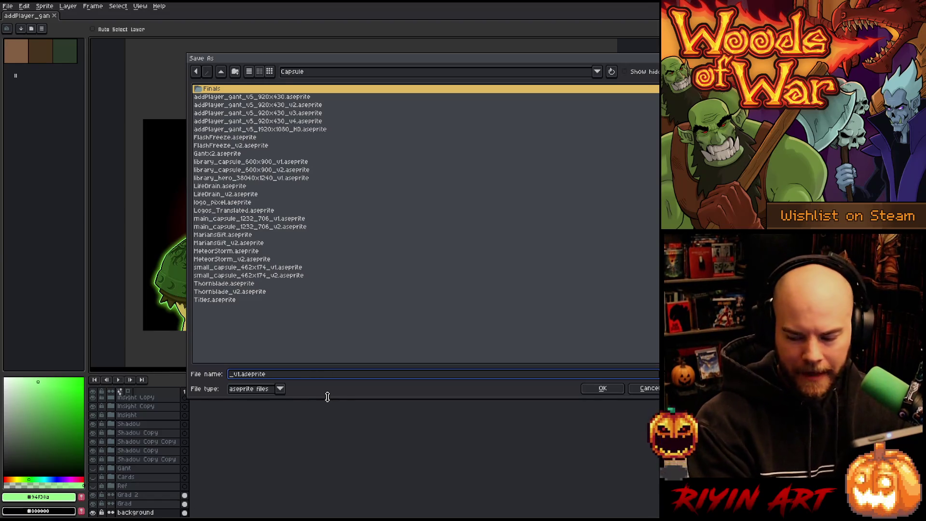
text(lbrary_logo_)
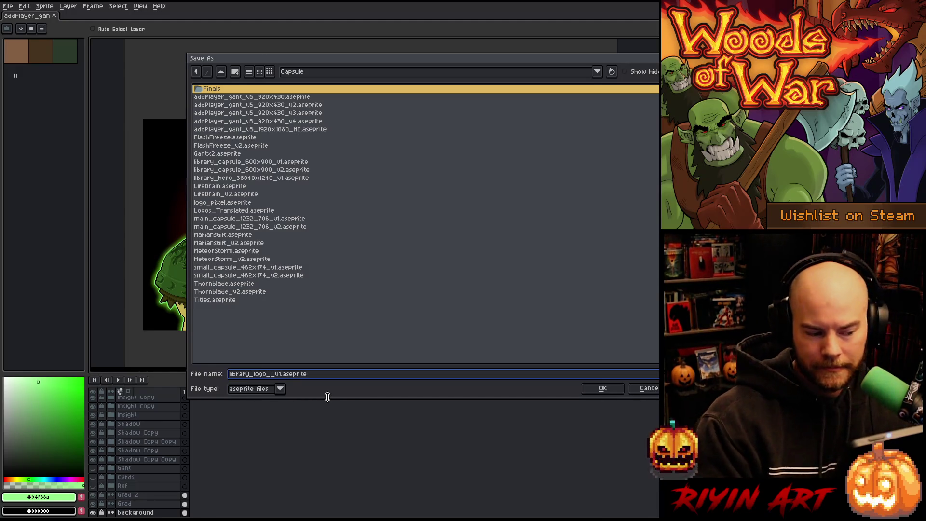
text(1280)
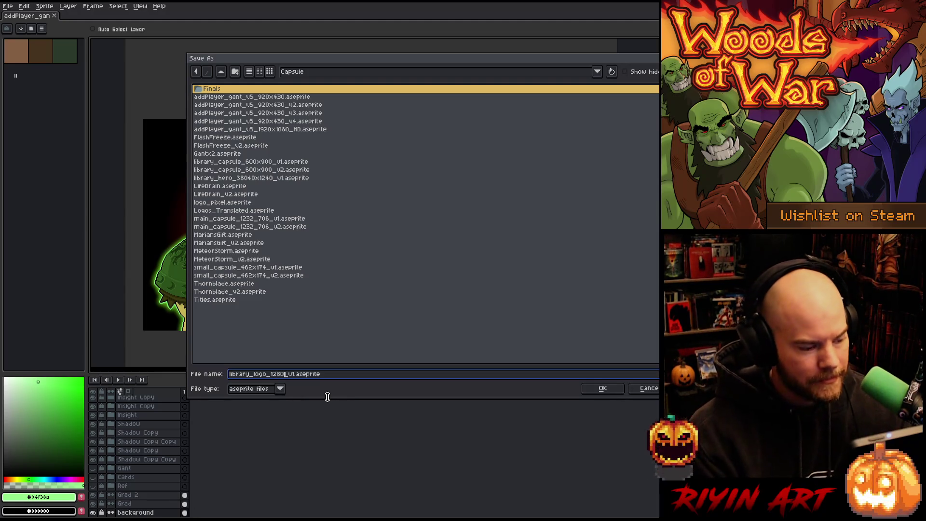
text(x720)
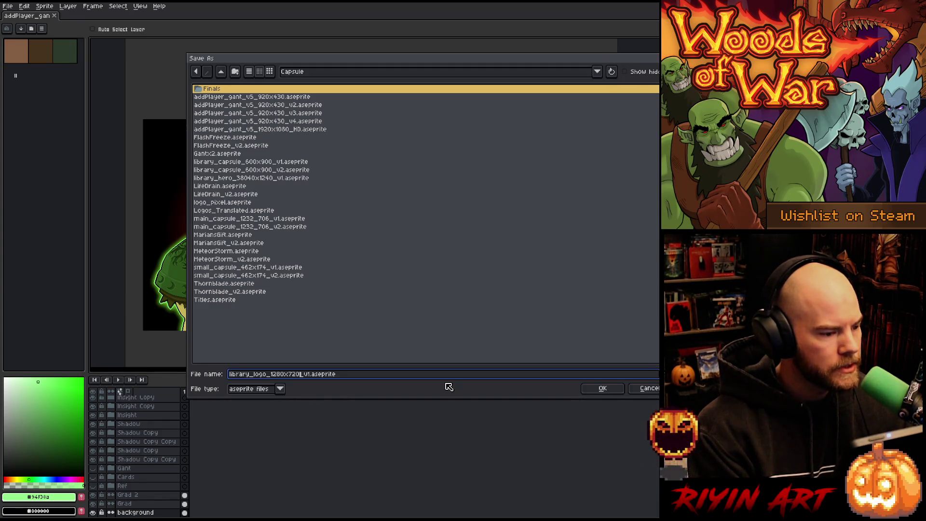
click(593, 391)
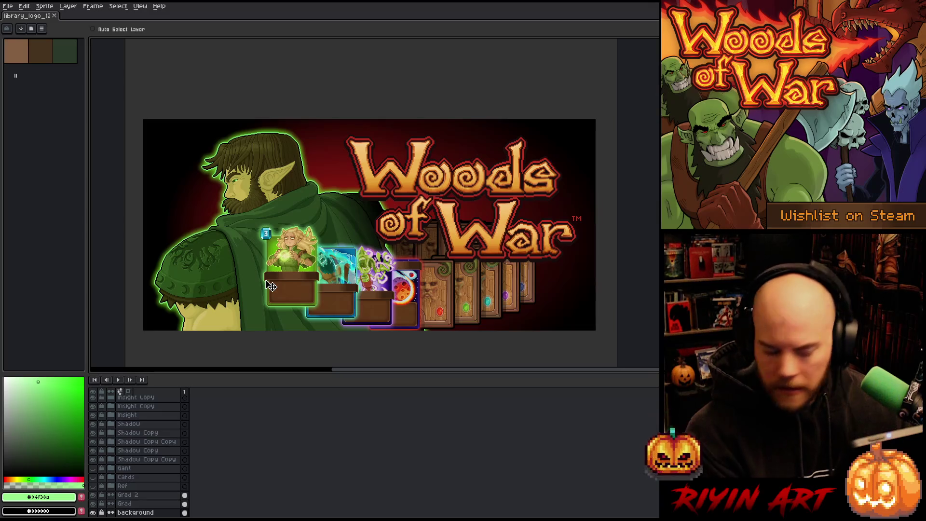
- Create a new blank 1280×720 sprite and magic-wand select its entire canvas
key(ctrl+n)
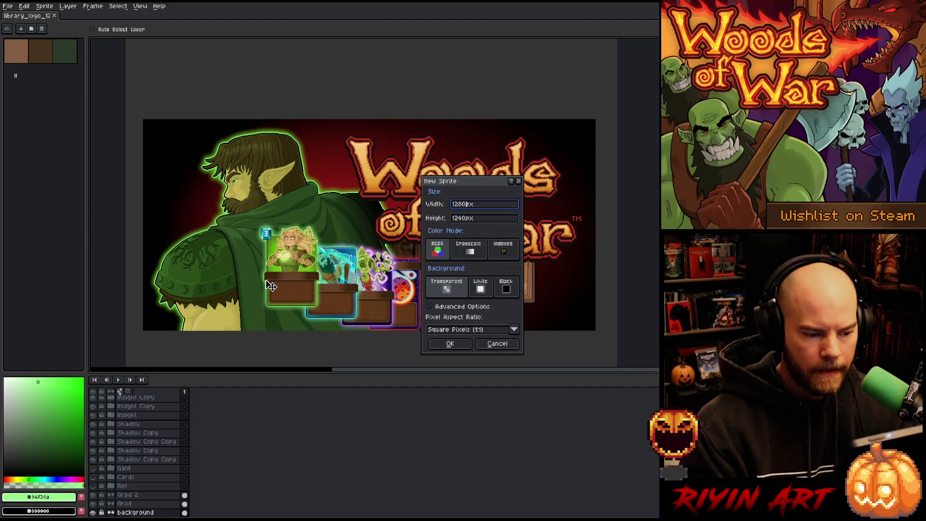
key(Tab)
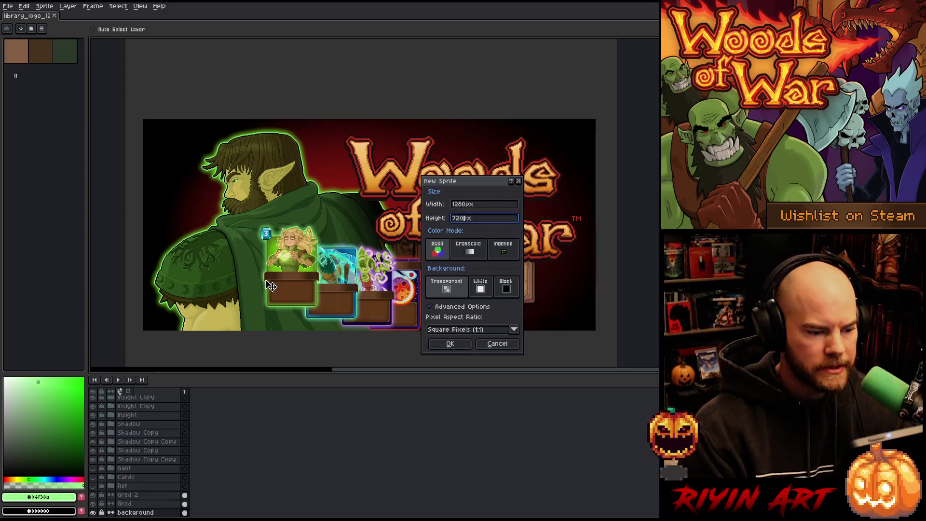
key(Return)
drag(4, 424, 3, 439)
key(w)
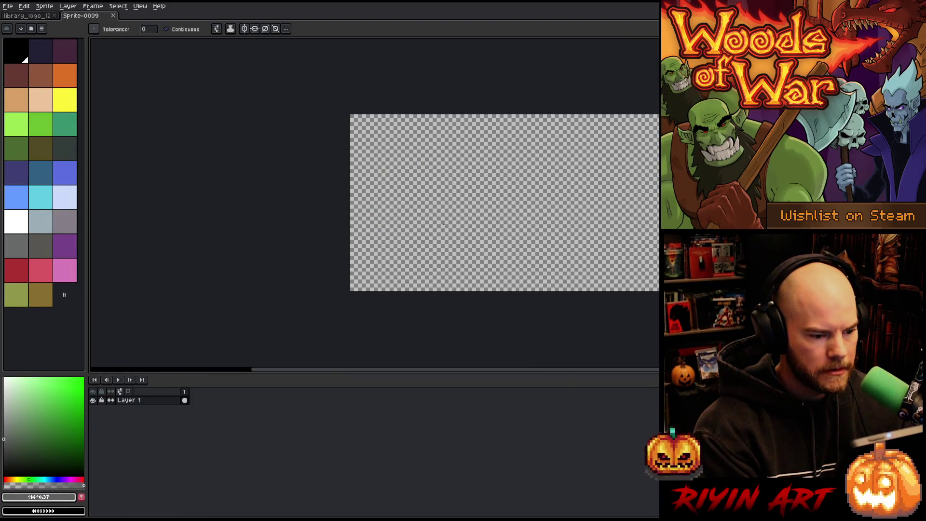
click(443, 223)
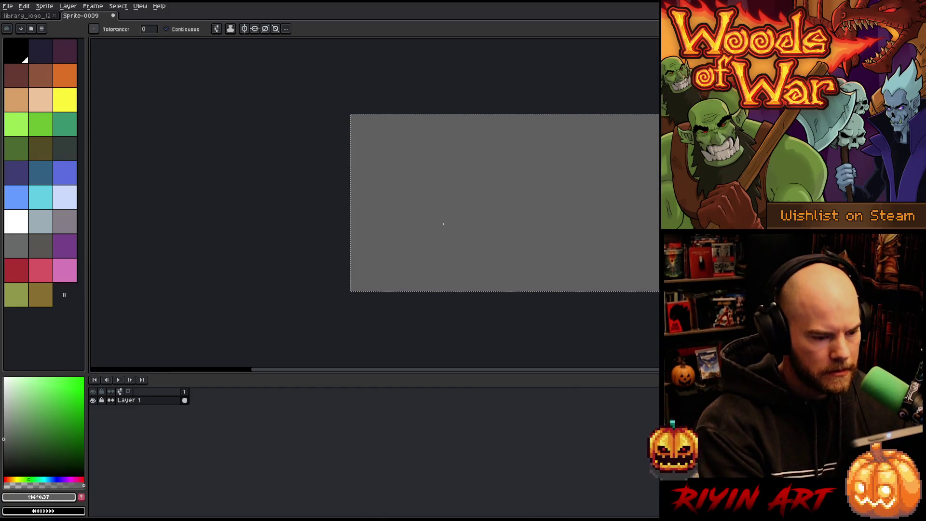
- In the library_logo file, make Layer 20 visible and start transforming its contents
click(46, 15)
scroll(125, 433, up, 10)
scroll(120, 434, up, 1)
click(120, 419)
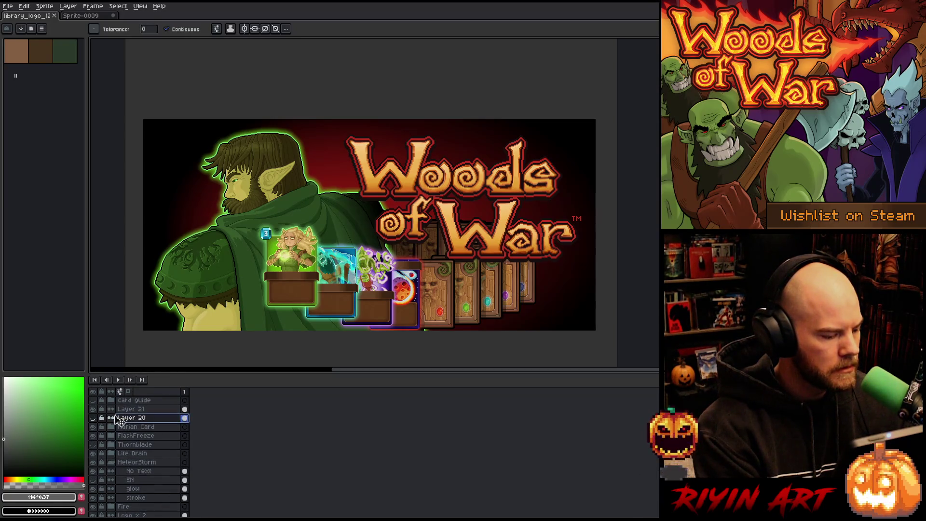
click(93, 418)
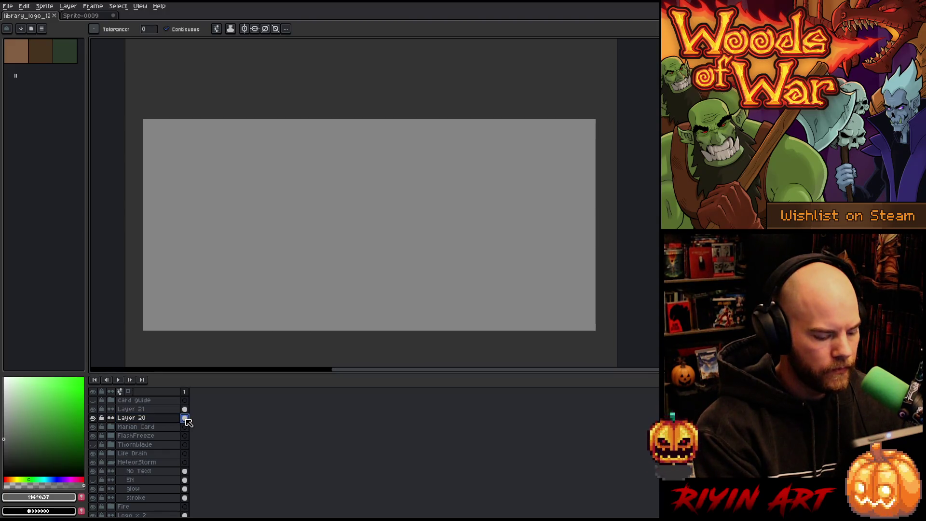
key(ctrl+t)
scroll(314, 259, down, 3)
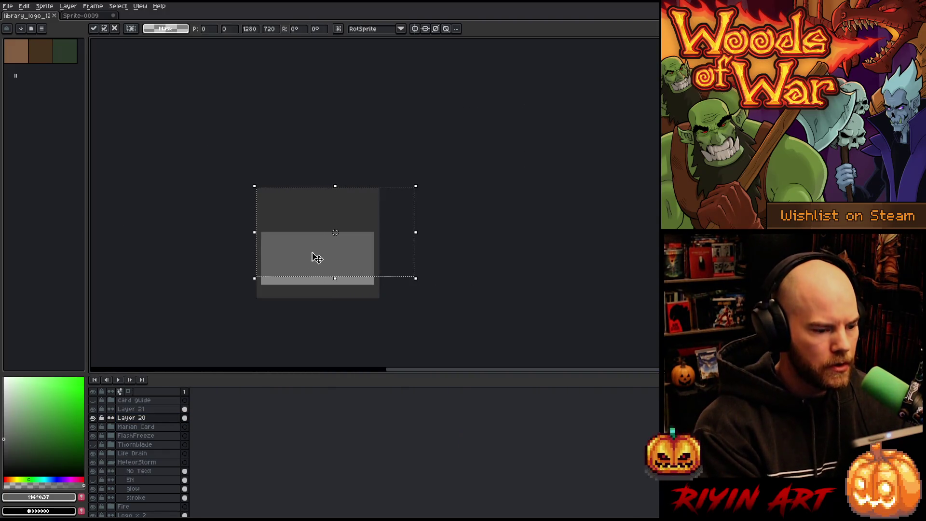
- Move the grey Layer 20 rectangle down-left and apply the transform
scroll(314, 259, up, 3)
scroll(311, 256, down, 1)
mouse_move(326, 234)
mouse_down()
mouse_move(329, 249)
mouse_move(290, 271)
mouse_up()
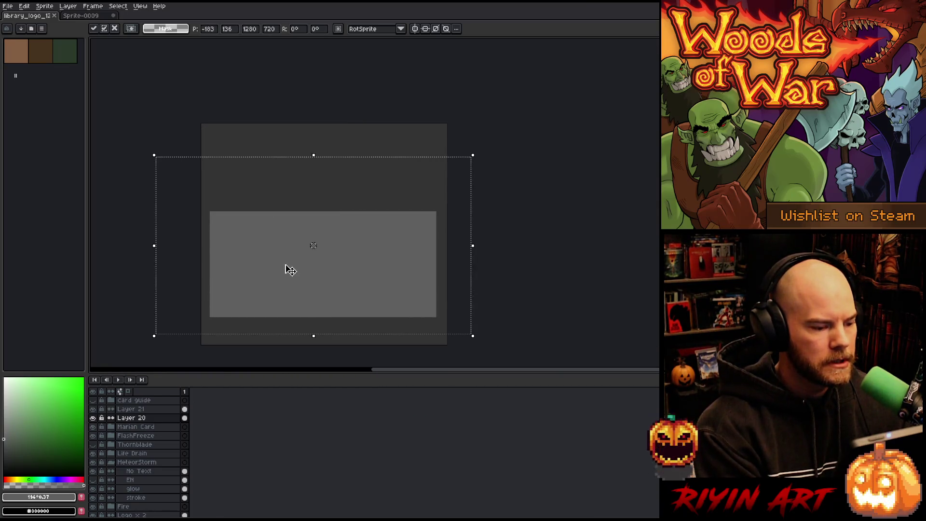
key(Return)
- Hide the grey reference layers, Layer 20 and Layer 21
click(44, 5)
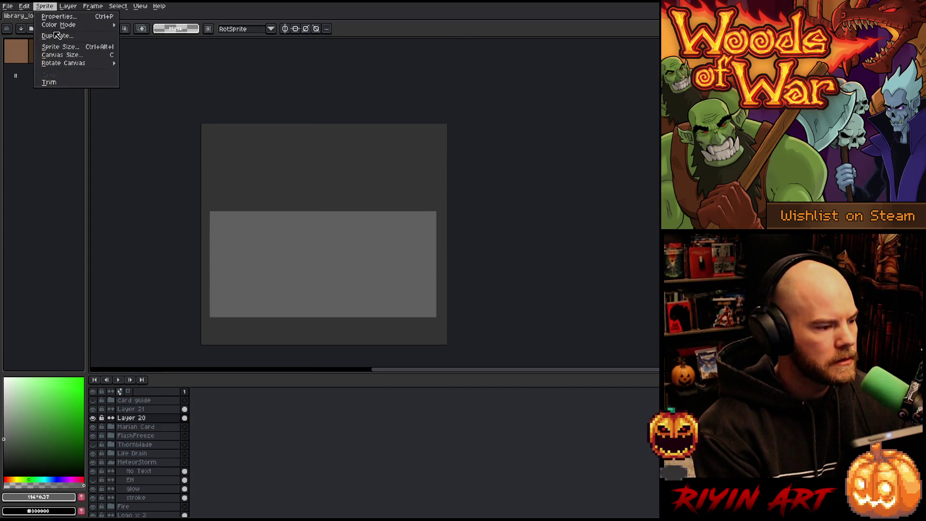
click(96, 418)
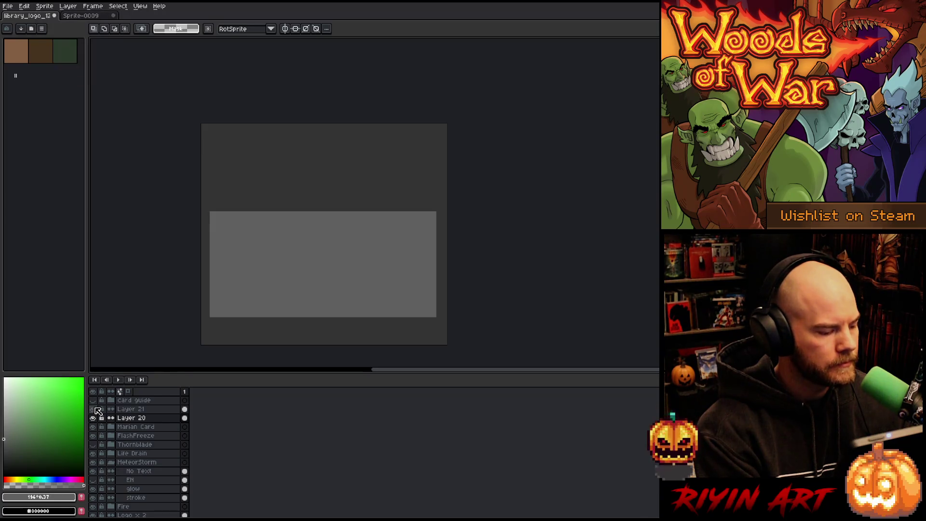
click(93, 418)
click(93, 409)
- Resize the canvas to 1280 wide by 720 high via Canvas Size
click(44, 6)
click(59, 56)
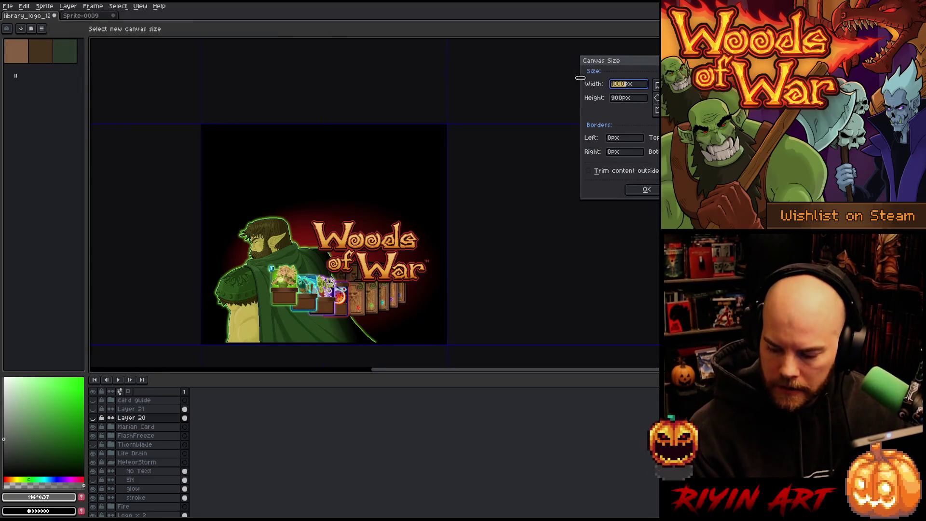
text(1280)
click(622, 98)
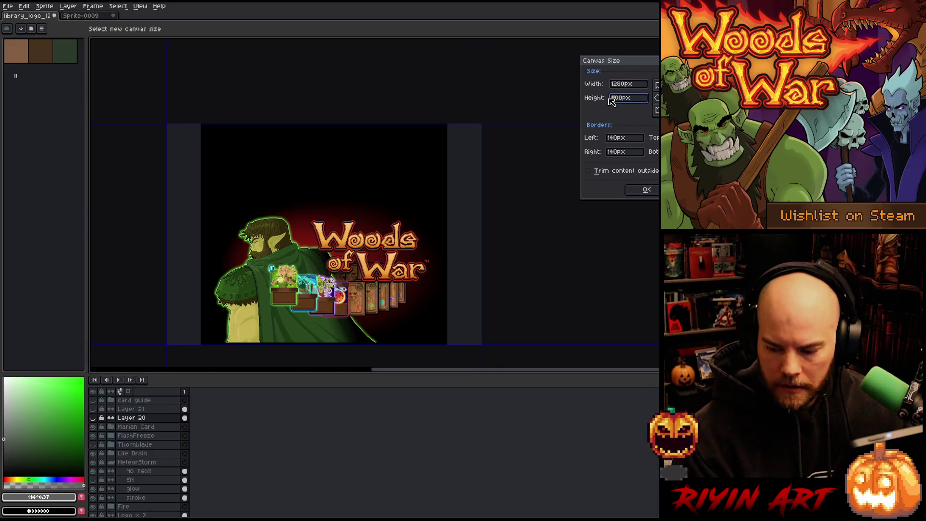
text(720)
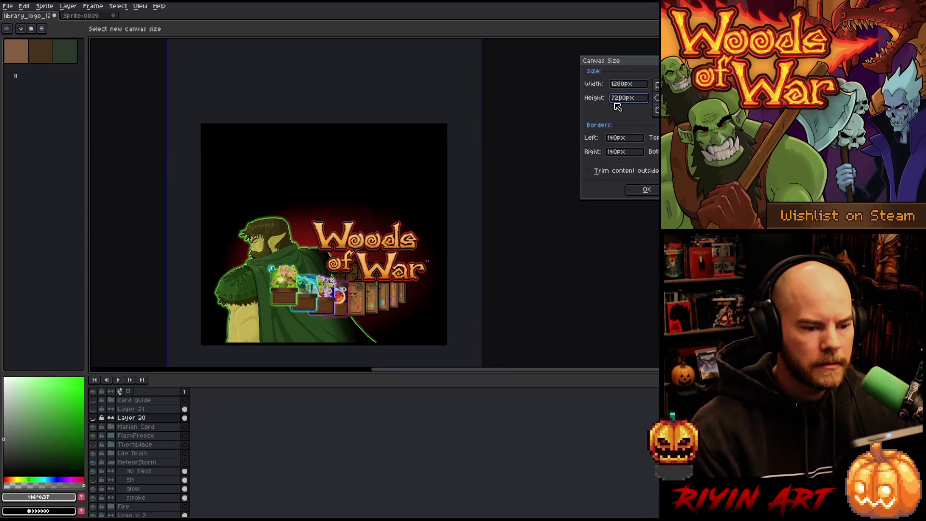
key(Tab)
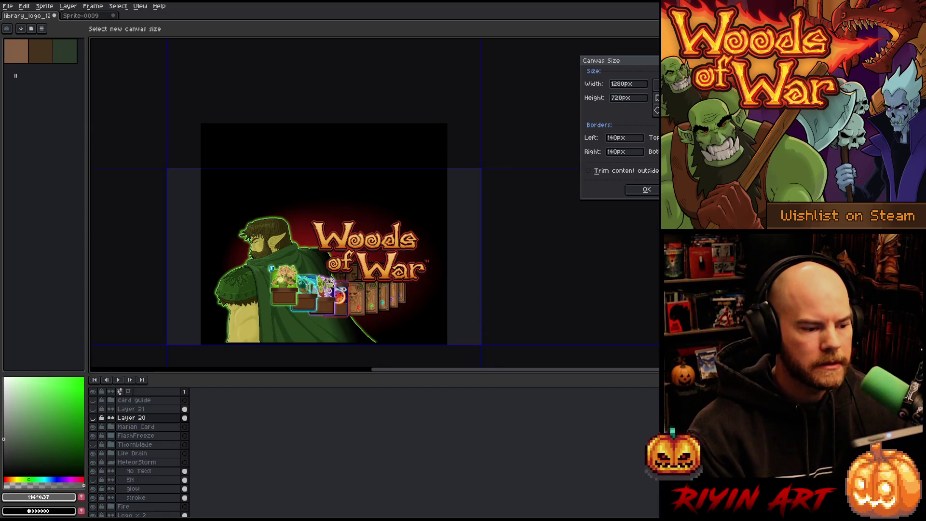
click(645, 189)
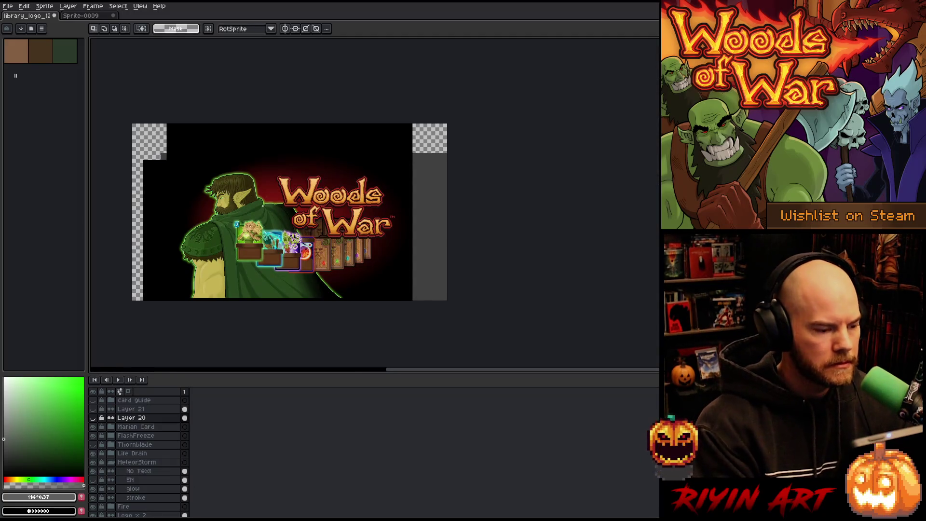
scroll(153, 447, down, 10)
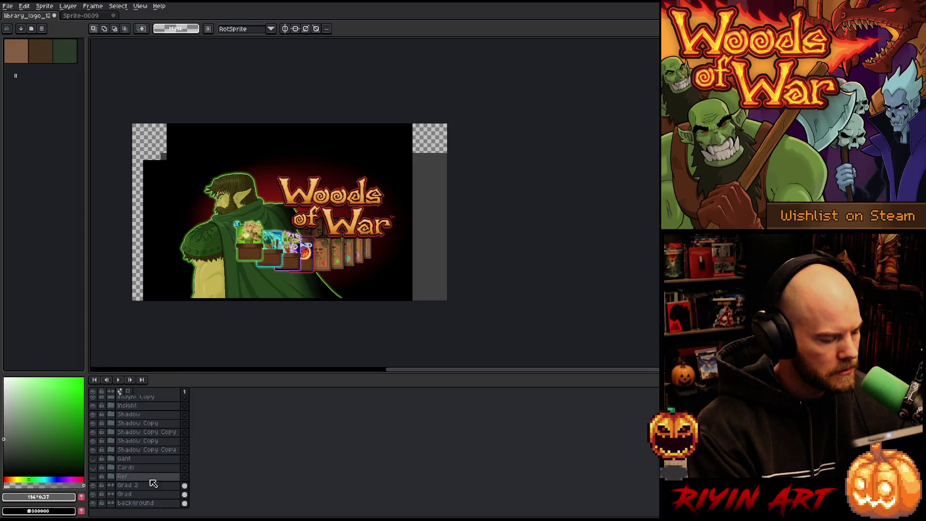
- On the background layer, bucket-fill the empty left and right edges with black sampled from the artwork
click(145, 505)
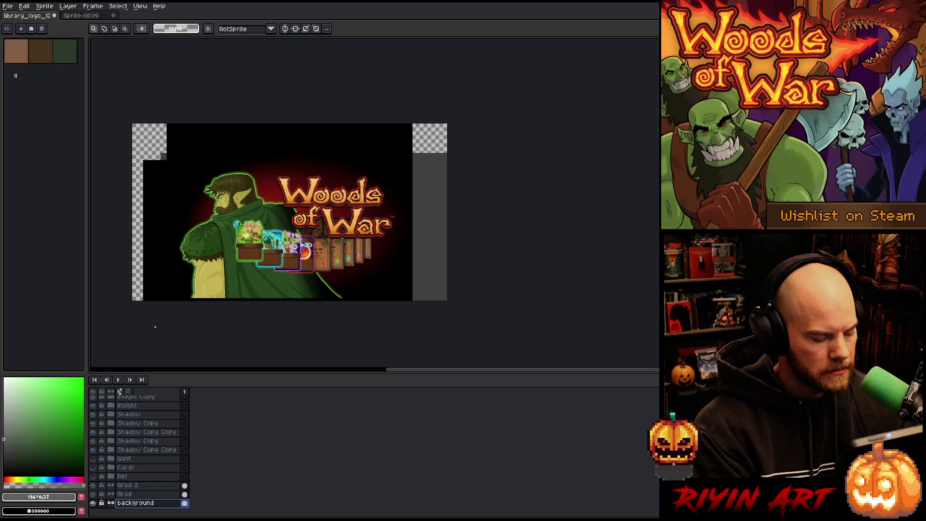
key(g)
click(139, 258)
alt+click(182, 145)
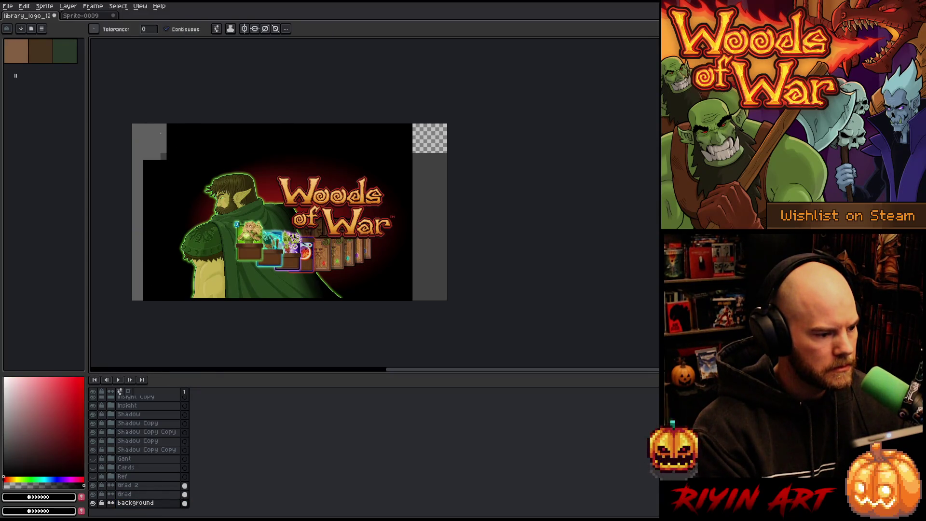
click(159, 133)
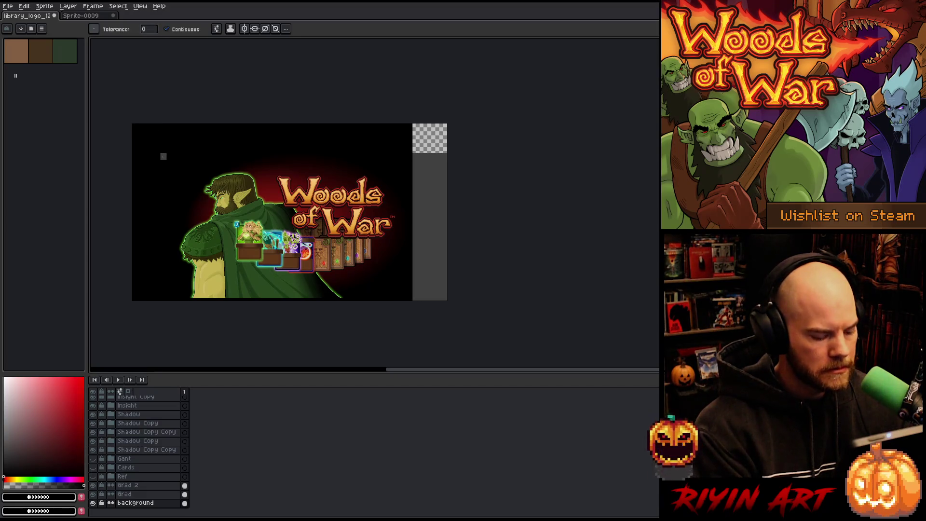
click(163, 156)
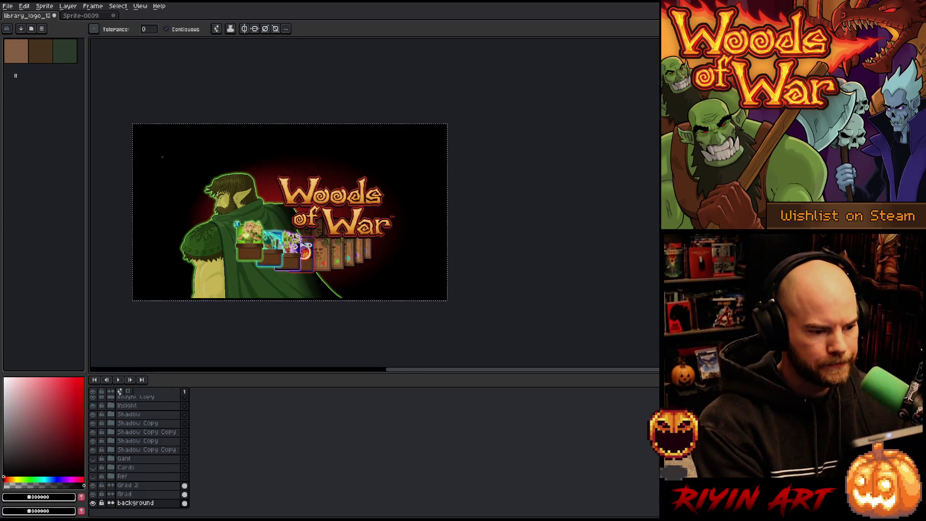
- Recentre the artwork in view and close the unused blank Sprite-0009
key(v)
key(h)
drag(240, 216, 281, 229)
key(g)
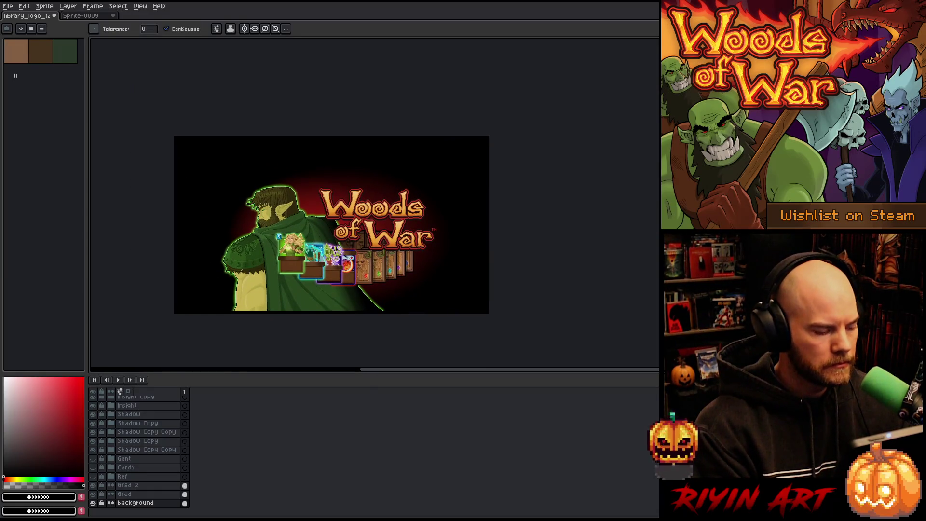
click(114, 16)
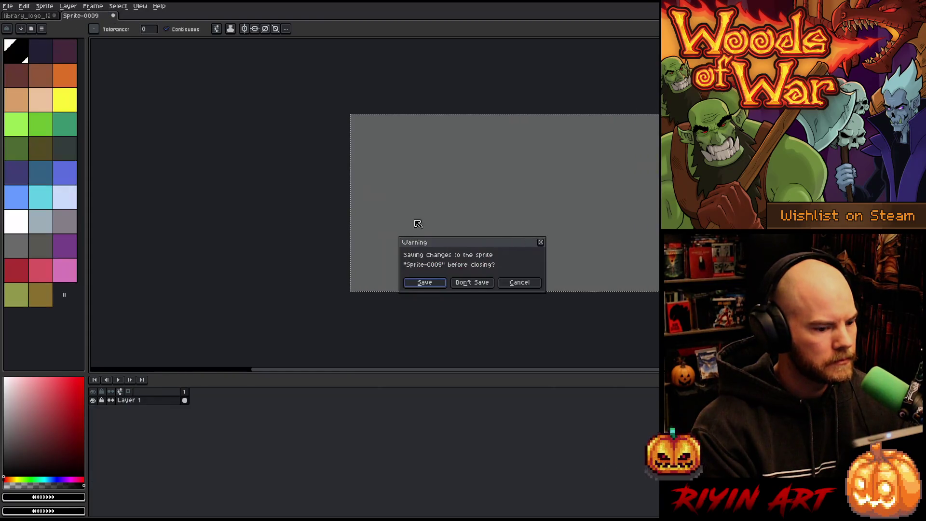
- Discard the blank sprite, open Gantx2.aseprite, select all its artwork, then return to library_logo
click(491, 284)
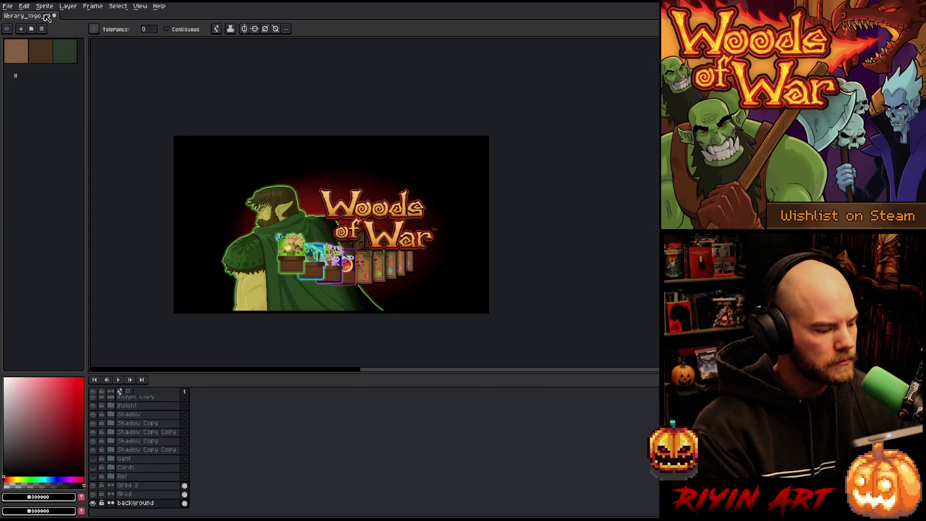
click(8, 6)
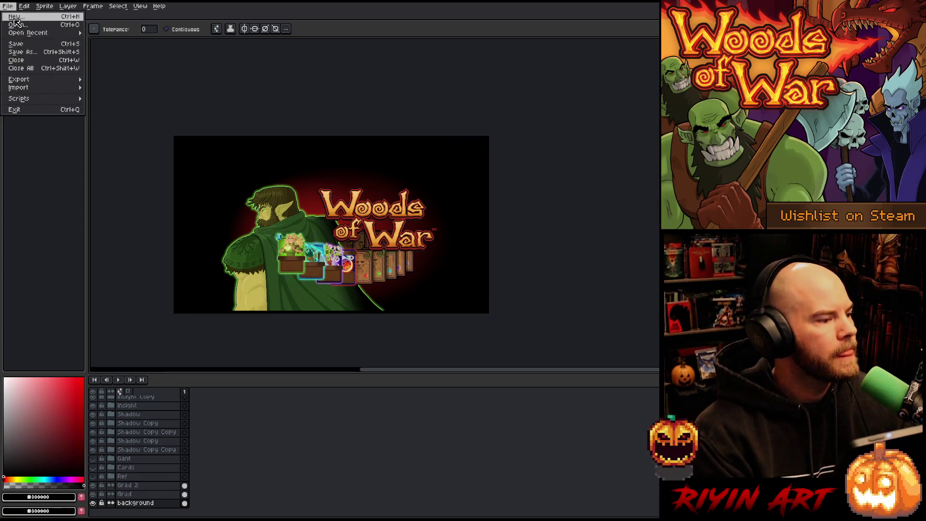
mouse_move(24, 33)
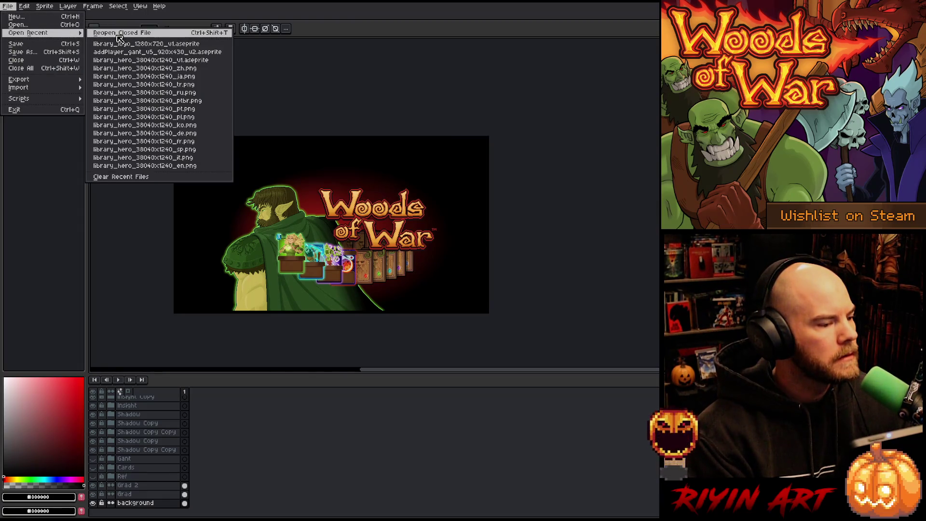
click(39, 24)
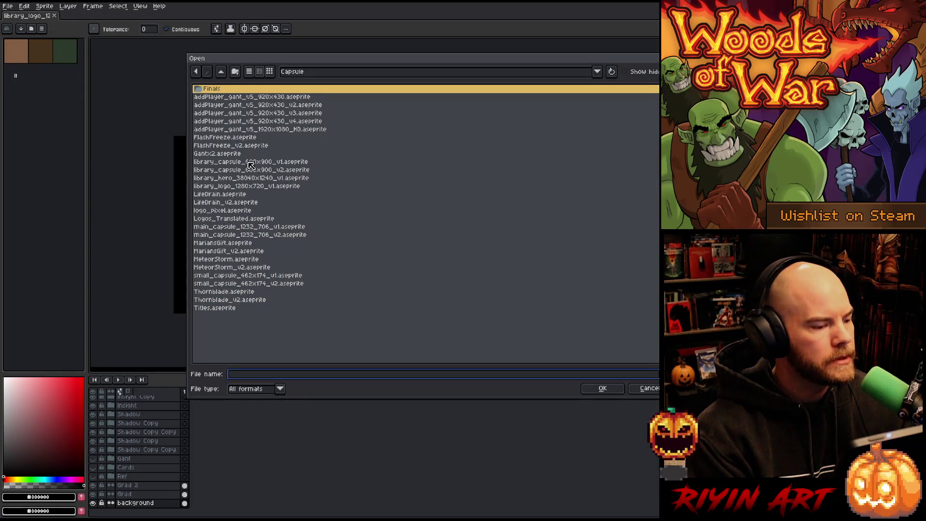
double_click(214, 155)
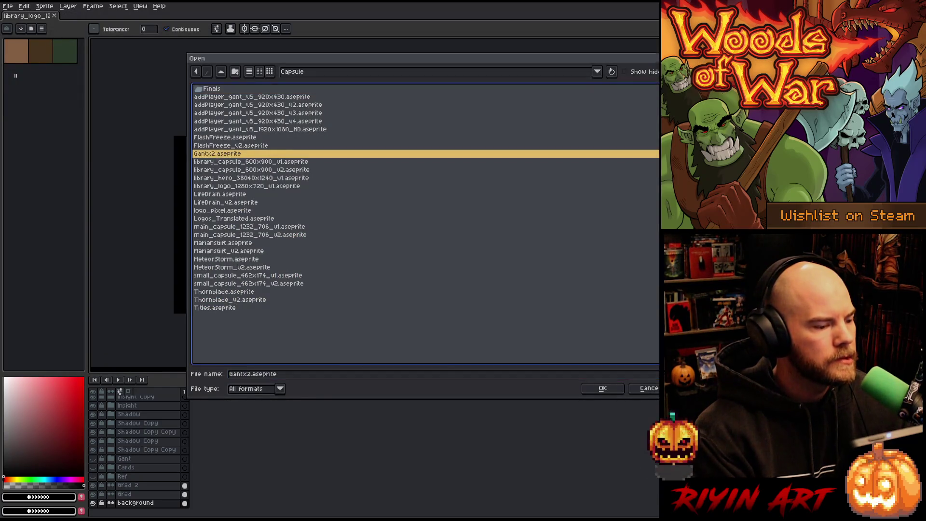
key(ctrl+a)
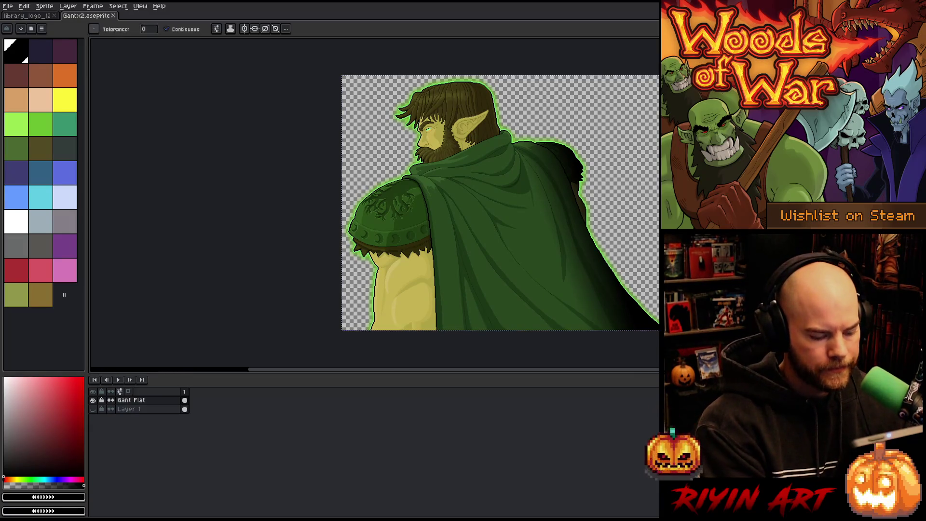
click(44, 20)
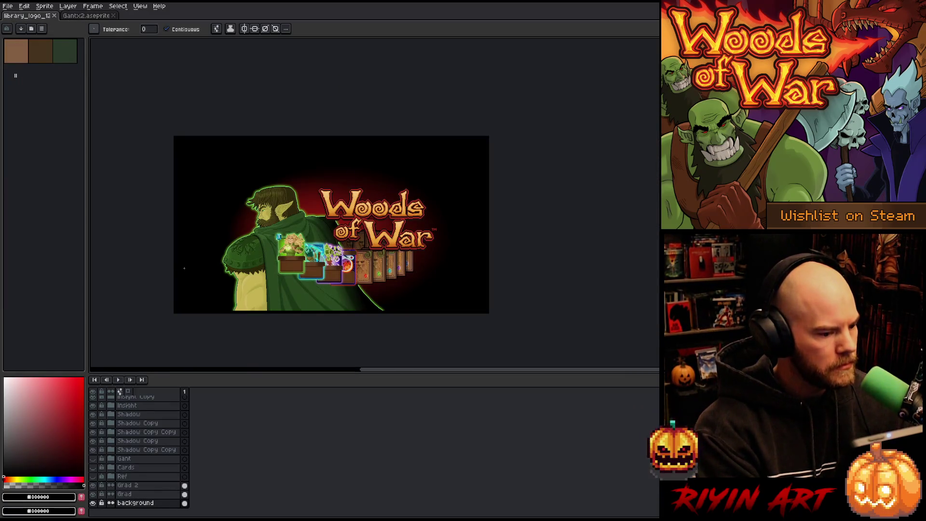
- Collapse the Gant Ghost group and hide the old Gant Ghost character
click(125, 459)
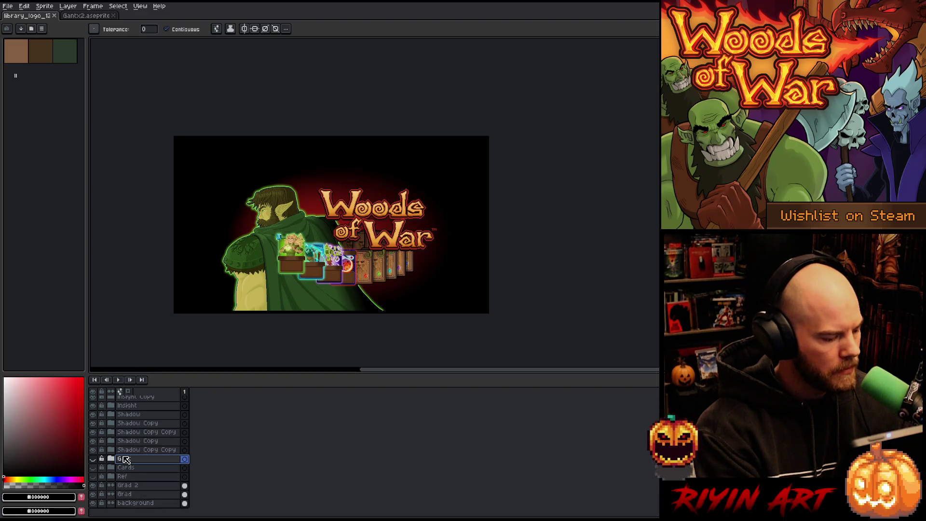
scroll(131, 456, up, 4)
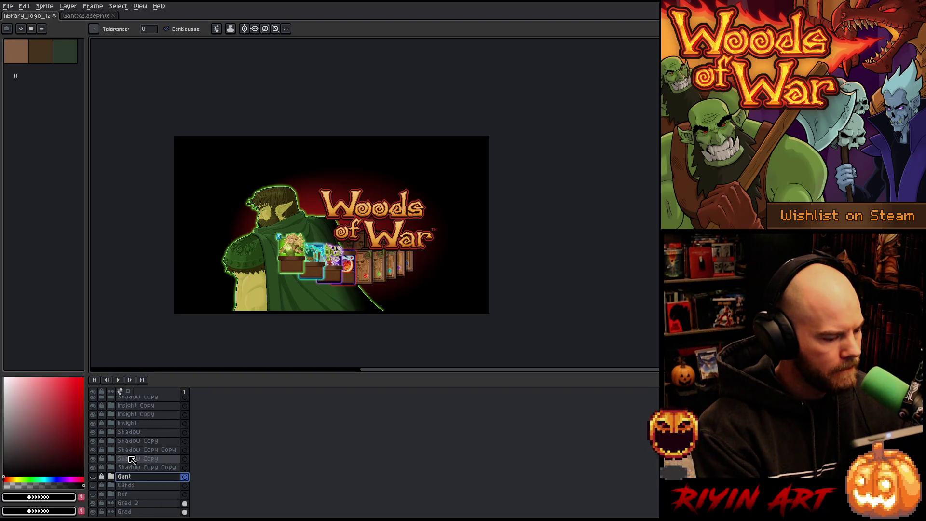
scroll(137, 452, up, 10)
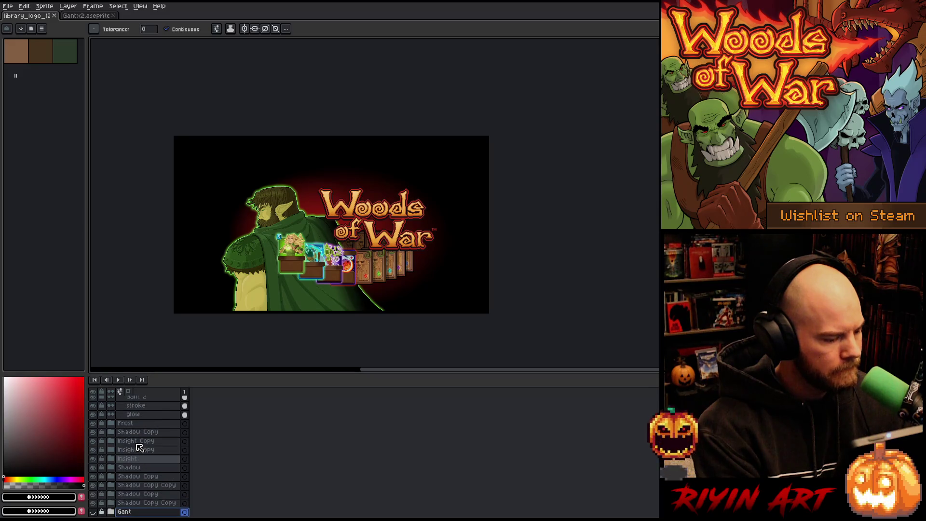
scroll(137, 446, up, 1)
click(111, 423)
click(126, 424)
click(92, 423)
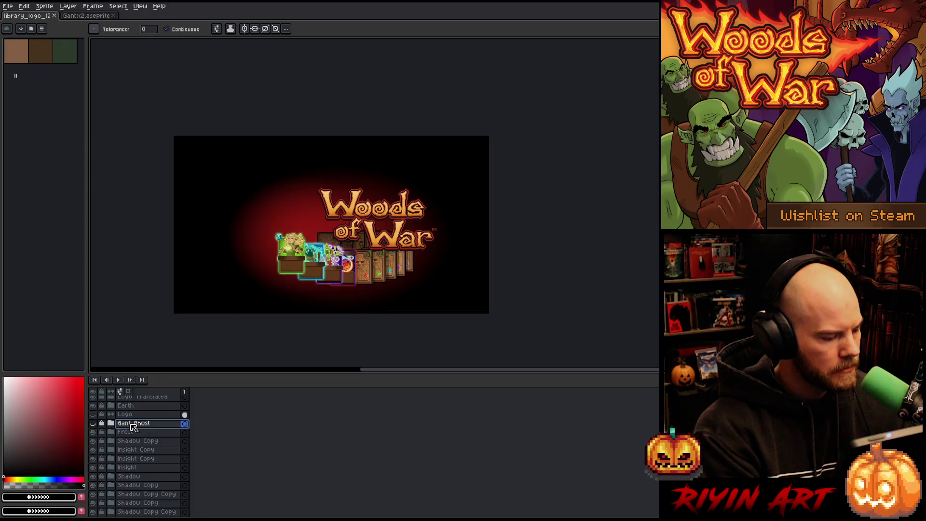
- Add a new layer named Gantx2 and paste the copied elf artwork into it
key(shift+n)
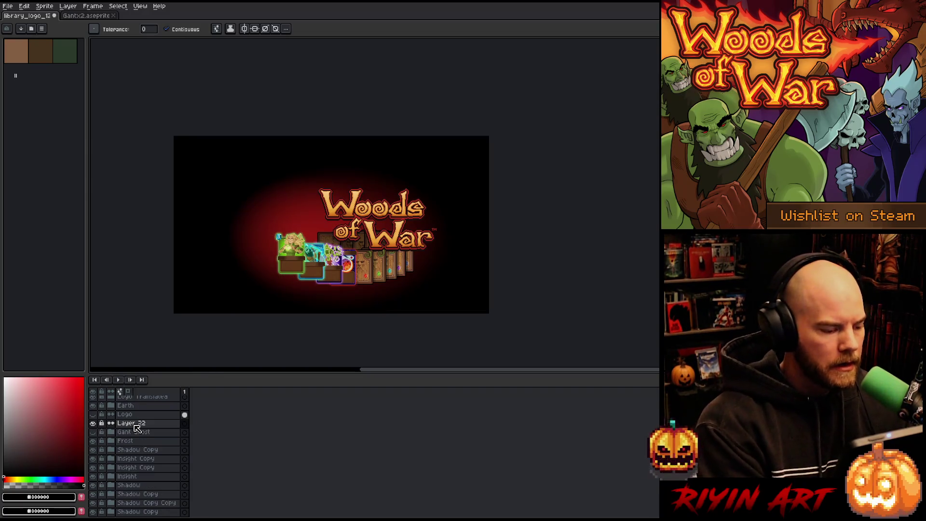
double_click(136, 425)
text(Gant)
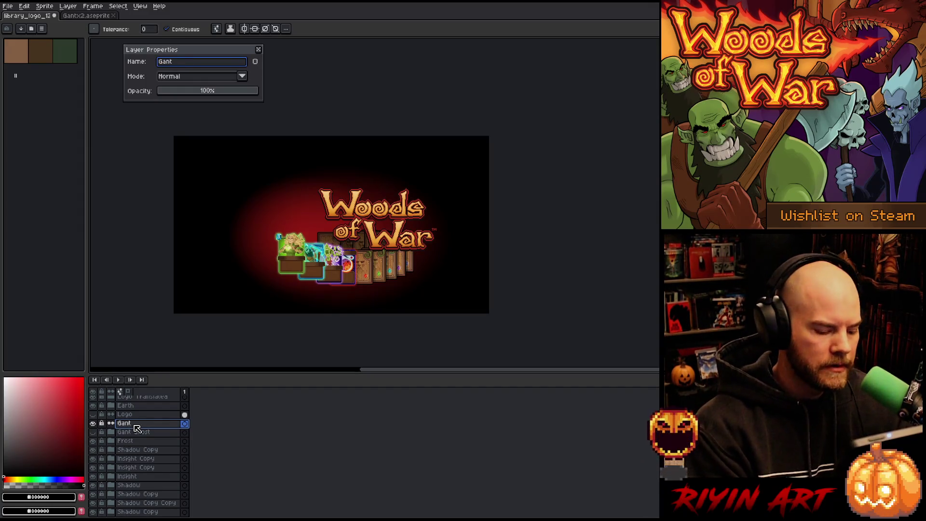
text(x2)
key(Return)
scroll(312, 294, up, 2)
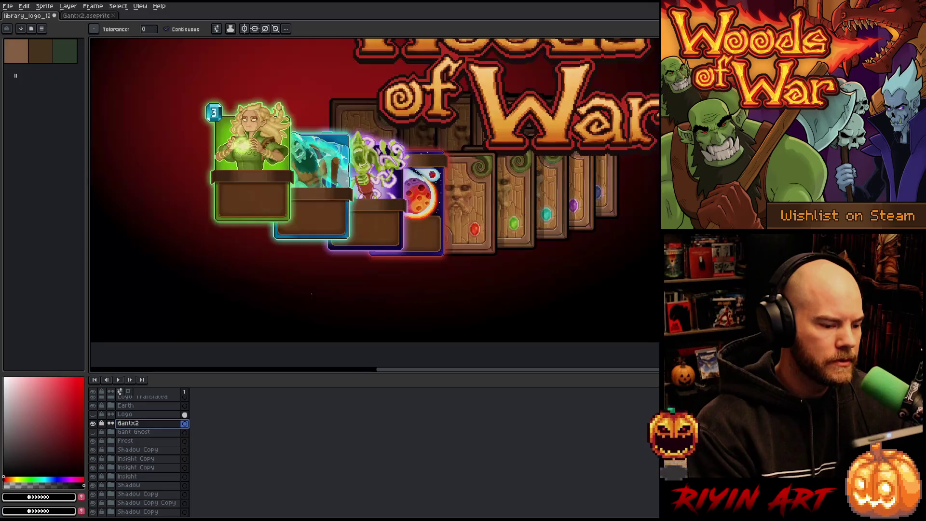
scroll(254, 174, up, 1)
scroll(267, 192, down, 1)
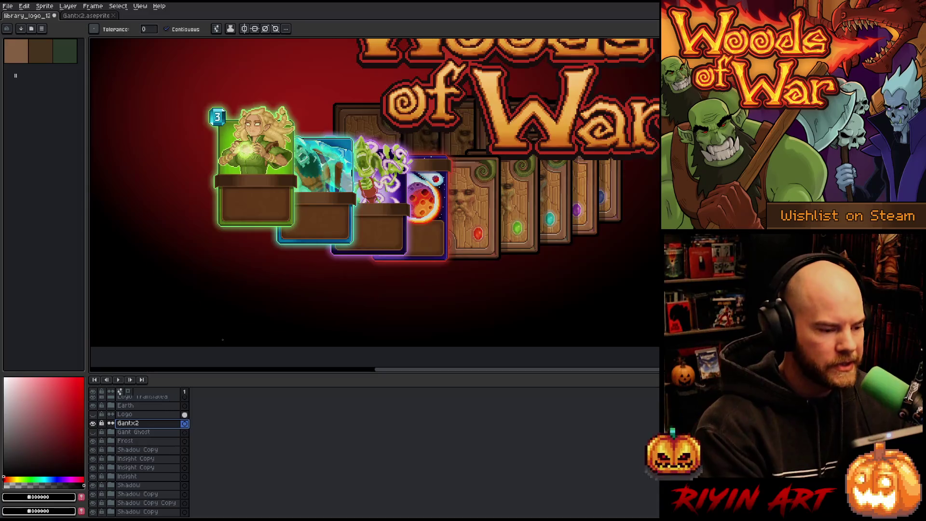
scroll(227, 333, down, 1)
key(ctrl+v)
mouse_move(227, 261)
mouse_down()
mouse_move(354, 263)
mouse_move(343, 271)
mouse_up()
- Position the pasted elf on the left behind the Woods of War logo, commit, and save
scroll(300, 212, down, 1)
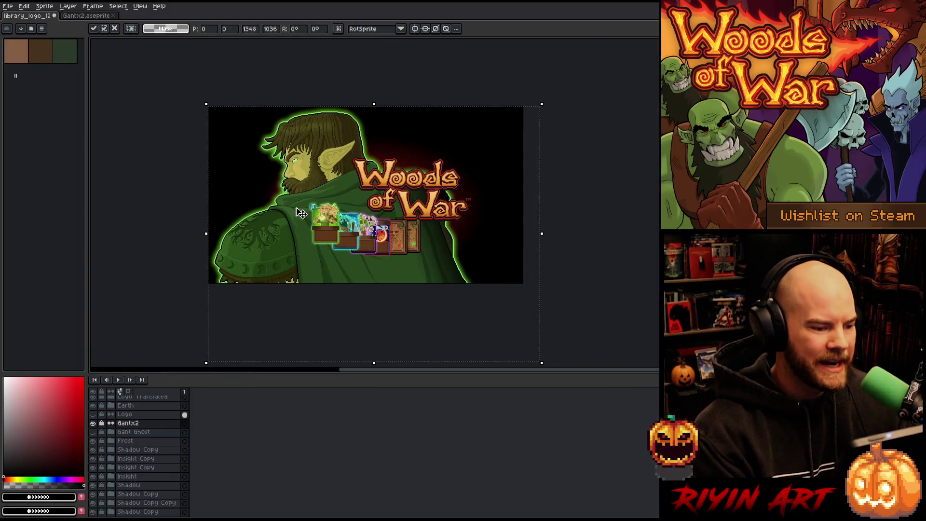
mouse_move(328, 162)
mouse_down()
mouse_move(349, 179)
mouse_move(341, 178)
mouse_up()
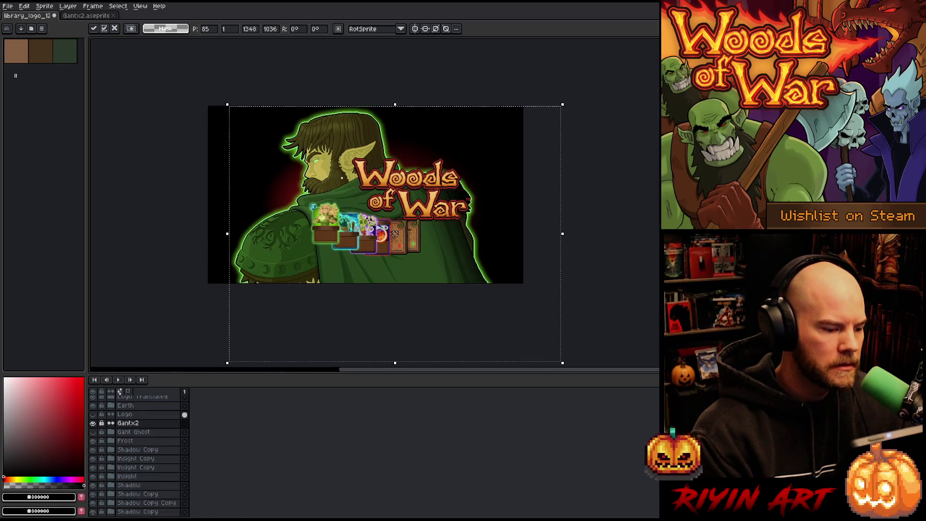
key(Down)
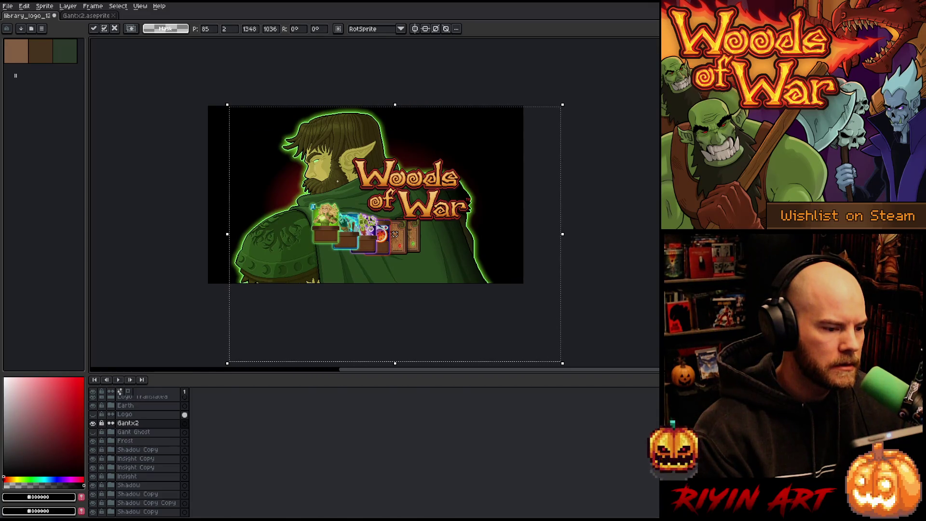
mouse_move(344, 192)
mouse_down()
mouse_move(336, 159)
mouse_move(328, 162)
mouse_up()
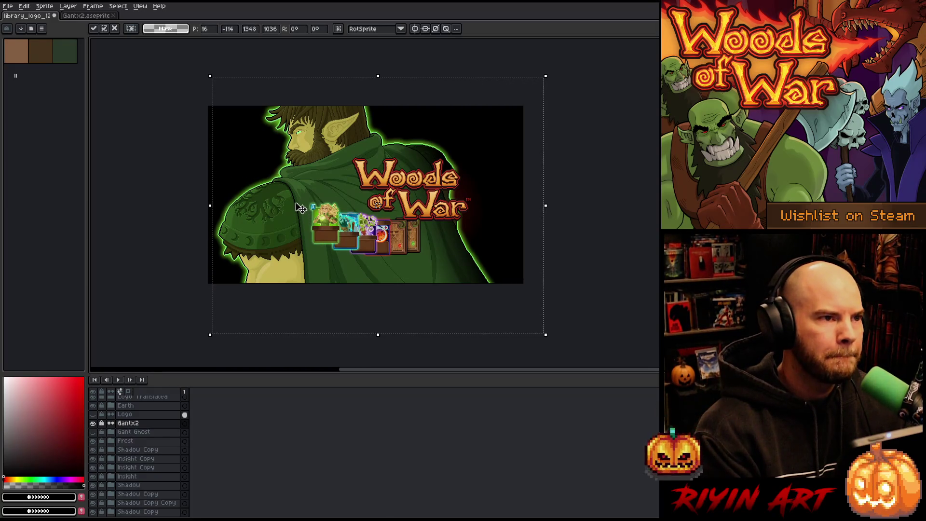
scroll(295, 183, up, 2)
scroll(295, 182, down, 2)
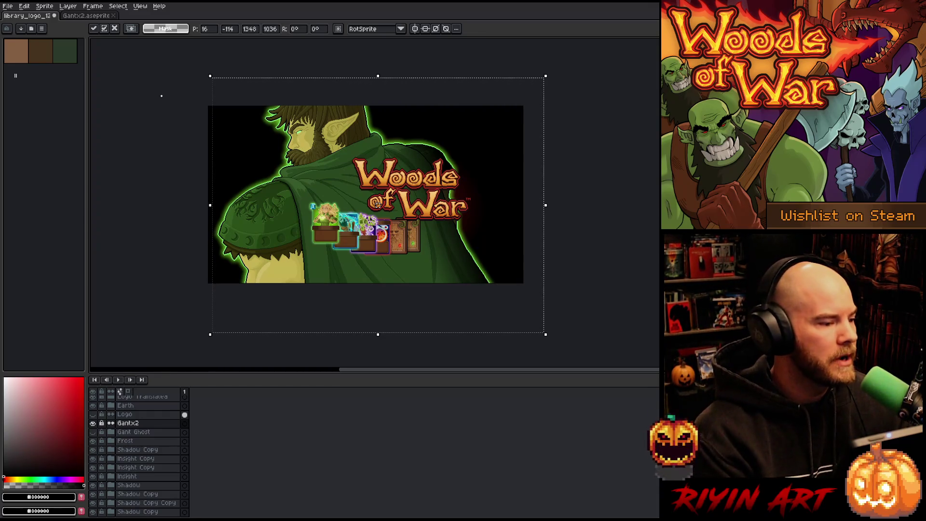
key(ctrl+s)
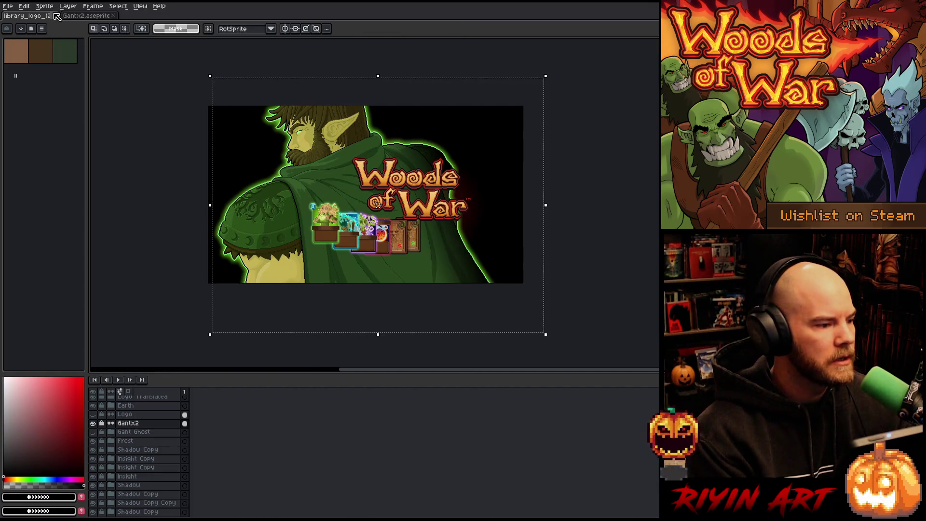
- Close library_logo and Gantx2, open the recent library_hero_3 banner, and hide its English logo
click(54, 15)
click(55, 16)
click(8, 6)
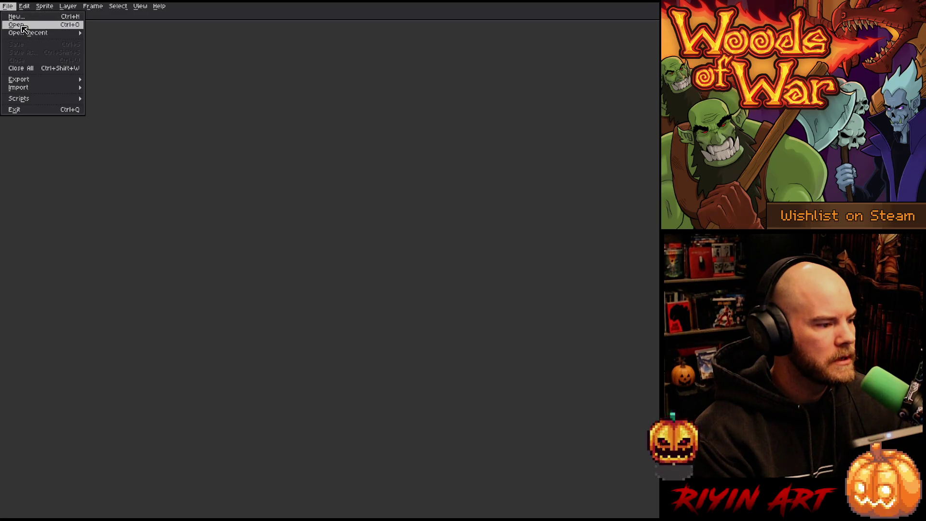
mouse_move(32, 33)
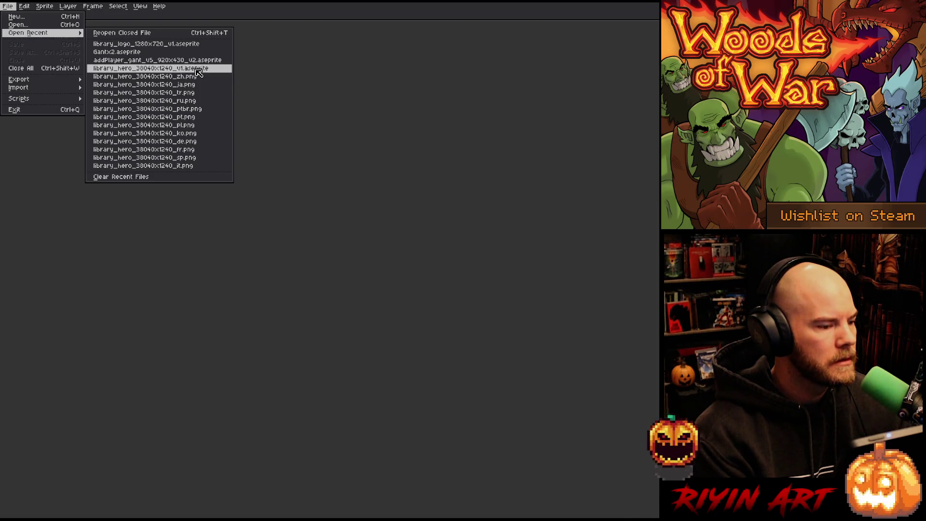
click(198, 69)
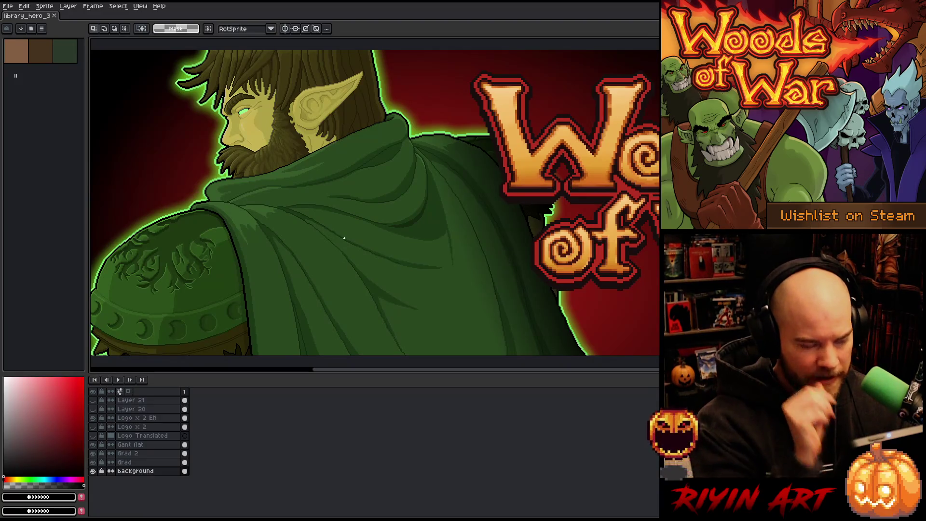
scroll(341, 235, down, 3)
scroll(367, 232, up, 1)
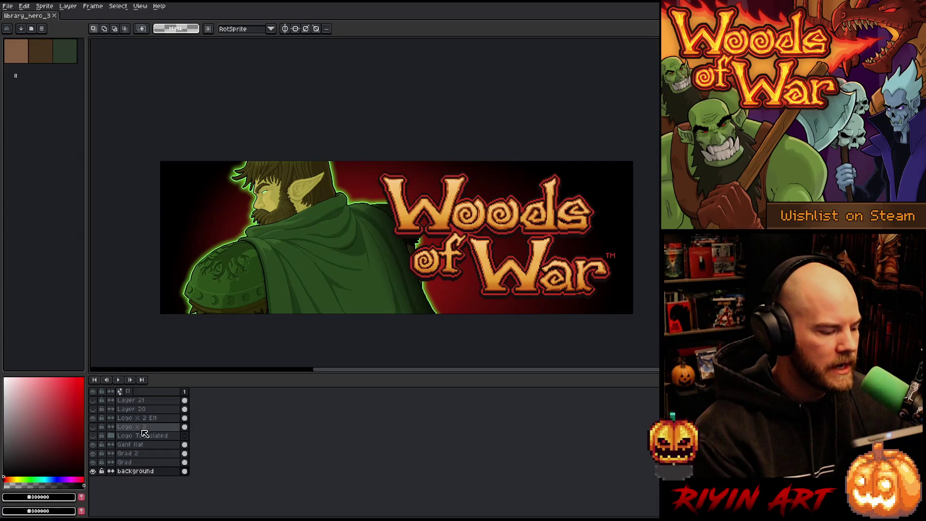
click(93, 418)
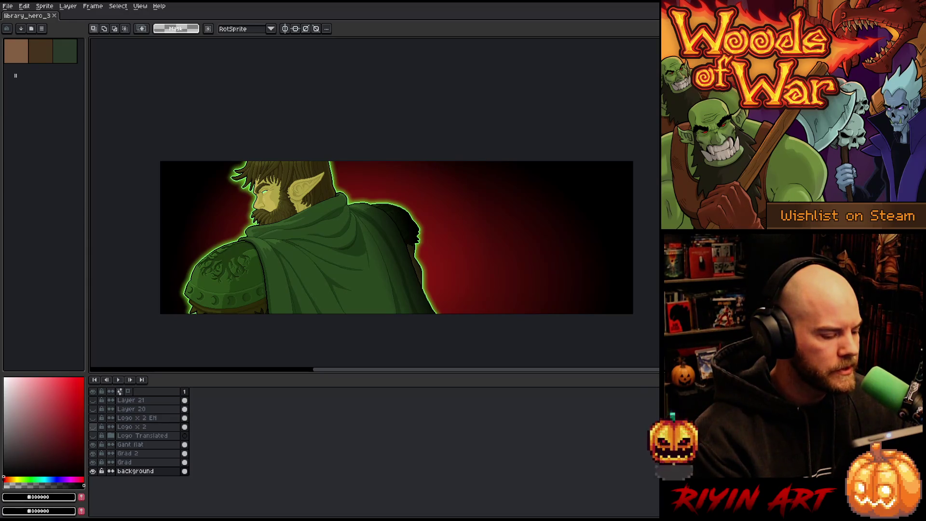
- Show the English logo again, finish the Logo x 2 transform, and compare with the logo toggled
click(92, 418)
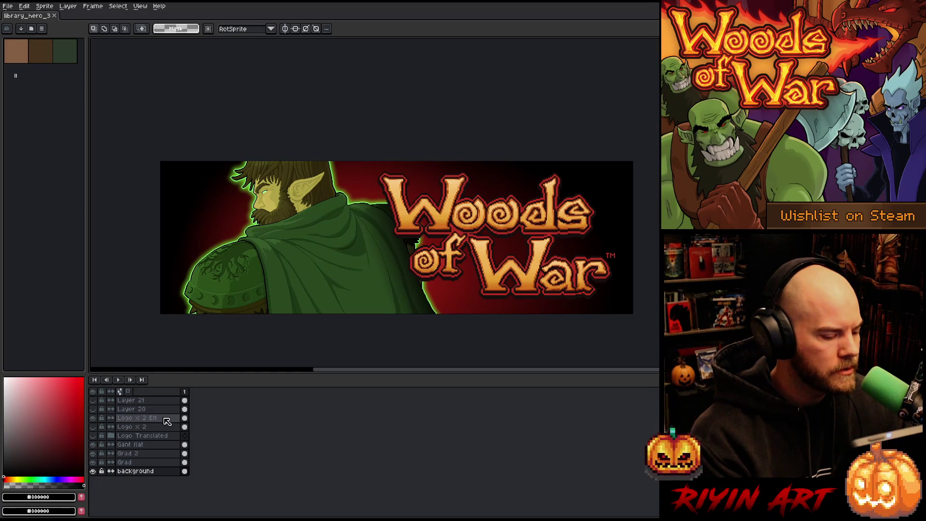
click(184, 427)
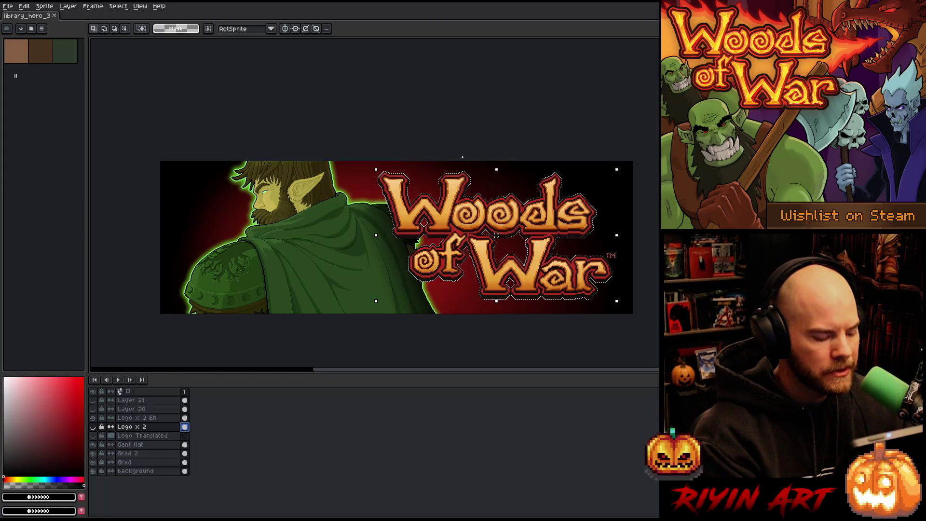
key(Return)
drag(456, 268, 379, 265)
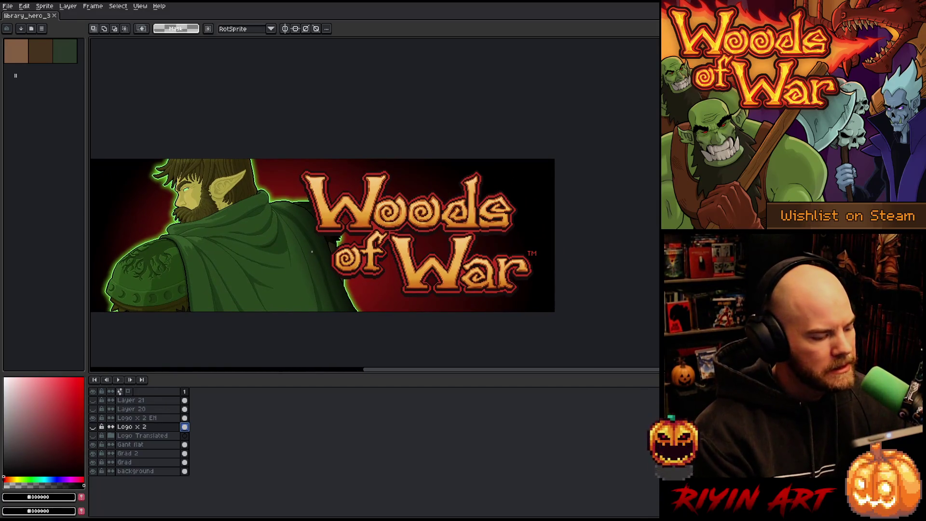
click(94, 419)
click(93, 419)
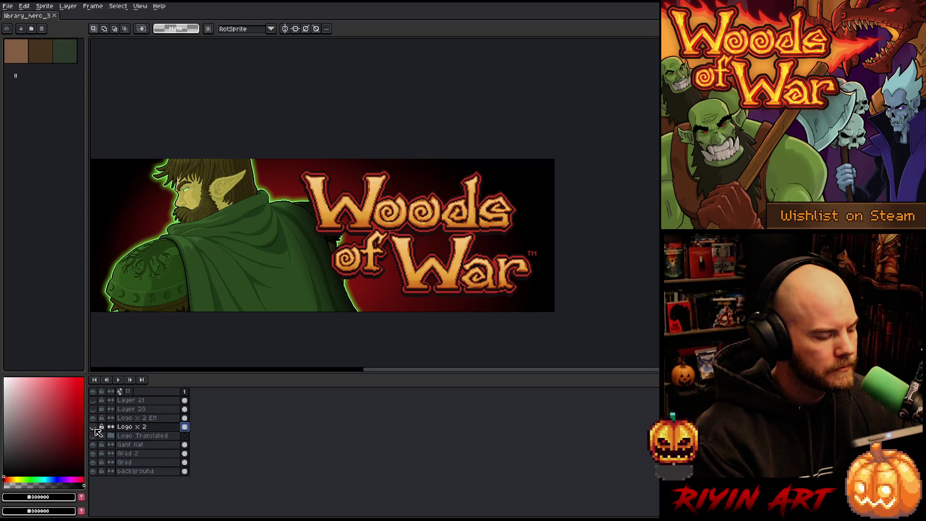
- Turn on the Logo x 2 layer and the Turkish and other translated subtitle layers
click(93, 427)
click(94, 437)
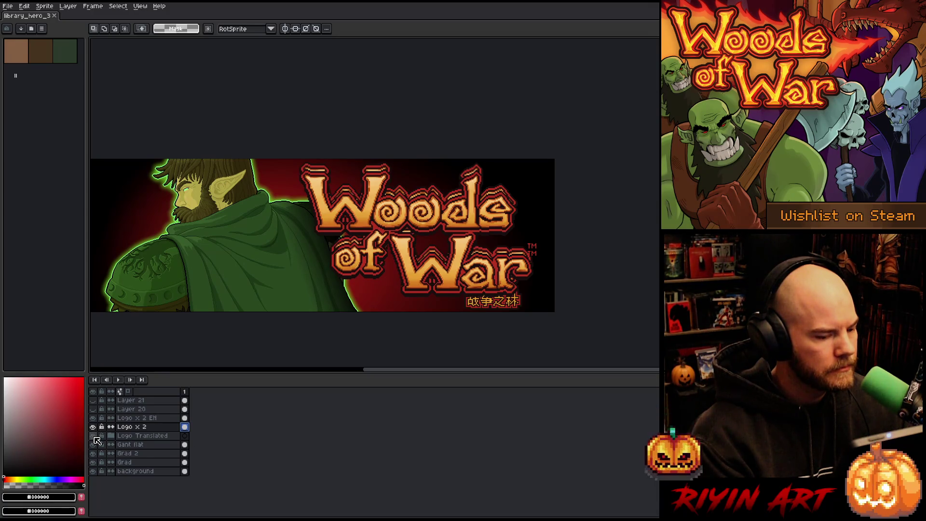
click(110, 436)
scroll(109, 438, down, 2)
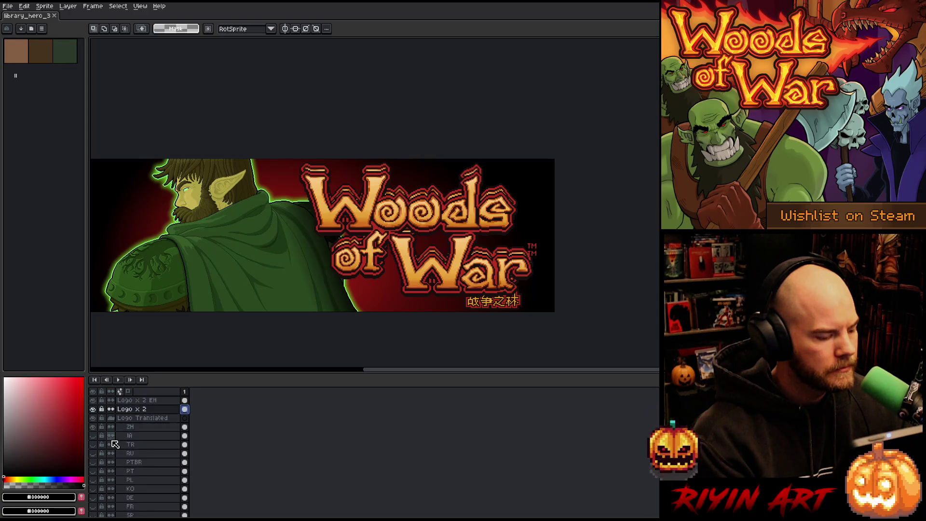
scroll(110, 438, down, 1)
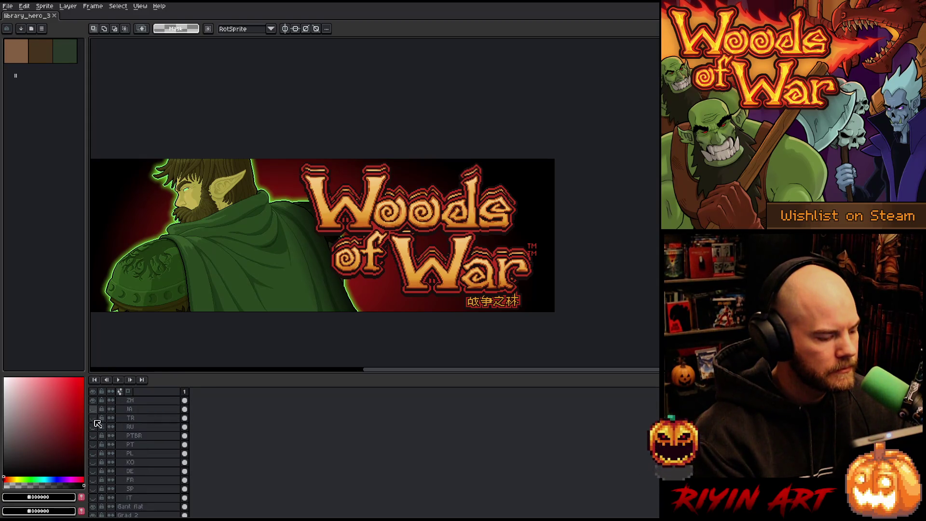
click(93, 418)
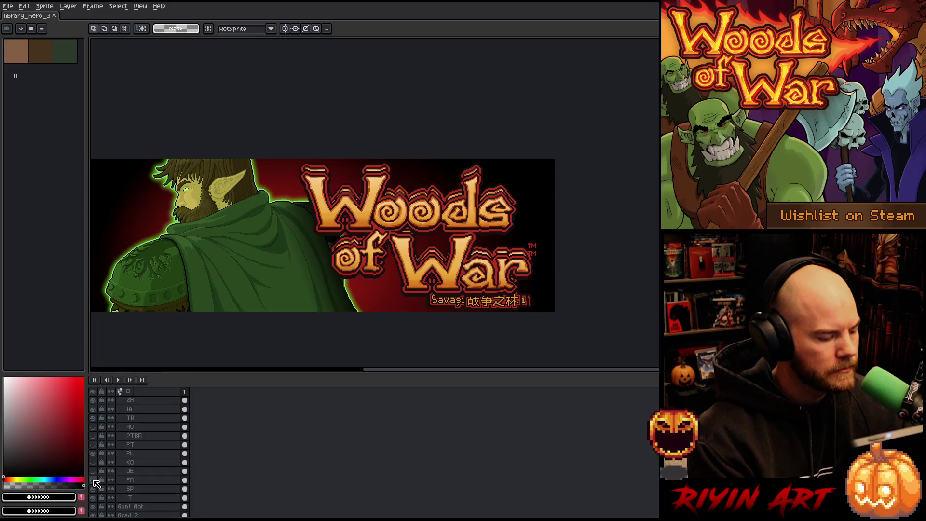
drag(95, 478, 97, 431)
scroll(101, 434, up, 3)
- Show only the Logo x 2 EN layer, select the whole canvas, and create a new sprite
click(143, 427)
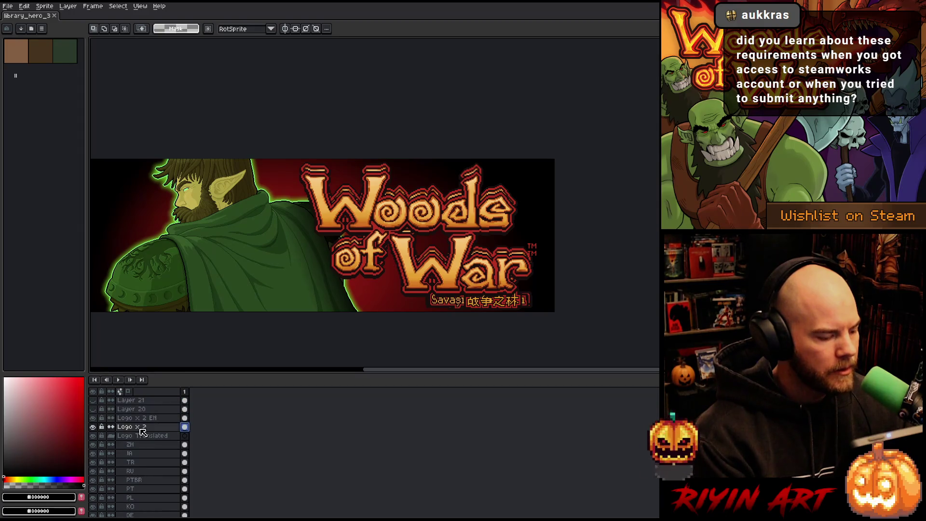
click(137, 418)
click(92, 418)
click(93, 427)
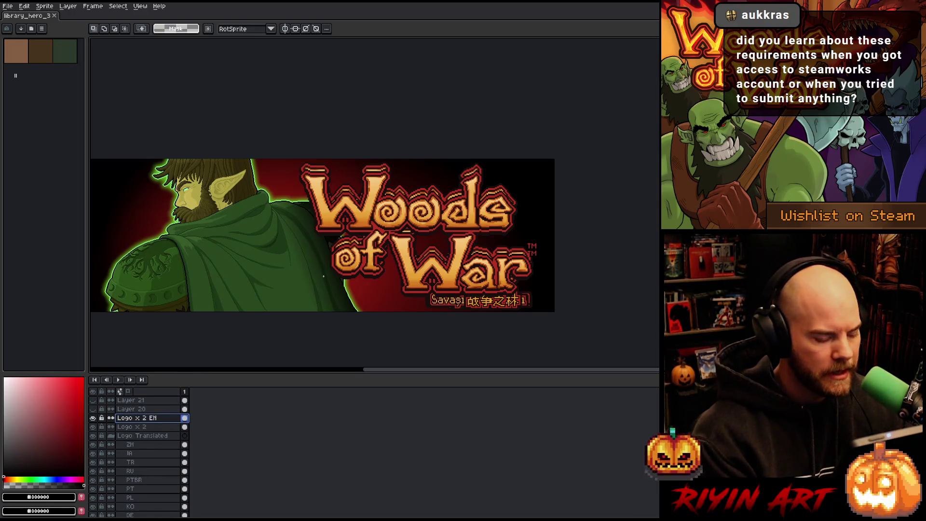
key(ctrl+a)
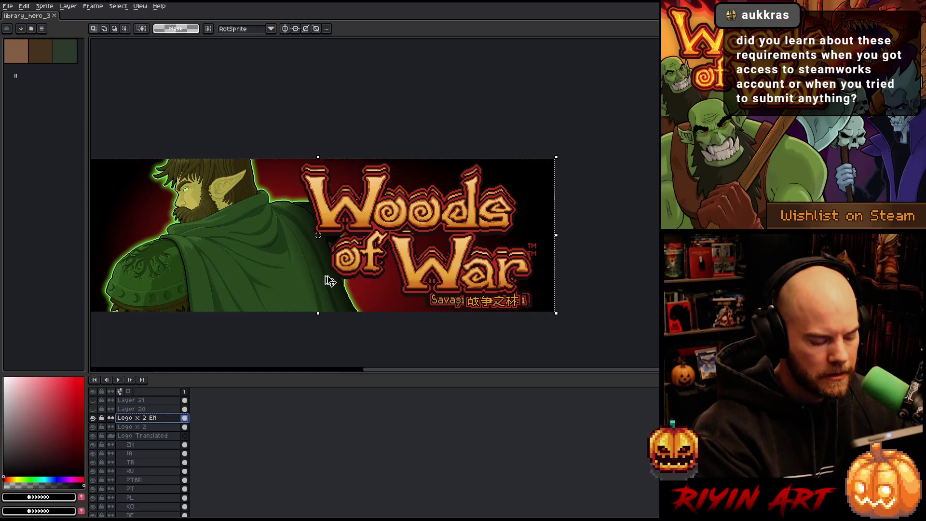
key(ctrl+n)
key(Return)
- Paste the logo into the new sprite and slide it onto the canvas
key(ctrl+v)
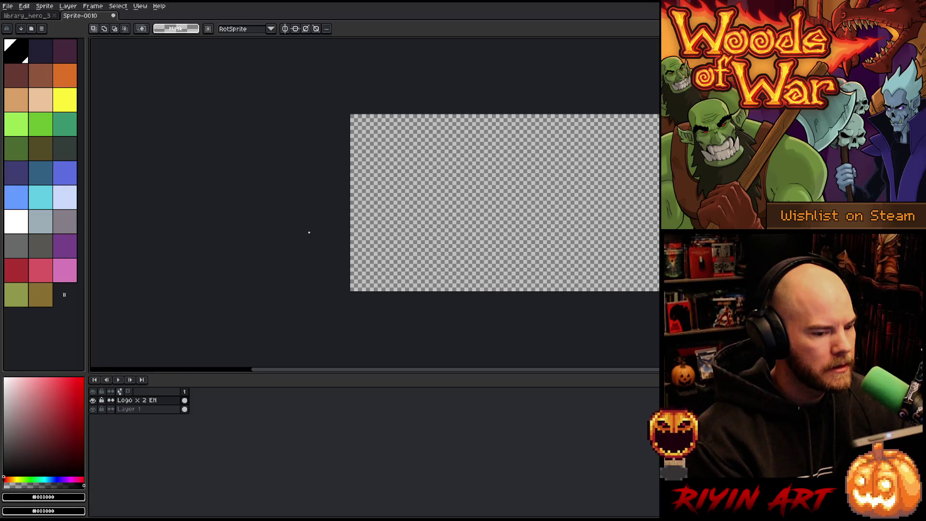
click(46, 16)
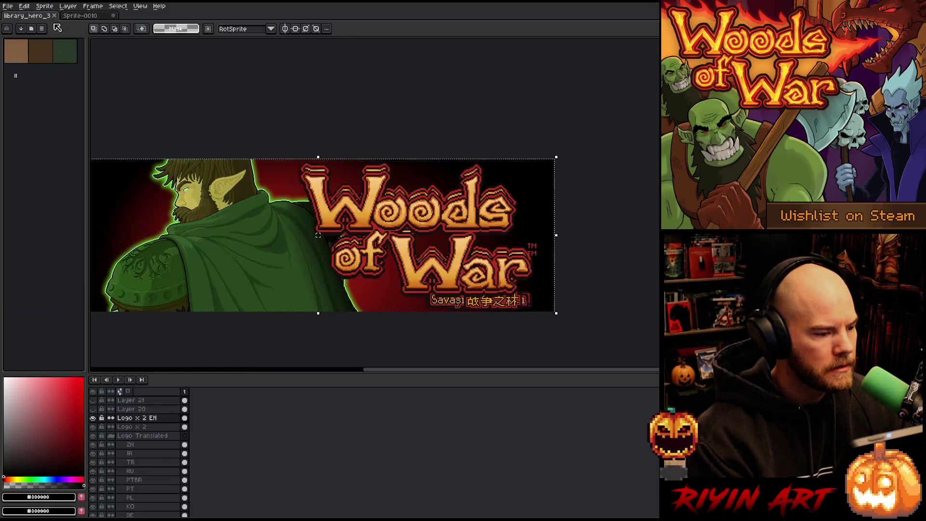
click(388, 172)
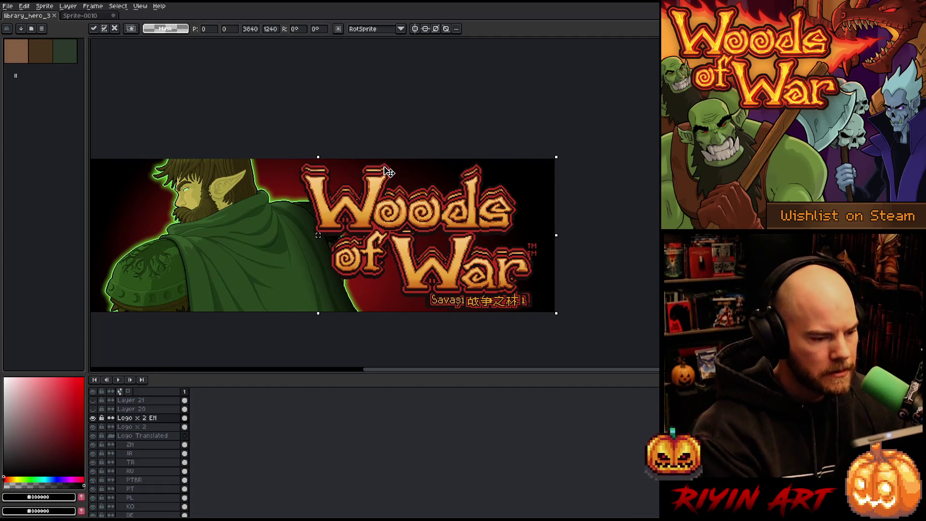
click(83, 15)
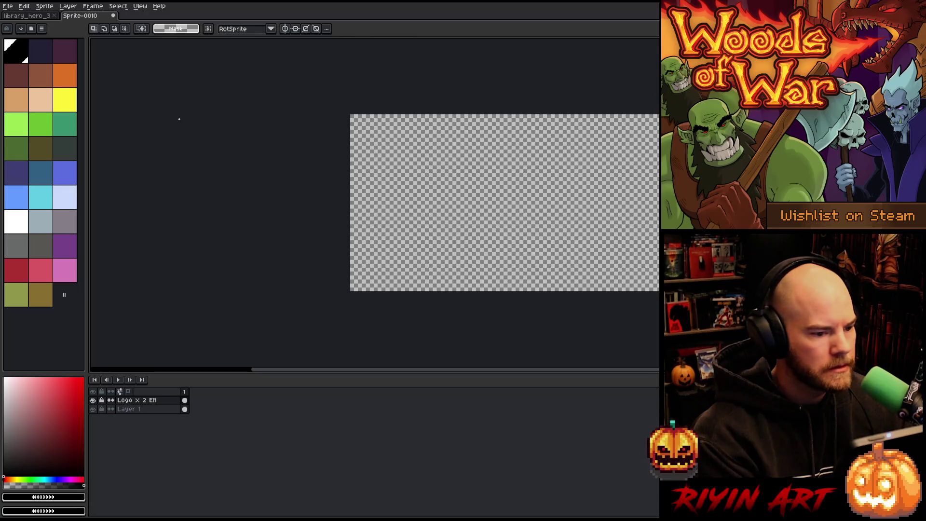
mouse_move(656, 230)
mouse_down()
mouse_move(497, 207)
mouse_move(318, 263)
mouse_move(237, 306)
mouse_move(300, 287)
mouse_up()
- Paste the logo into a fresh sprite, discard the earlier one unsaved, and trim the canvas to it
key(ctrl+n)
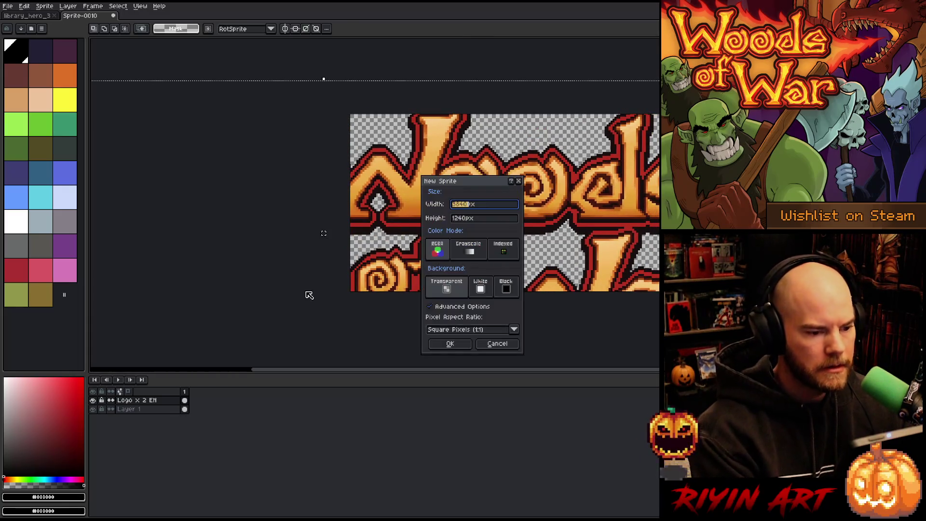
key(Return)
key(ctrl+w)
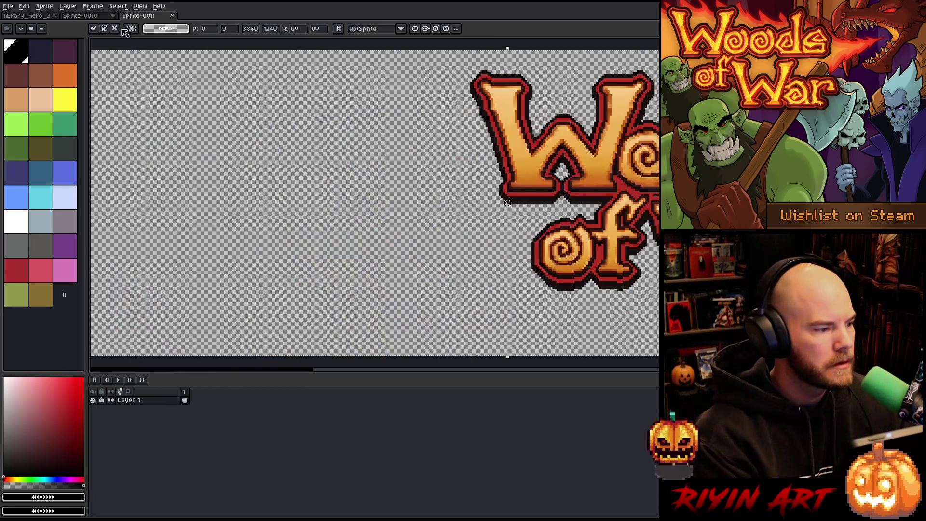
click(113, 16)
click(473, 283)
key(ctrl+v)
scroll(464, 256, down, 2)
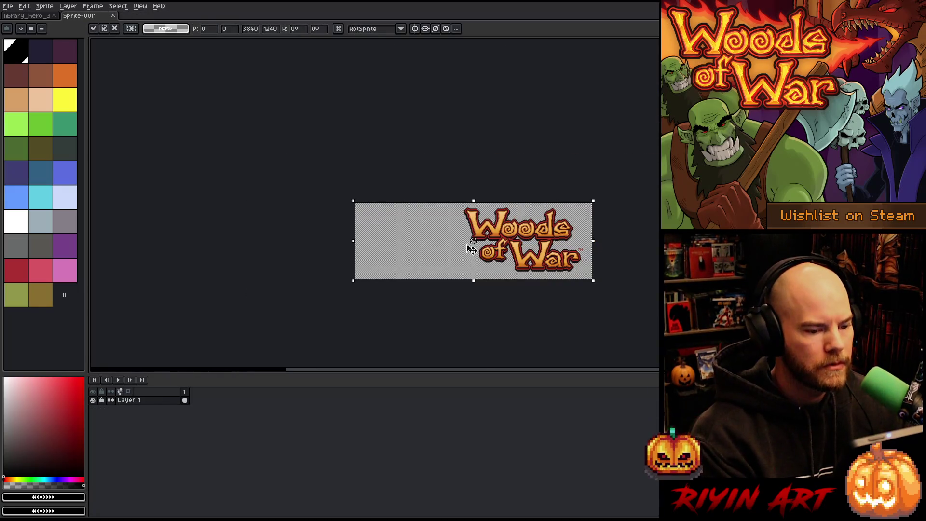
click(44, 5)
click(71, 85)
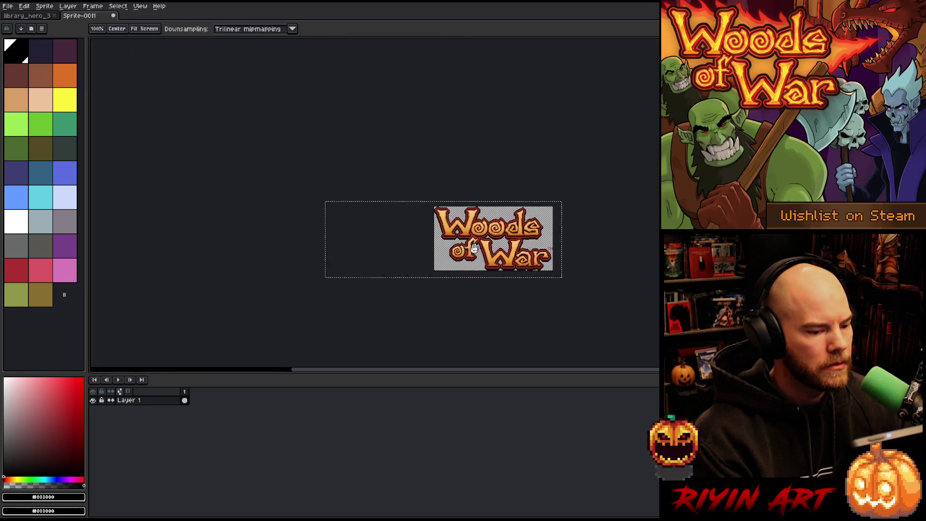
key(Return)
- Centre the logo in the view and shrink the timeline to enlarge the canvas area
scroll(378, 256, up, 3)
scroll(307, 232, down, 2)
scroll(307, 232, up, 2)
key(space)
mouse_move(307, 232)
mouse_down()
mouse_move(403, 251)
mouse_move(394, 248)
mouse_up()
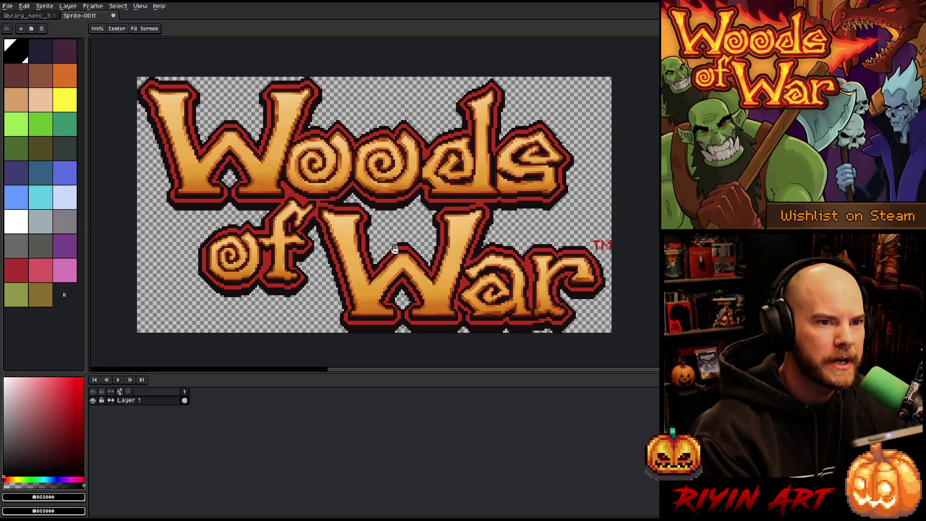
drag(393, 375, 394, 417)
key(space)
drag(352, 228, 389, 286)
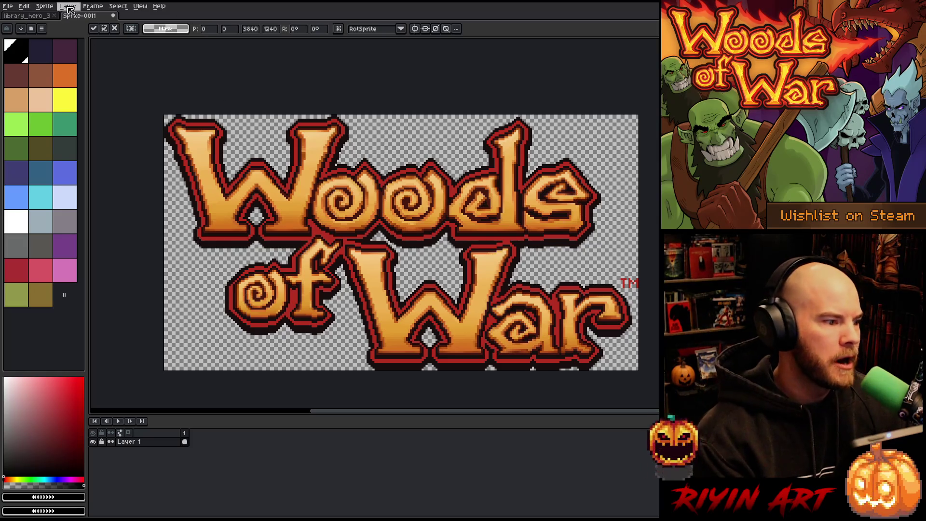
- Resize the logo sprite to 720 px height (1334 × 720) keeping nearest-neighbor interpolation
click(92, 8)
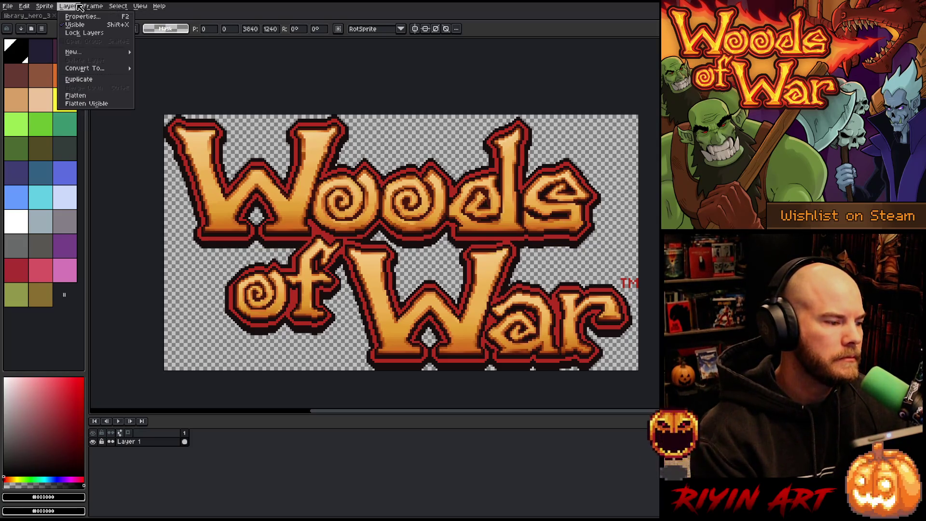
click(75, 7)
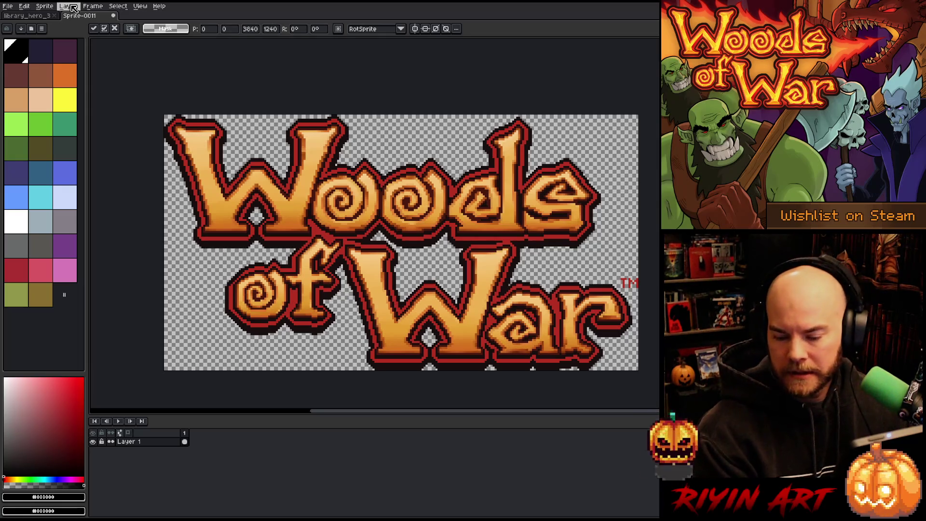
click(73, 9)
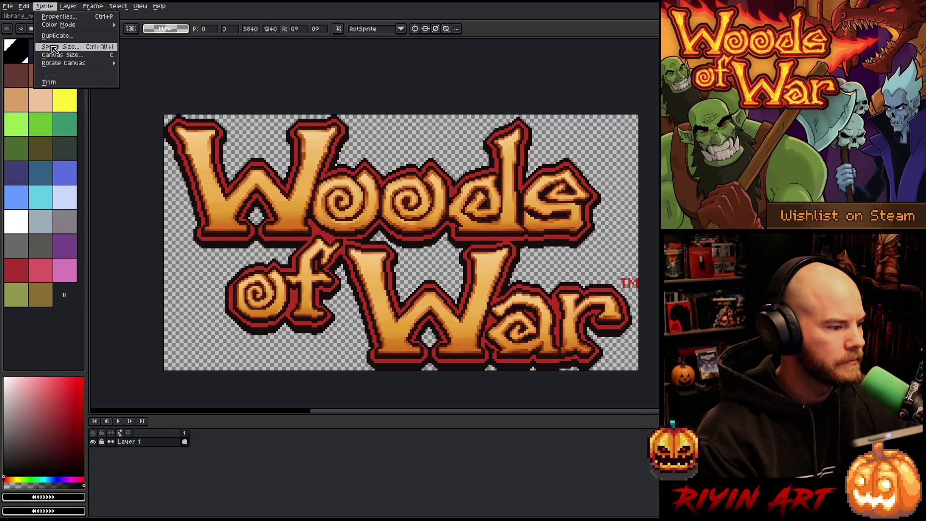
click(57, 49)
key(Tab)
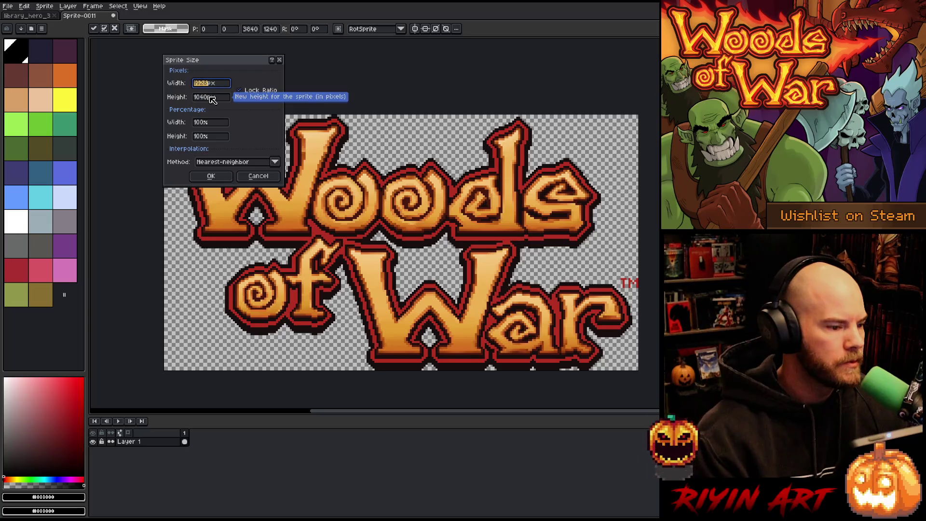
text(720)
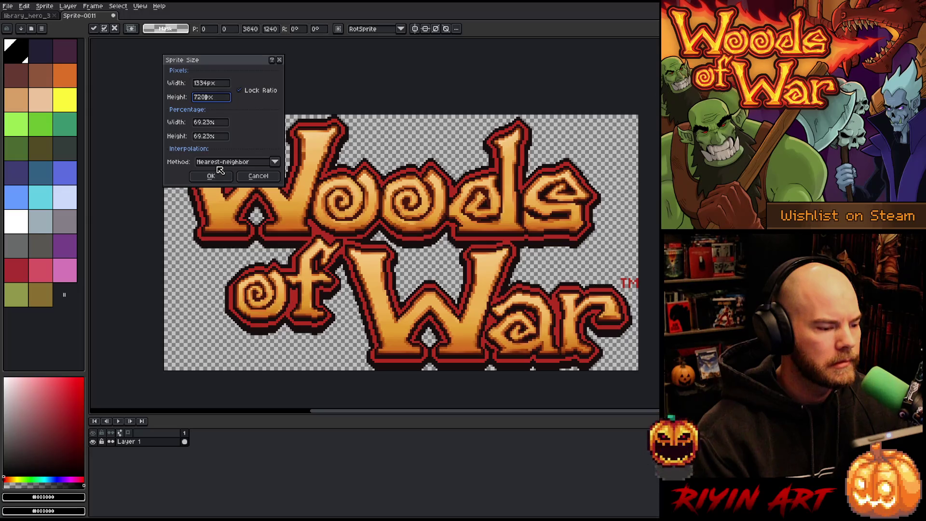
click(226, 163)
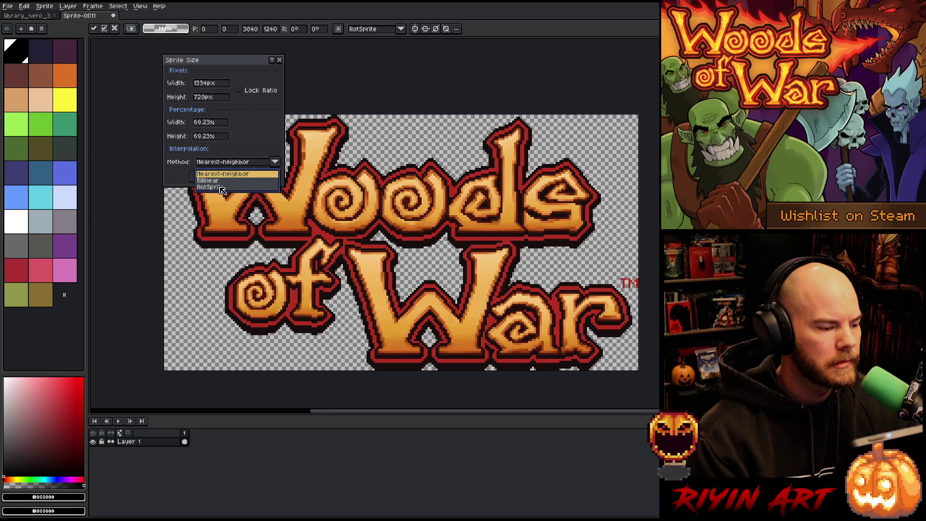
click(236, 162)
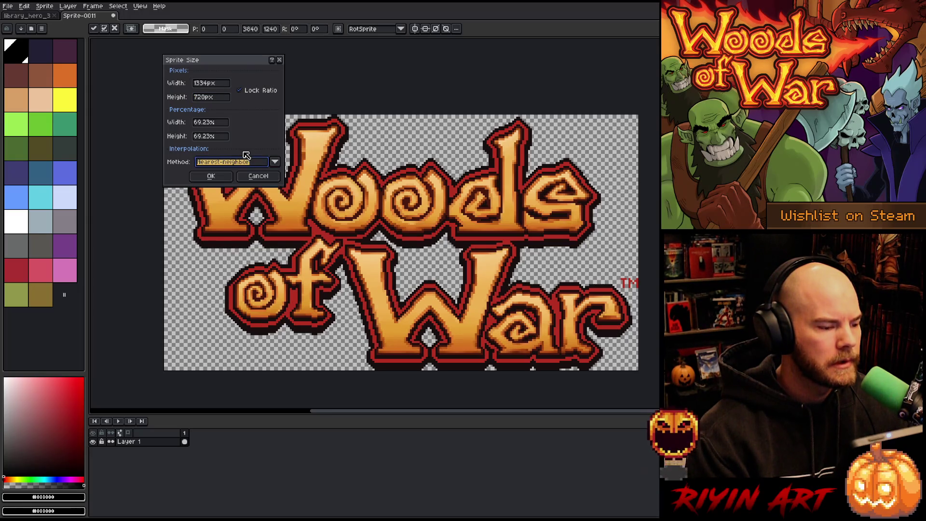
click(226, 178)
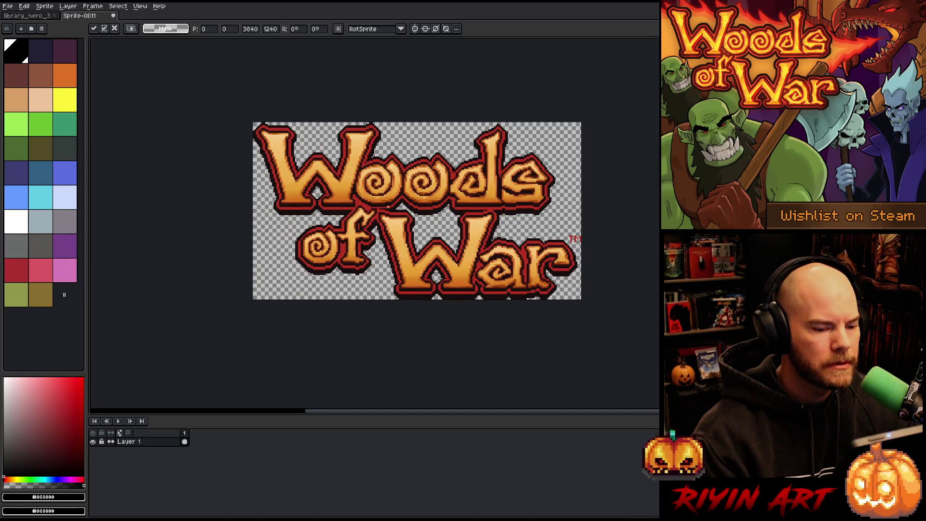
scroll(391, 208, up, 4)
scroll(391, 208, down, 1)
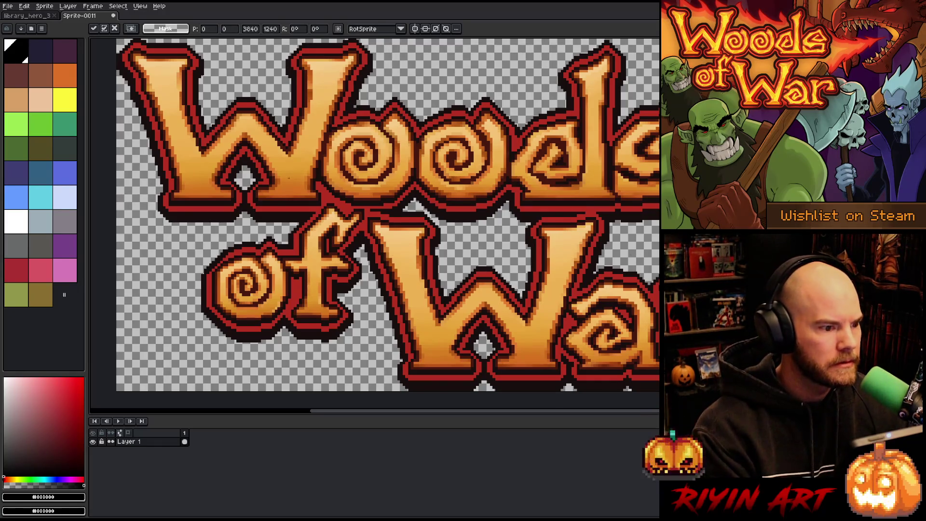
scroll(289, 178, up, 4)
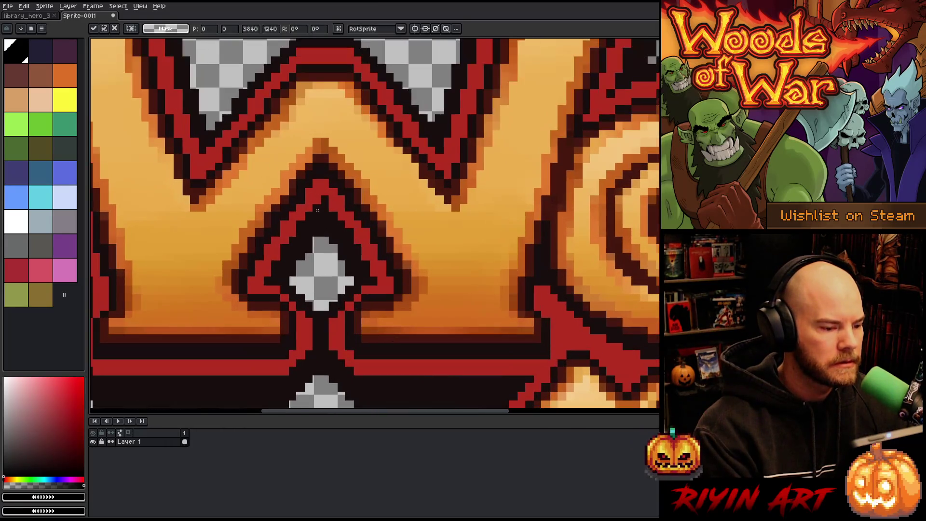
scroll(317, 211, up, 1)
key(b)
alt+click(341, 207)
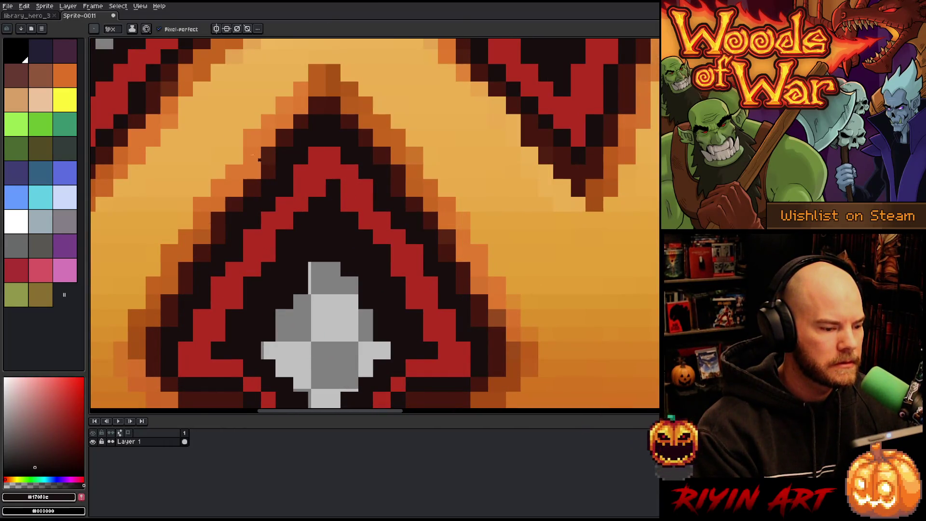
click(110, 29)
drag(118, 43, 123, 44)
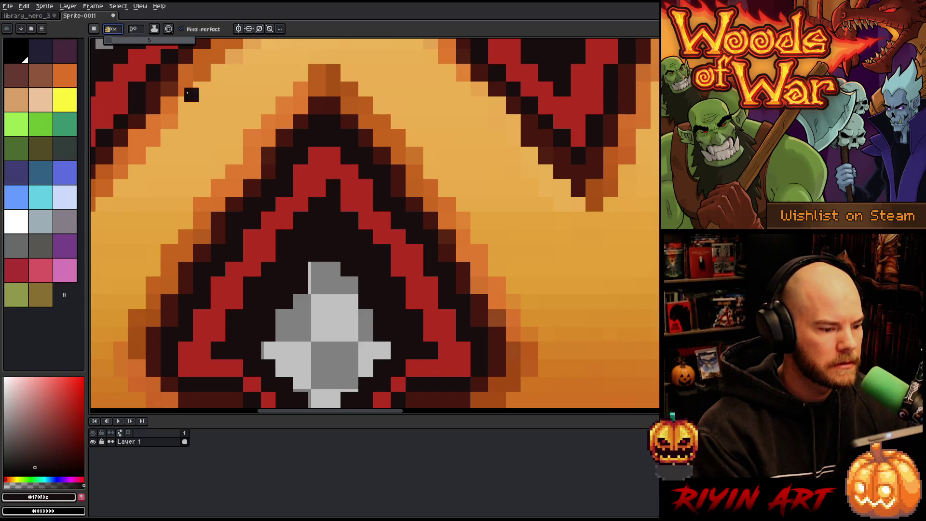
drag(121, 42, 110, 41)
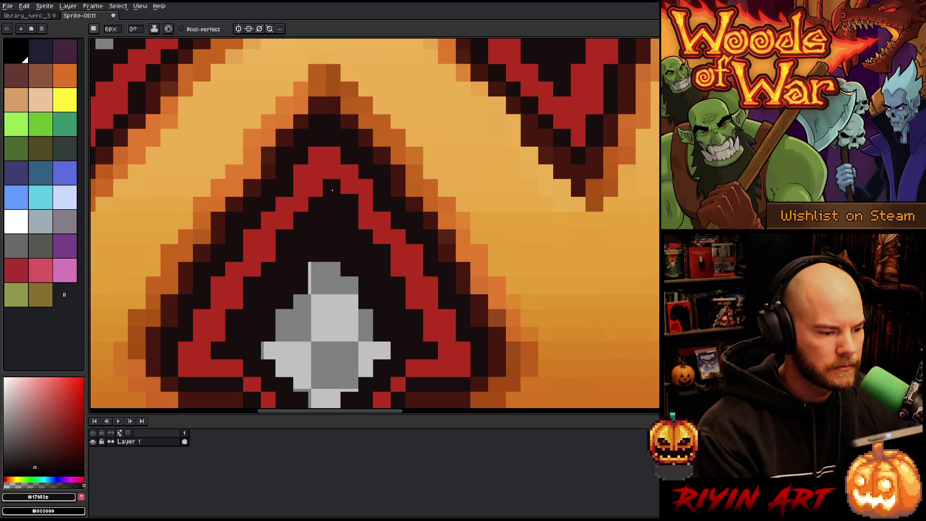
scroll(332, 190, down, 3)
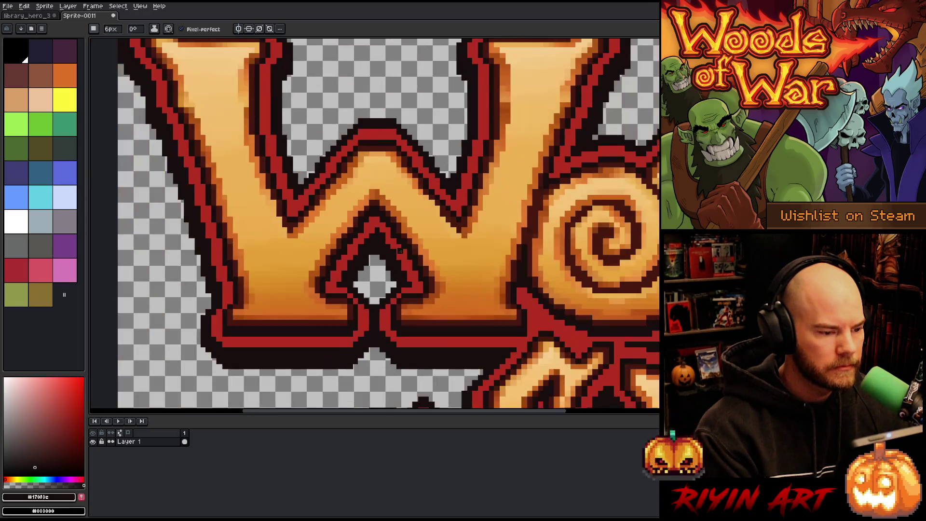
scroll(364, 200, up, 3)
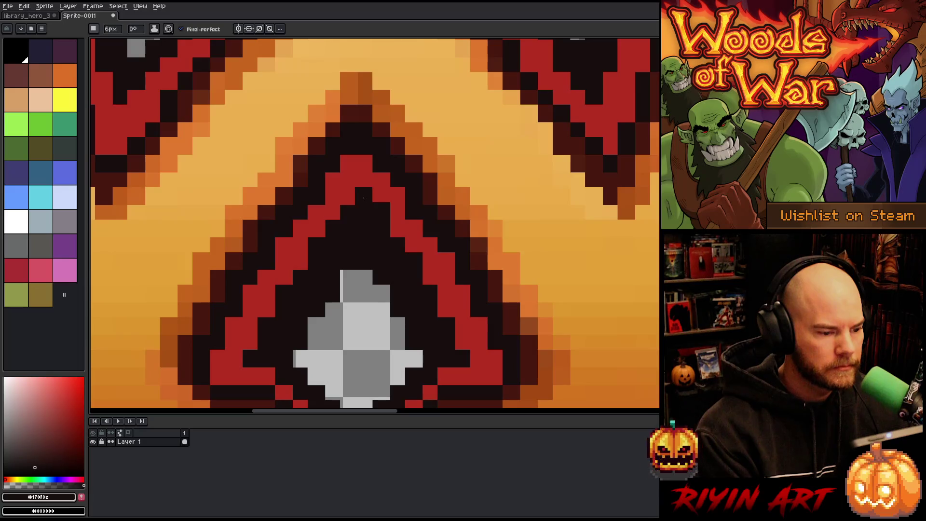
scroll(370, 209, down, 2)
scroll(415, 285, down, 1)
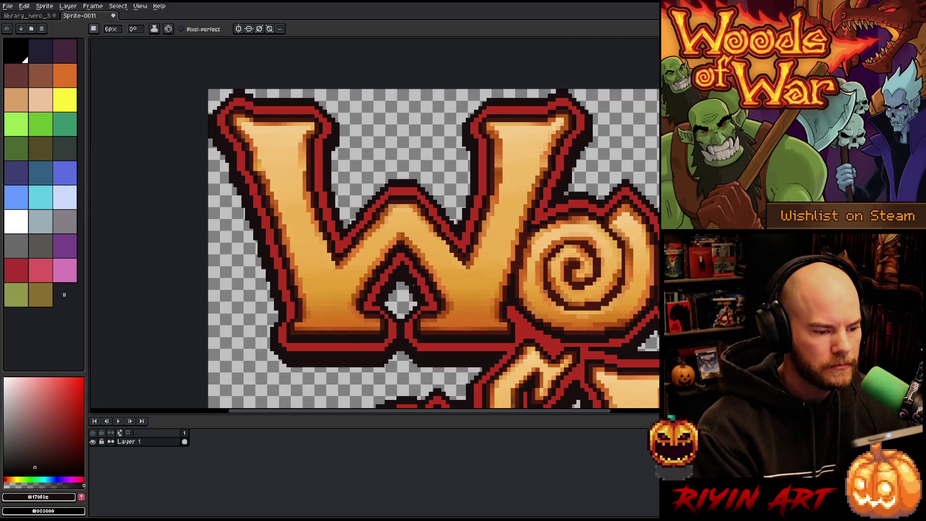
scroll(411, 286, down, 1)
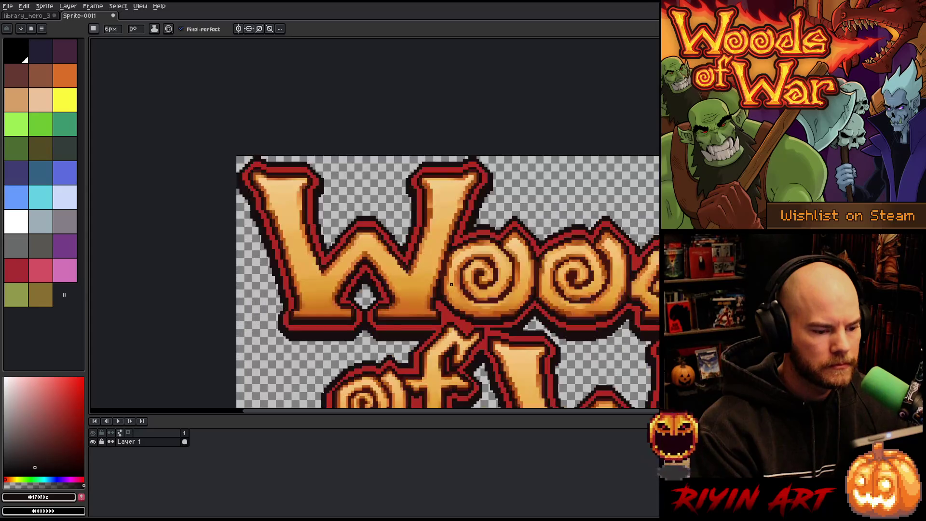
scroll(573, 206, up, 1)
key(b)
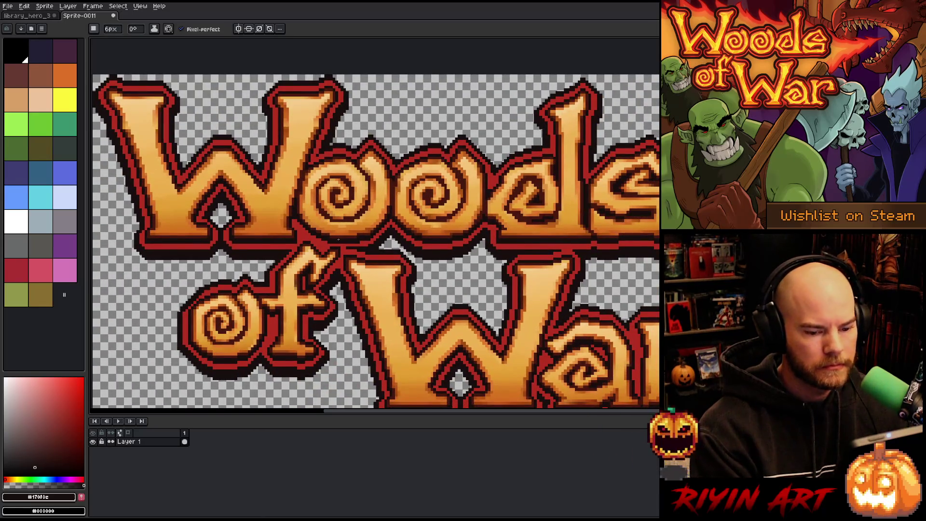
scroll(425, 230, down, 2)
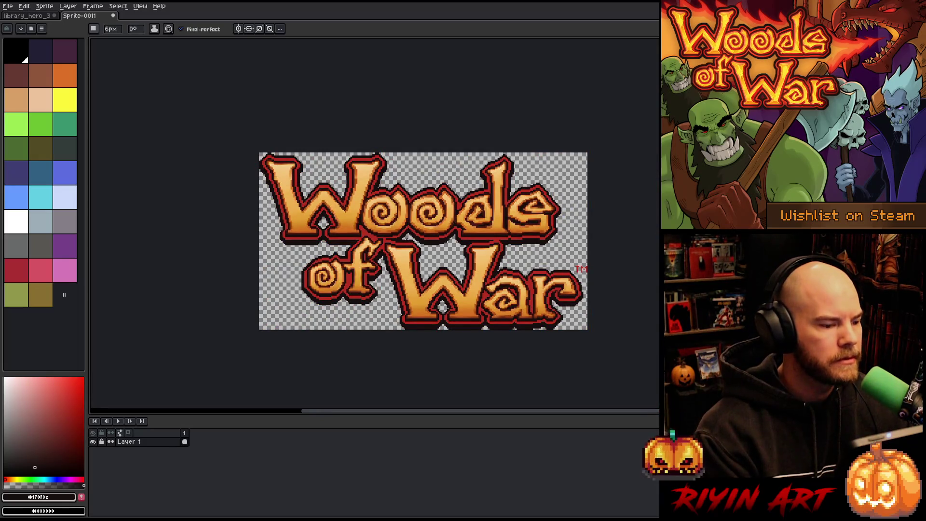
scroll(308, 213, up, 3)
scroll(308, 213, down, 1)
scroll(592, 272, down, 1)
scroll(386, 221, up, 1)
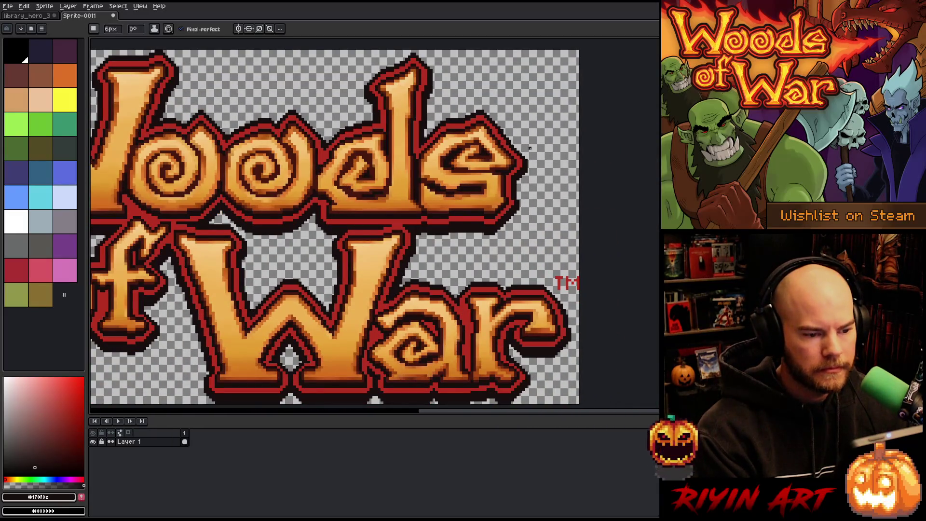
scroll(450, 233, down, 1)
scroll(378, 265, up, 1)
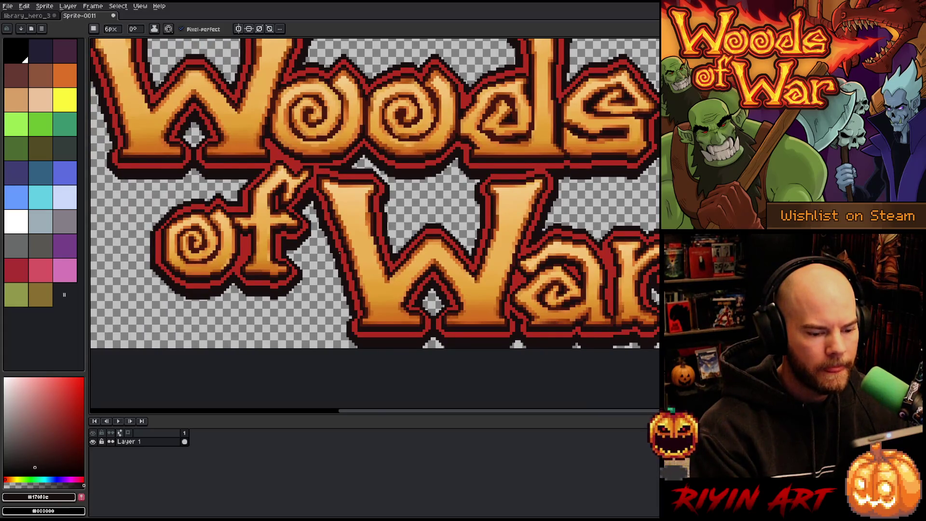
scroll(335, 251, down, 1)
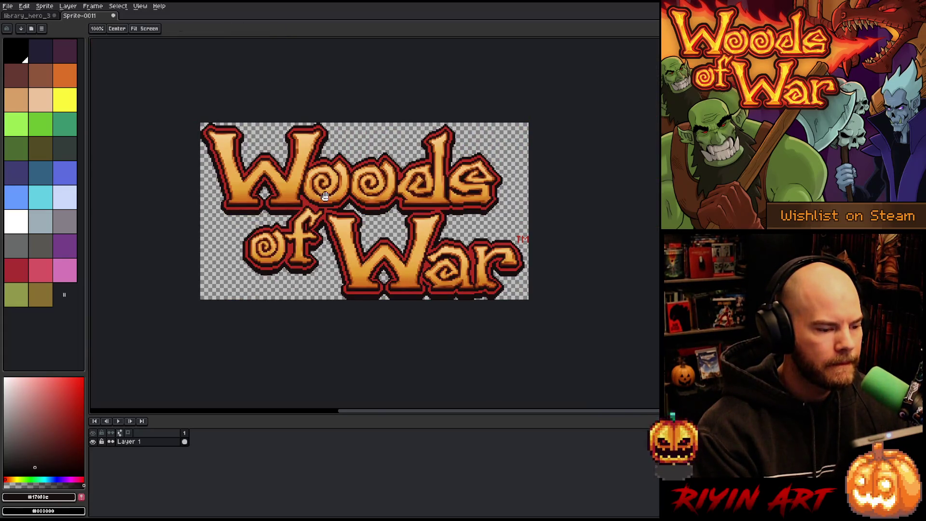
drag(308, 190, 318, 219)
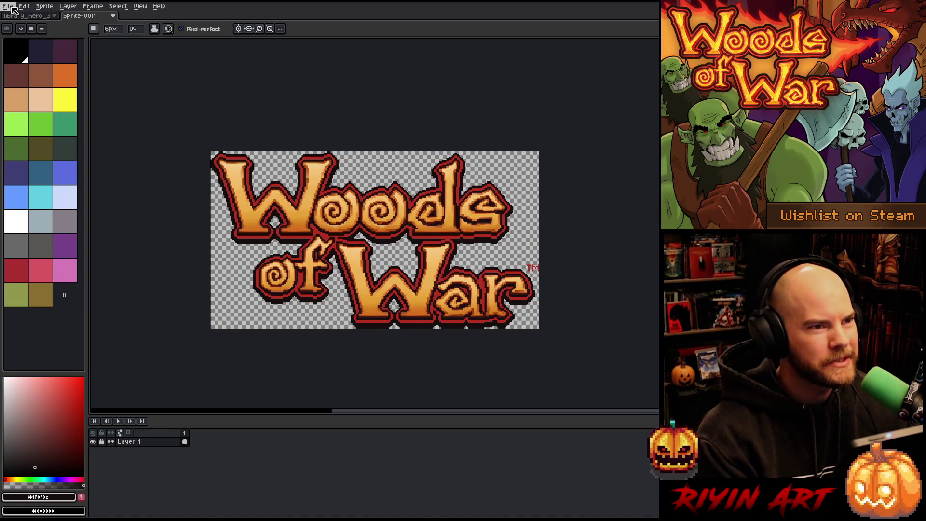
- Start an Export As and browse to the TreeRevenge\Capsule\Finals folder
click(11, 9)
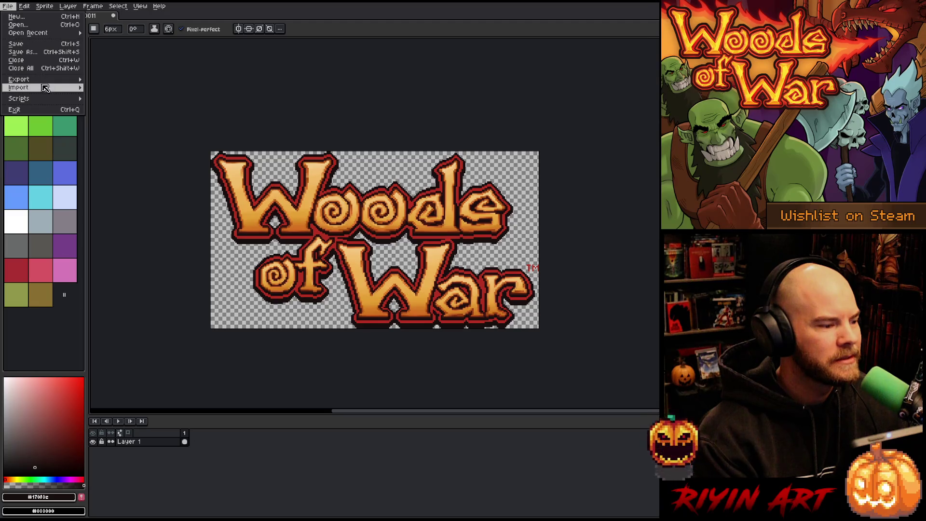
mouse_move(46, 80)
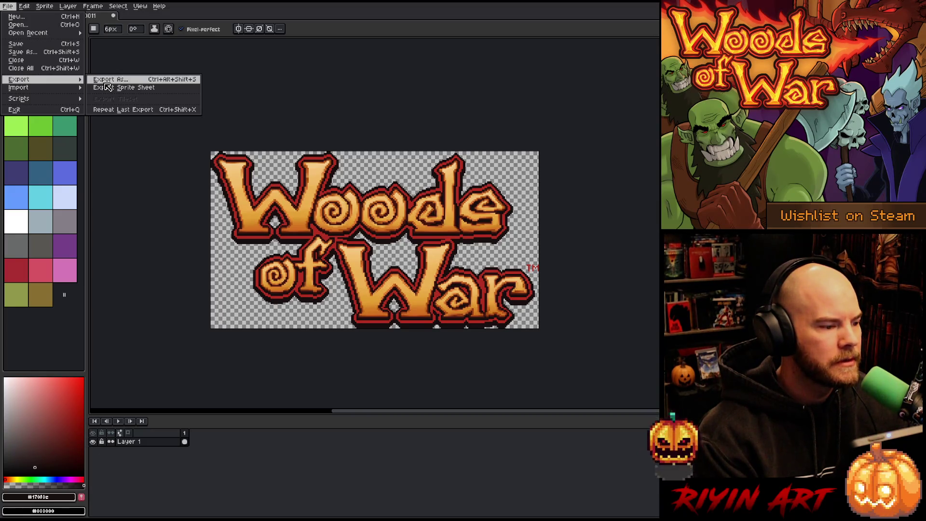
click(106, 82)
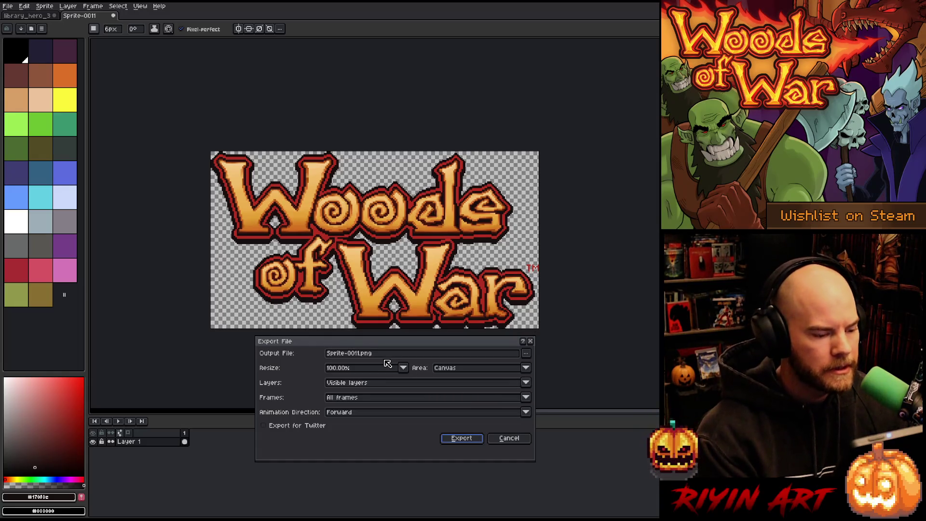
click(531, 355)
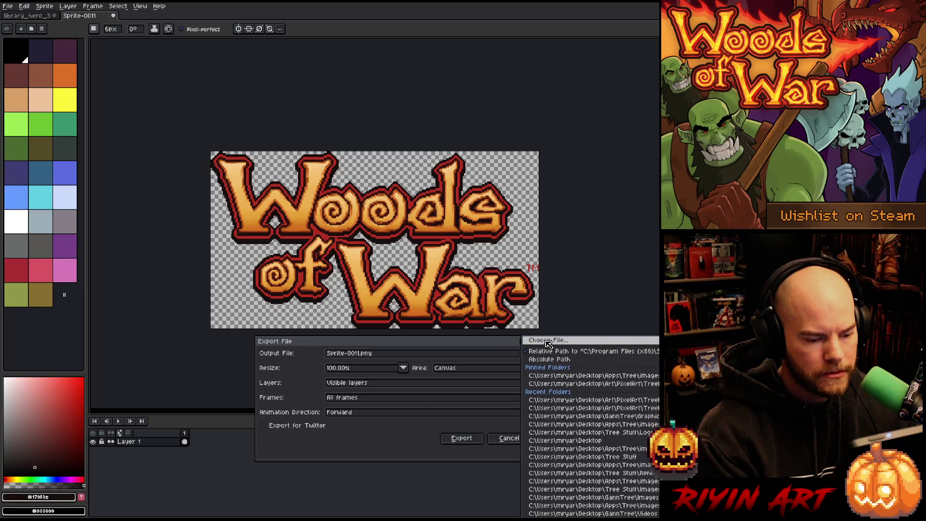
click(548, 342)
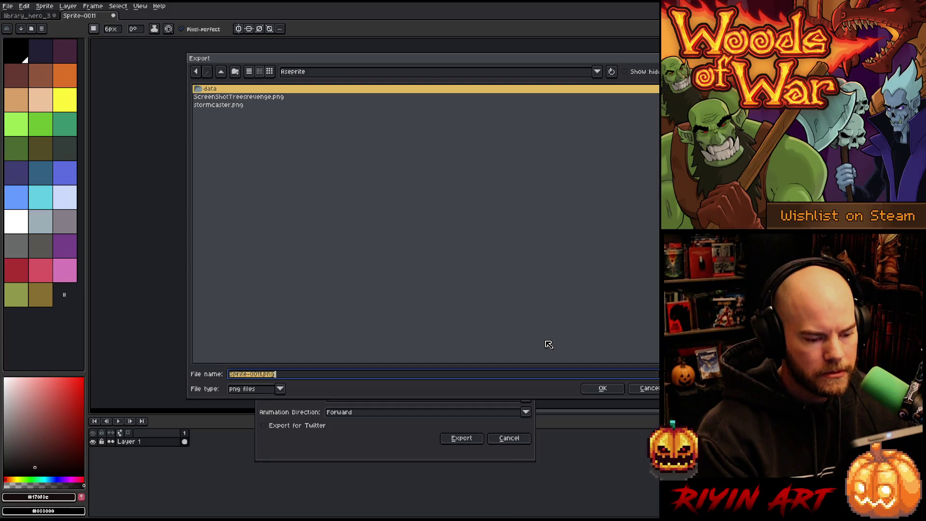
click(307, 74)
click(356, 155)
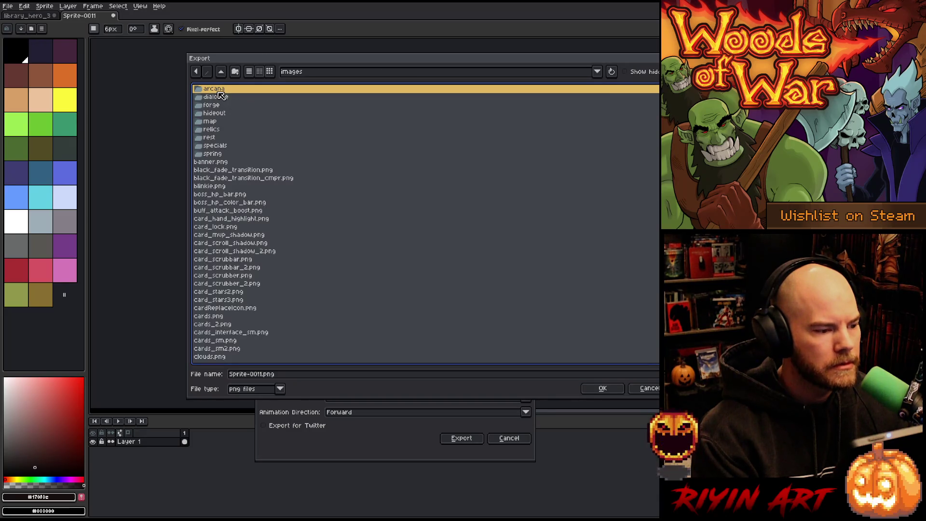
click(301, 76)
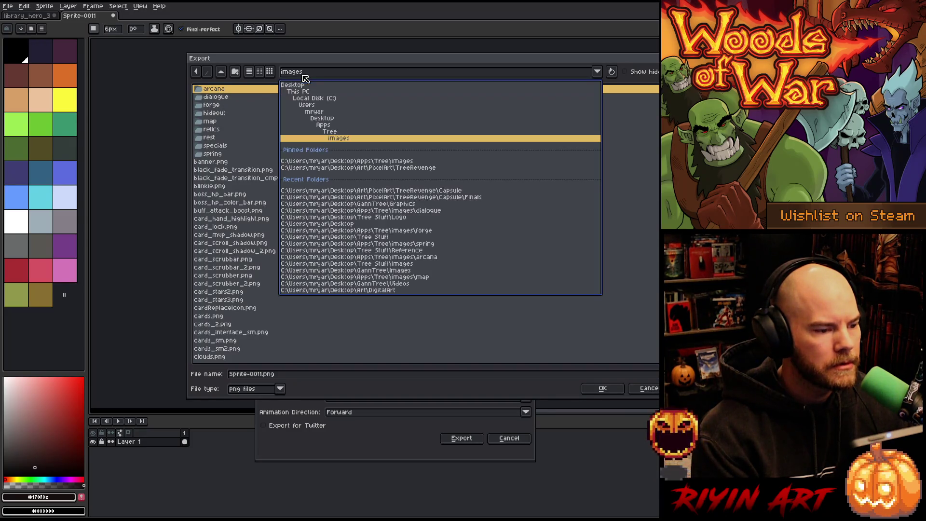
click(404, 168)
double_click(213, 89)
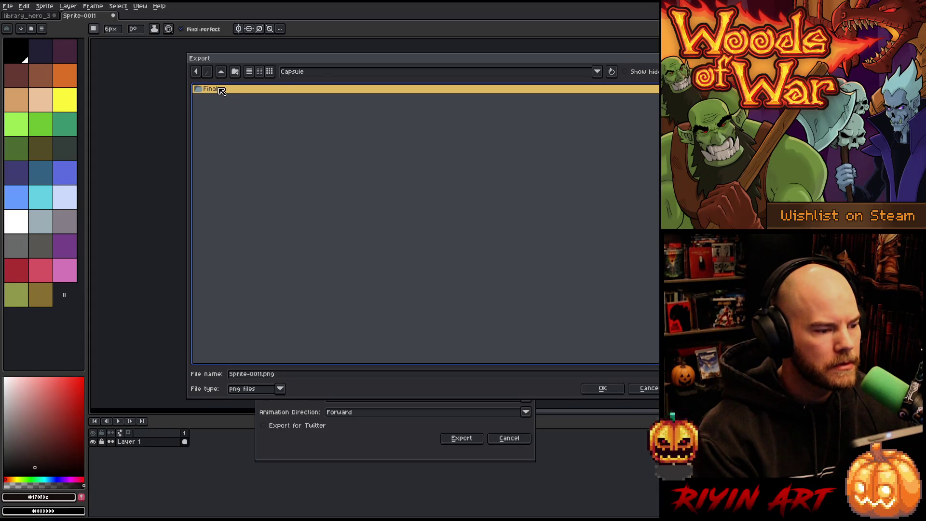
double_click(220, 90)
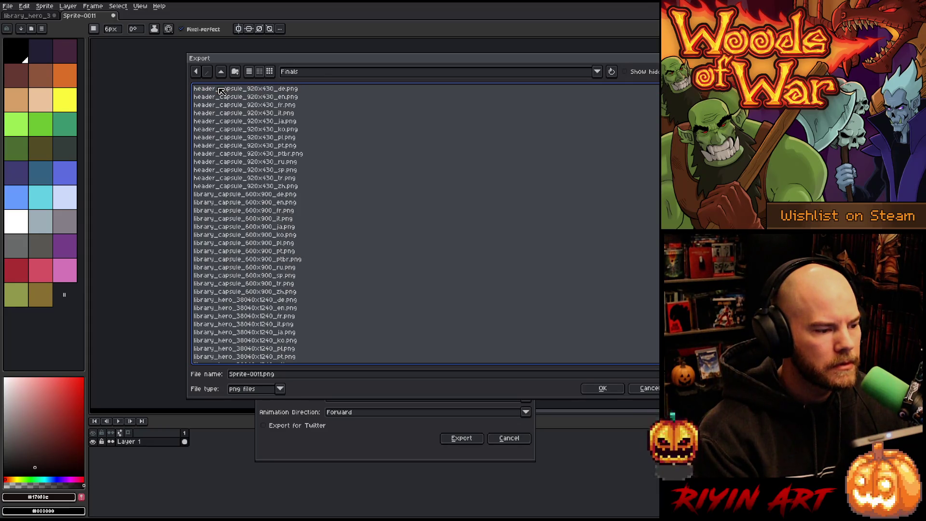
- Name the file library_logo_1334x720_en.png and export the logo as a PNG
click(263, 375)
key(BackSpace)
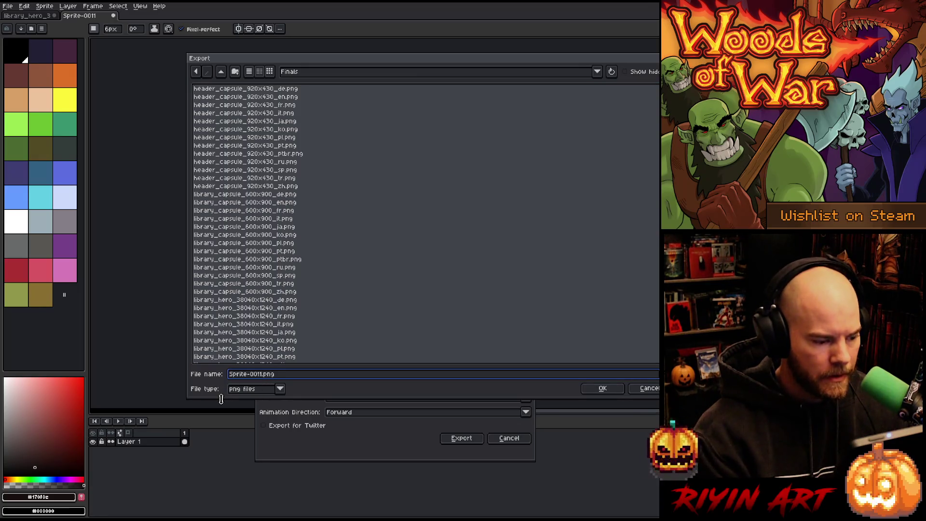
key(BackSpace)
key(BackSpace)
key(BackSpace)
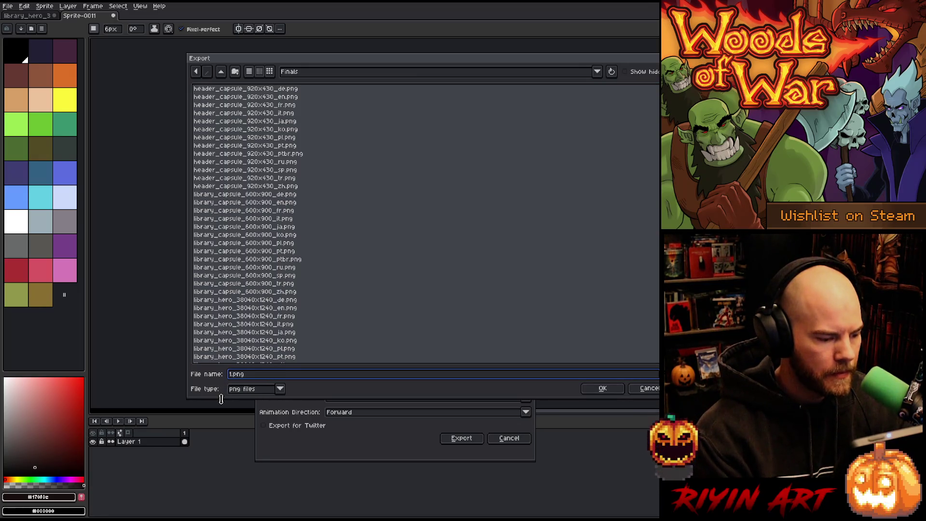
text(library)
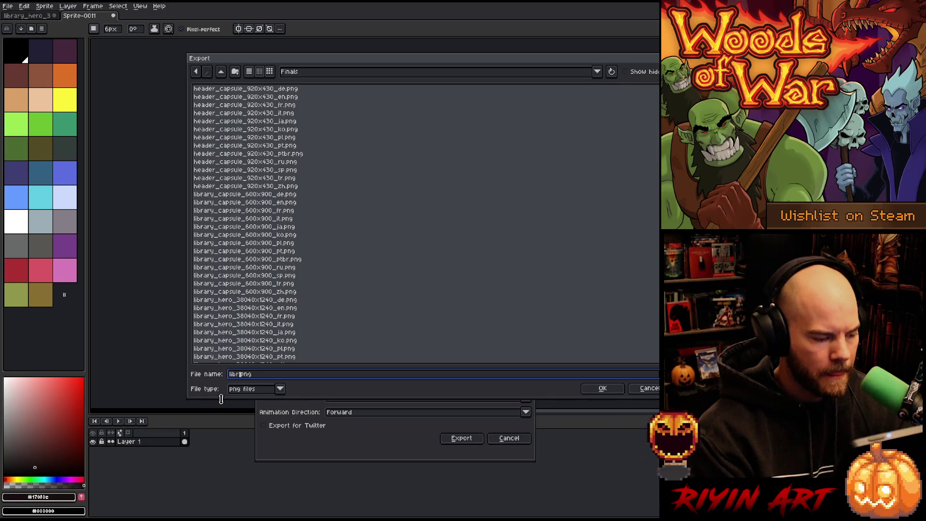
text(_logo_en)
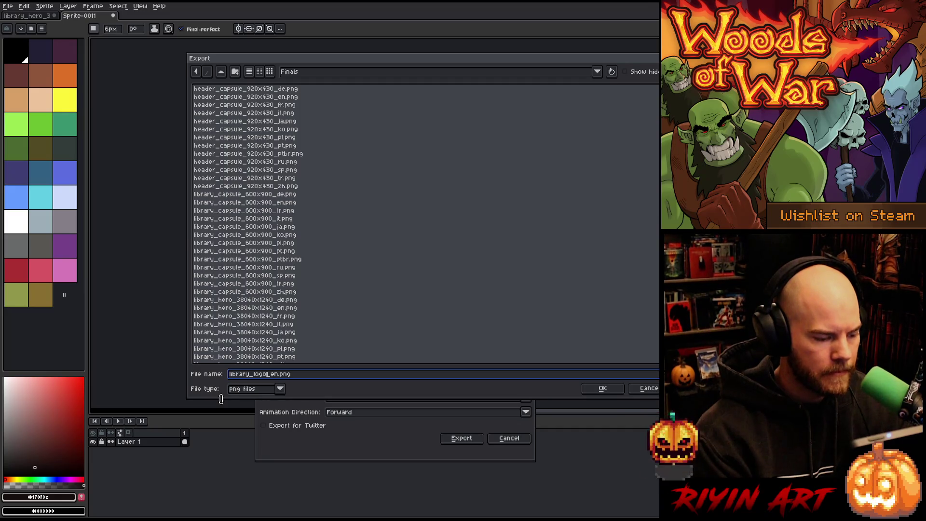
text(l)
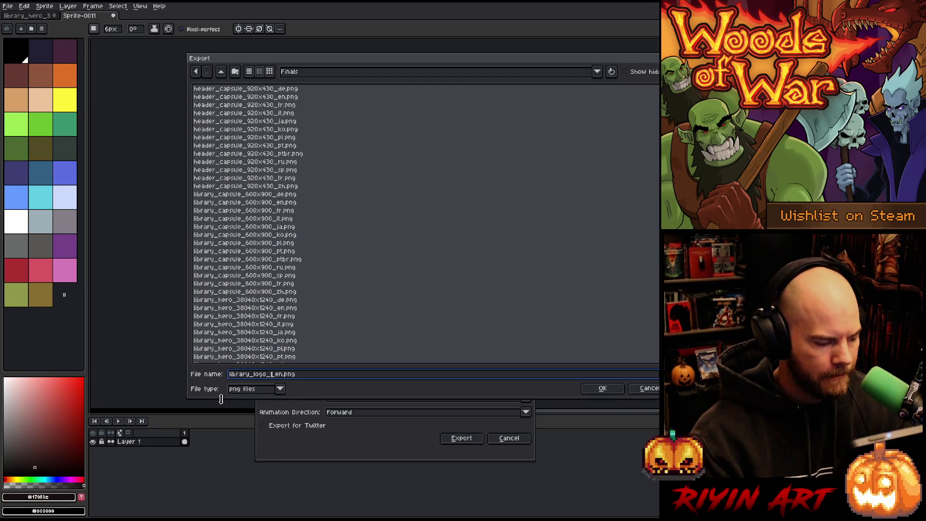
text(334x720_)
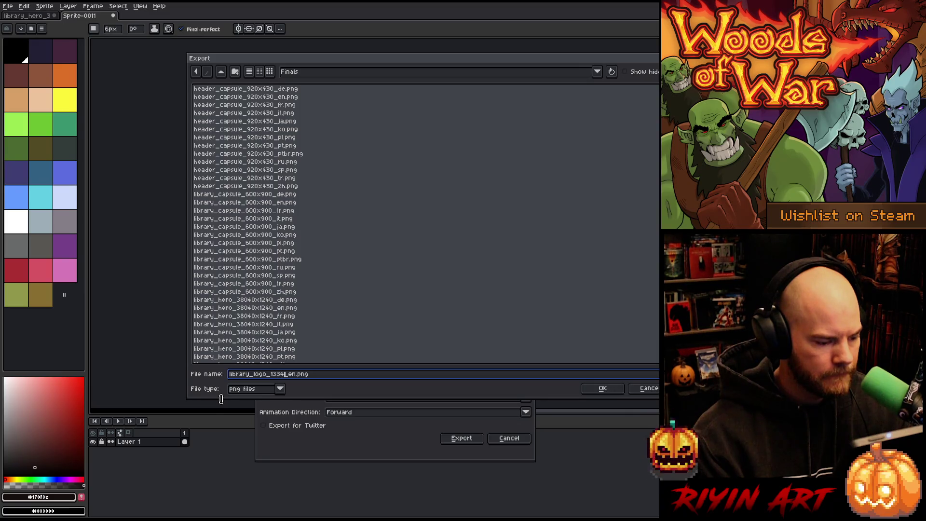
text(0)
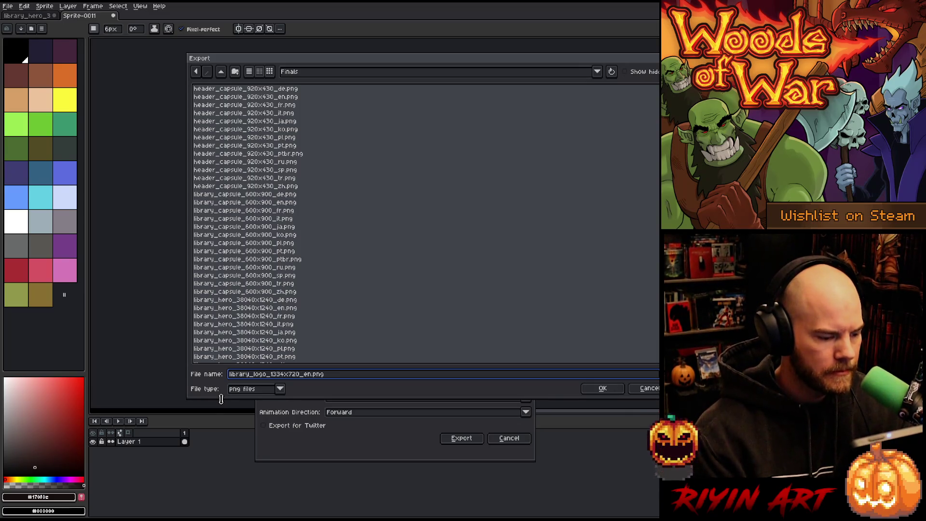
click(593, 391)
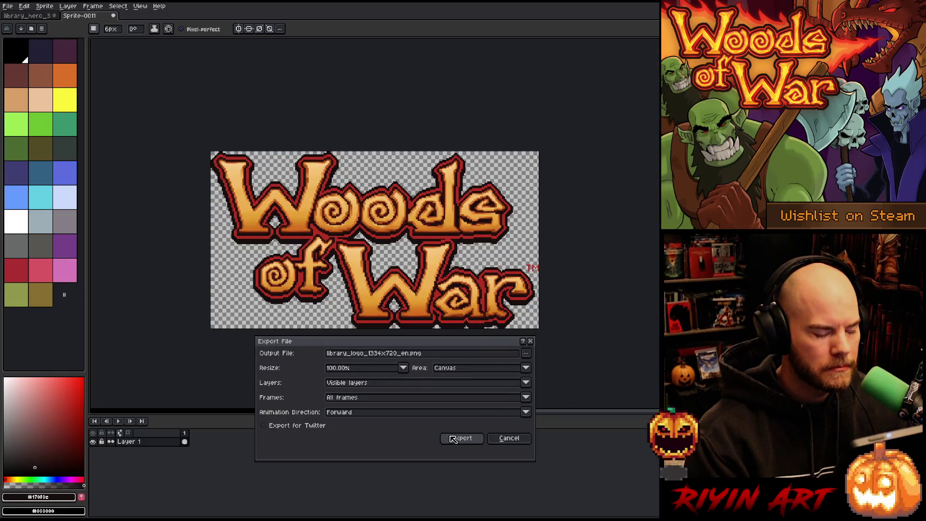
click(462, 439)
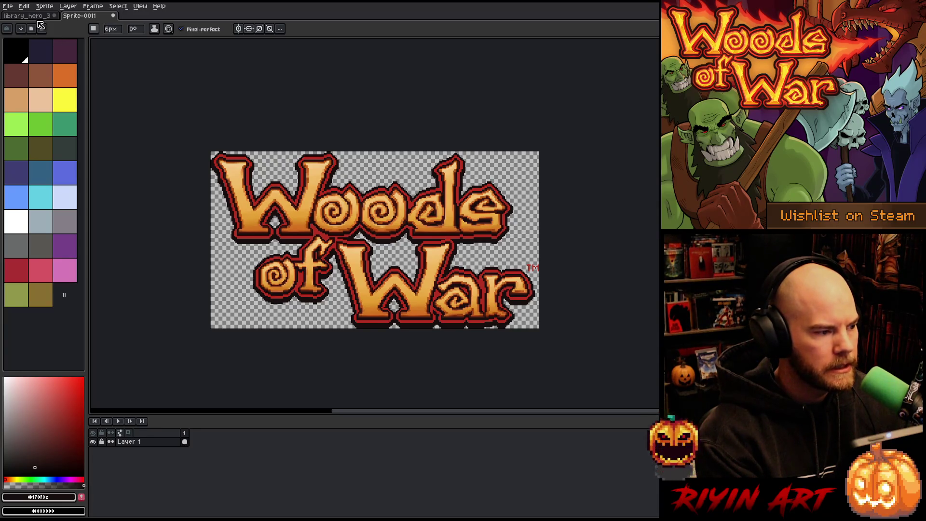
- On library_hero_3, hide the Logo x 2 and Logo x 2 EN layers and select Logo Translated
click(42, 16)
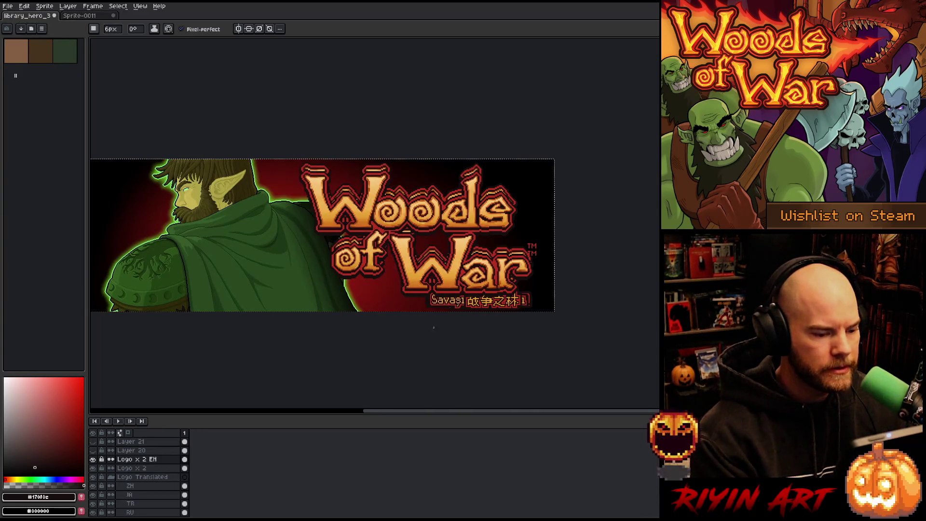
click(96, 473)
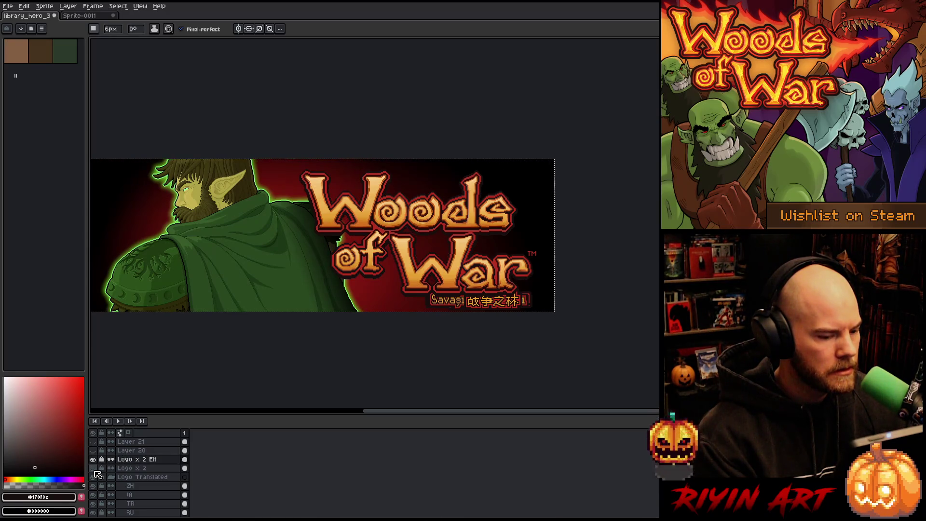
click(93, 459)
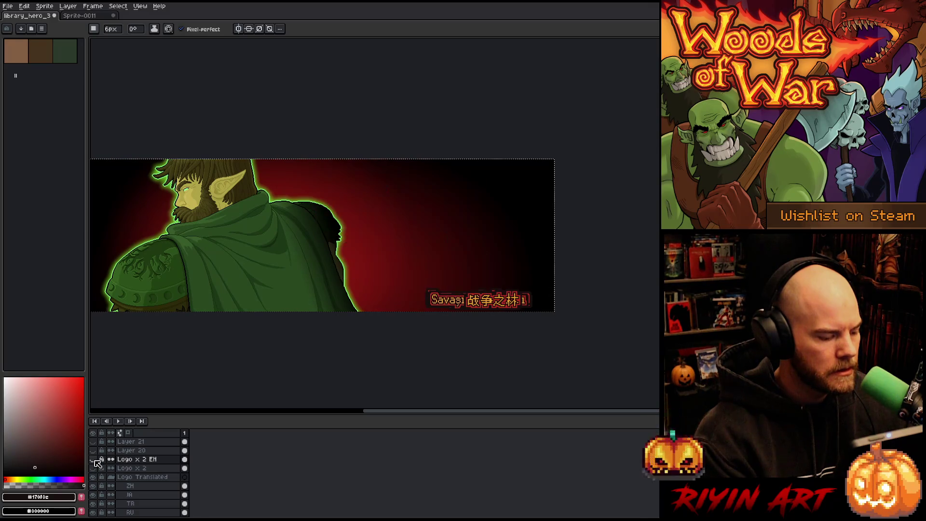
click(143, 470)
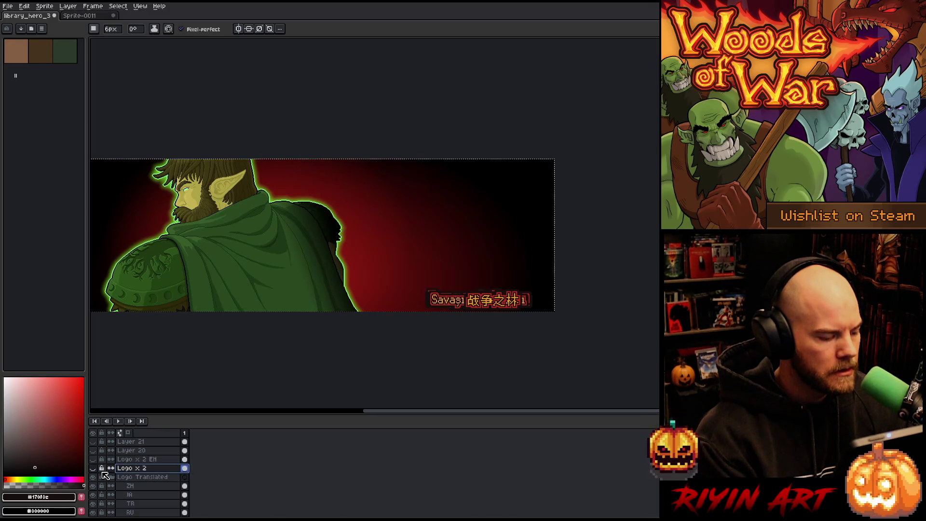
click(95, 469)
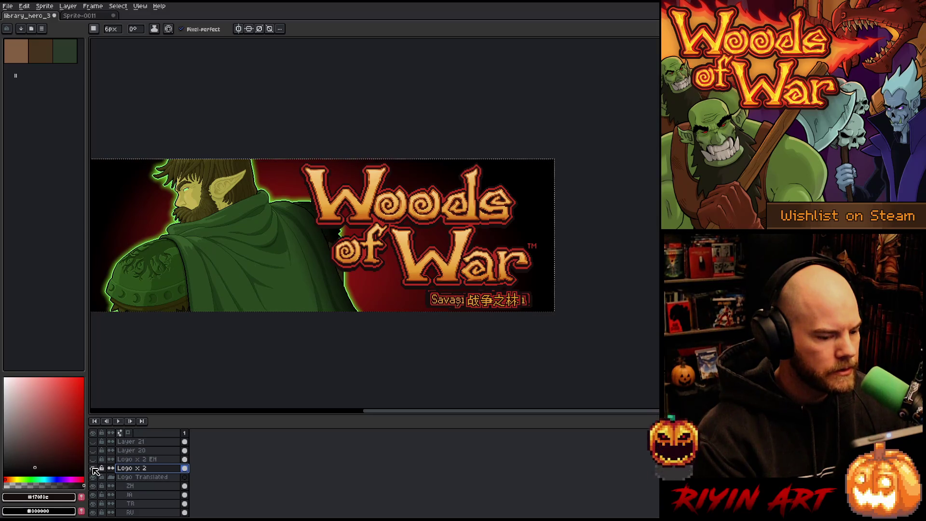
click(94, 469)
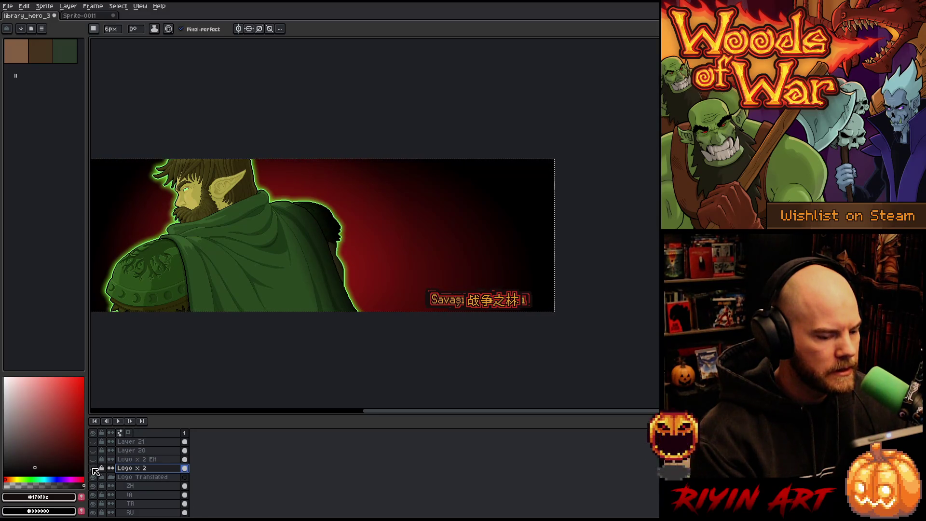
click(139, 477)
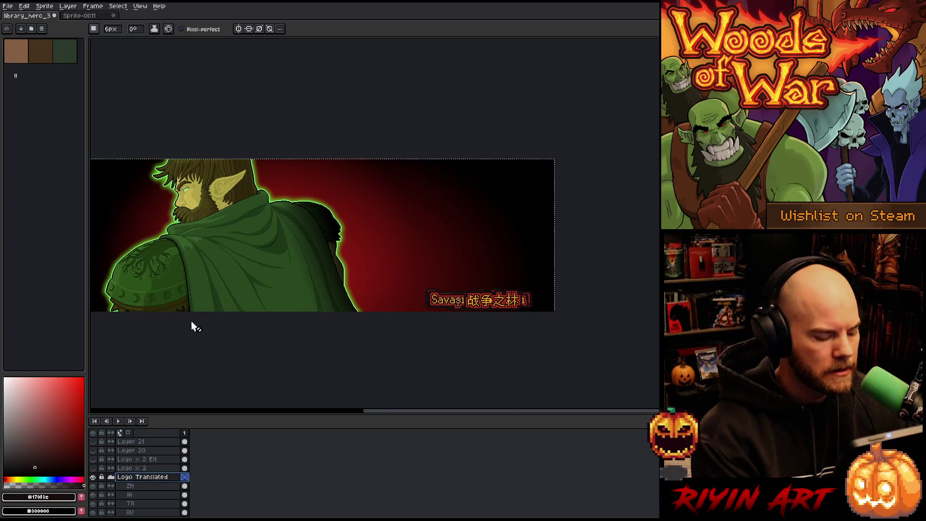
- In the Woods of War logo sprite, add a new layer and paste the Logo Translated group
key(v)
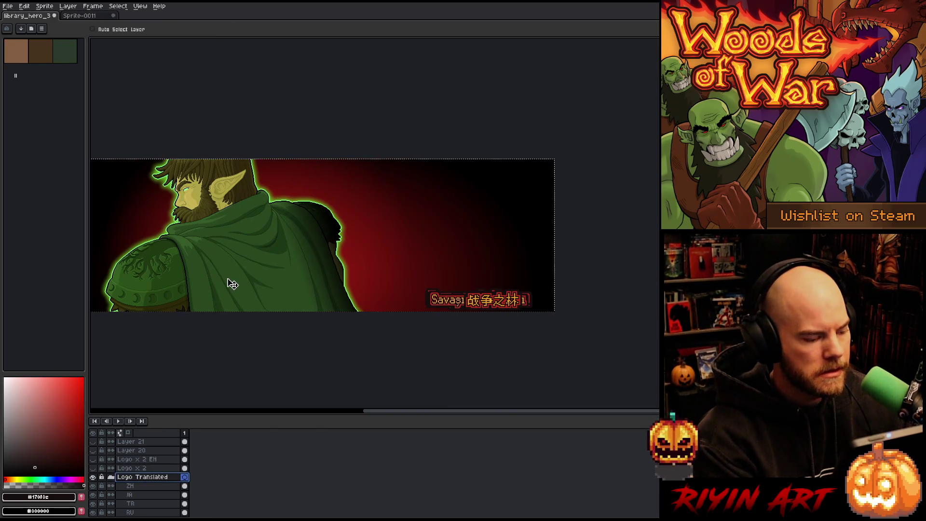
key(b)
key(ctrl+Tab)
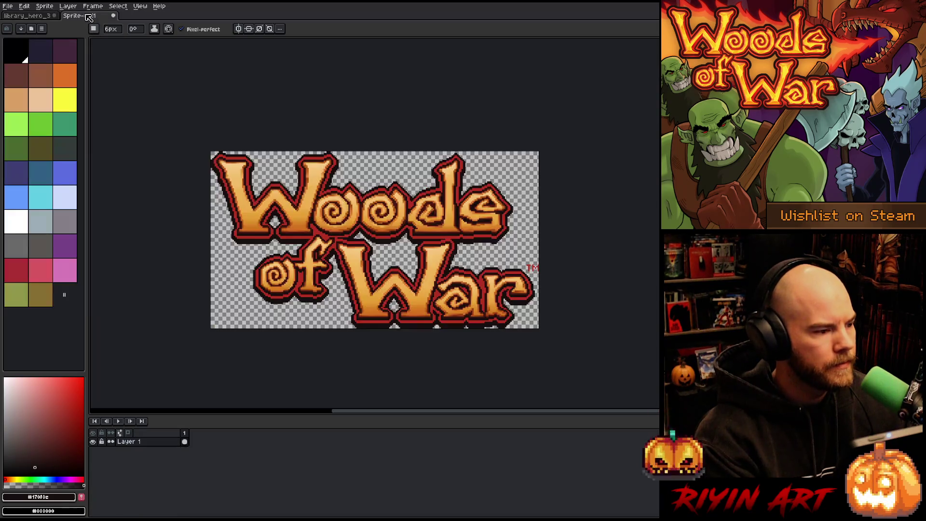
key(shift+n)
key(v)
key(ctrl+z)
key(b)
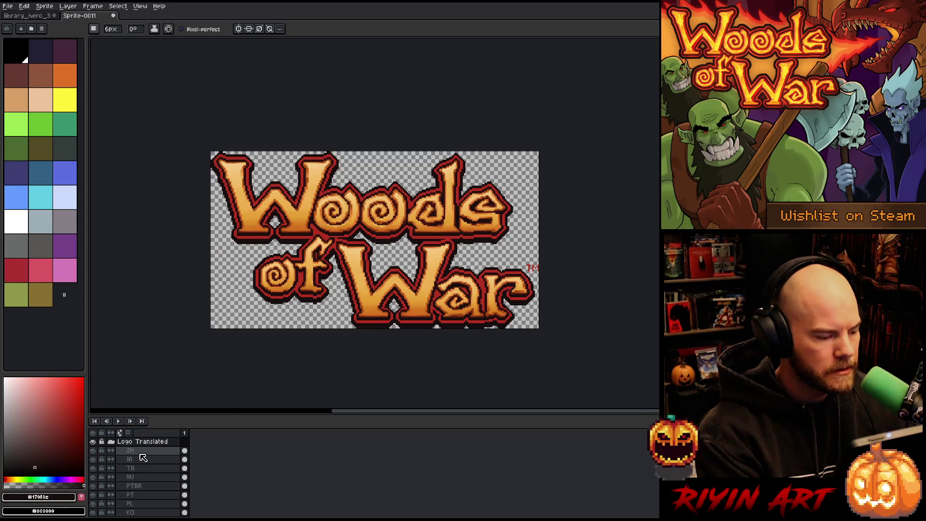
click(142, 442)
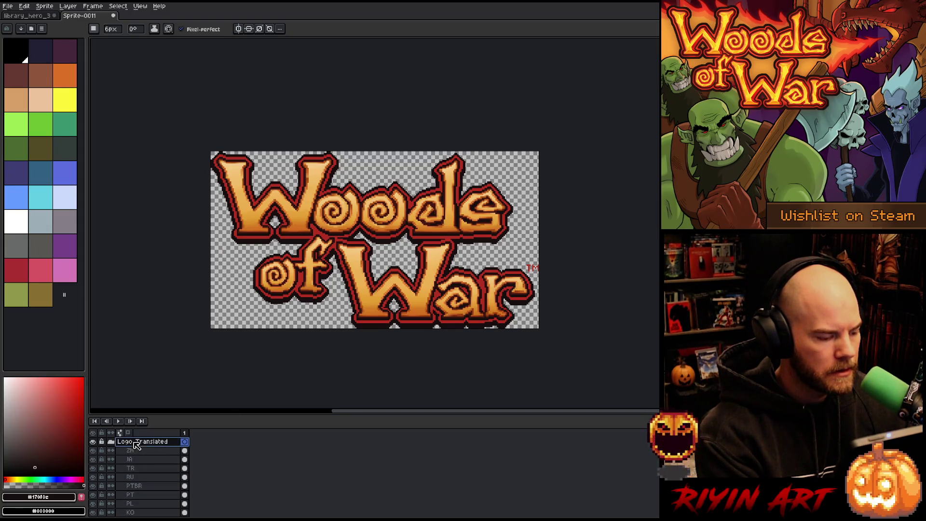
scroll(266, 320, down, 3)
- Select the ZH through IT language layers and centre them on the sprite via Edit > Center
click(24, 6)
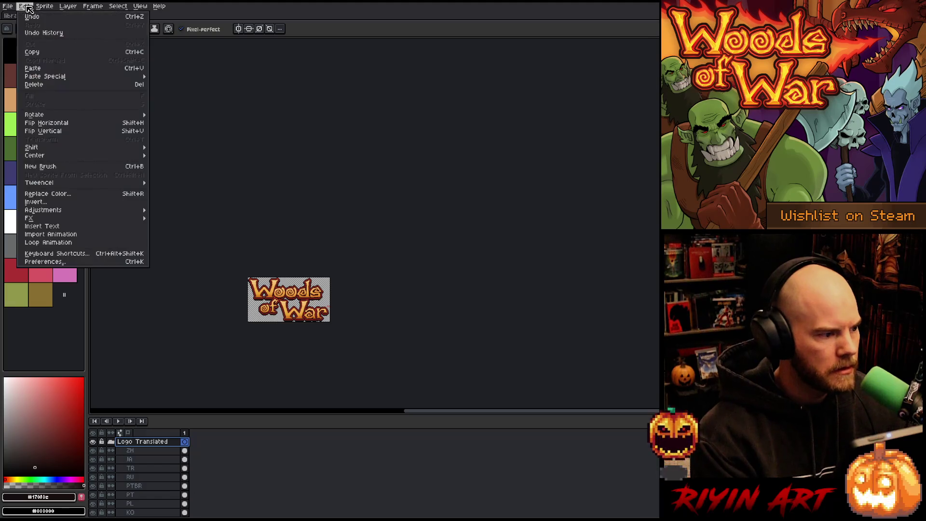
mouse_move(76, 213)
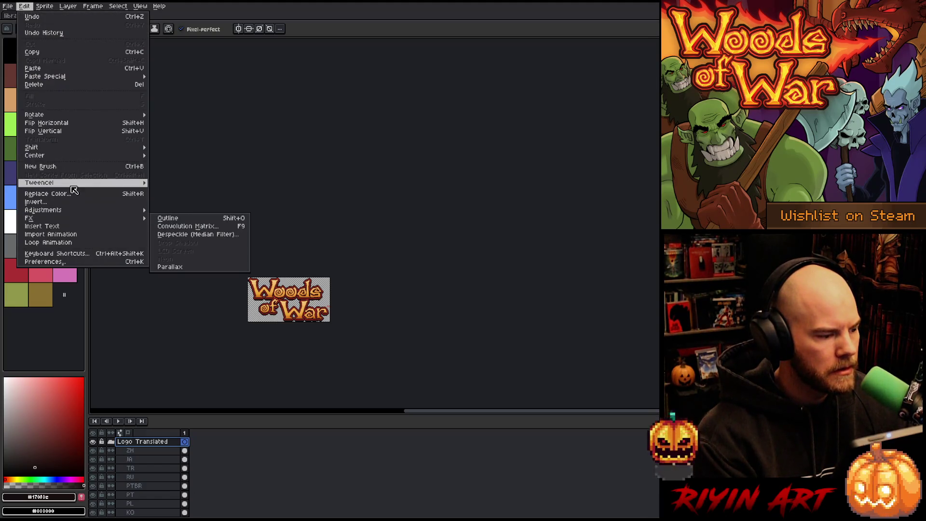
mouse_move(71, 186)
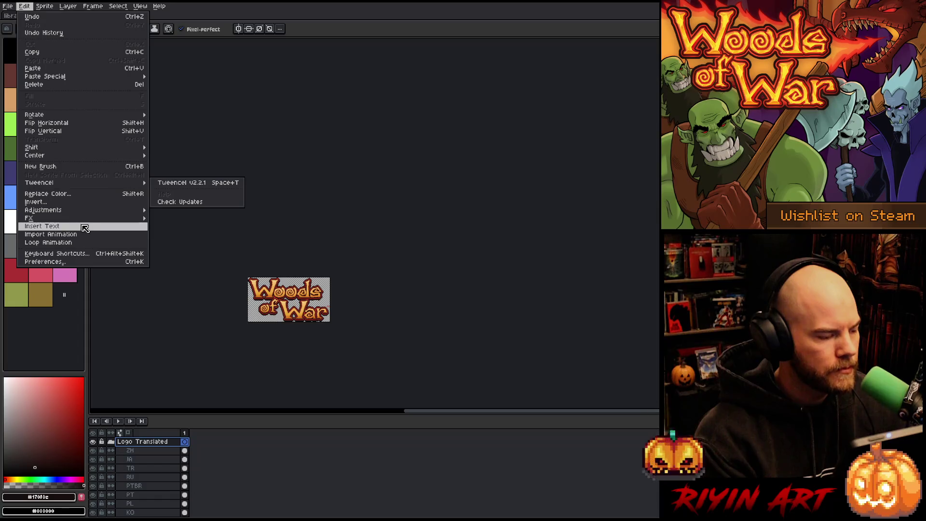
mouse_move(81, 160)
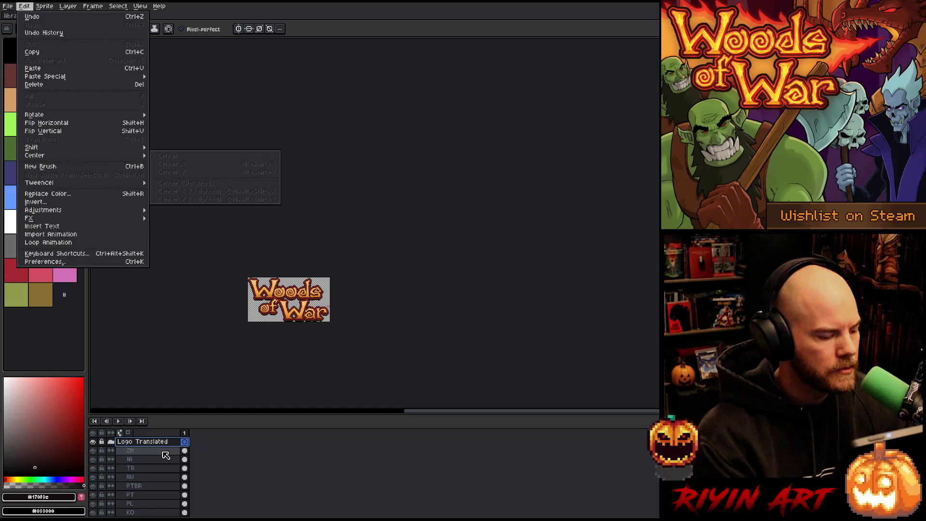
click(158, 451)
click(157, 451)
scroll(158, 452, down, 3)
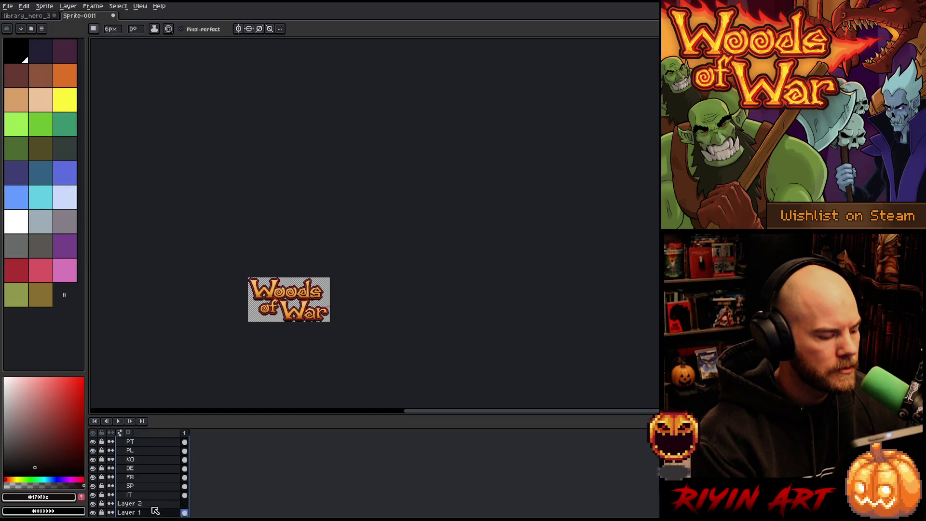
shift+click(154, 495)
click(24, 6)
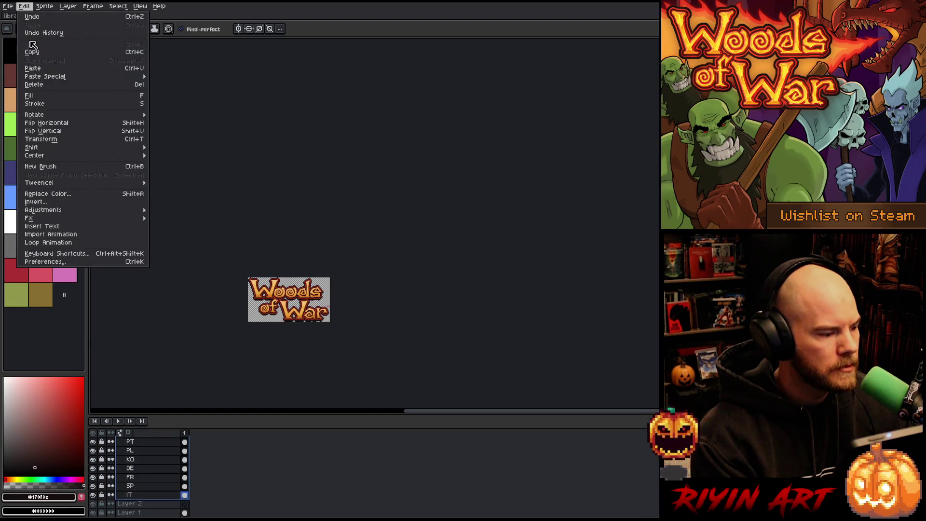
mouse_move(61, 159)
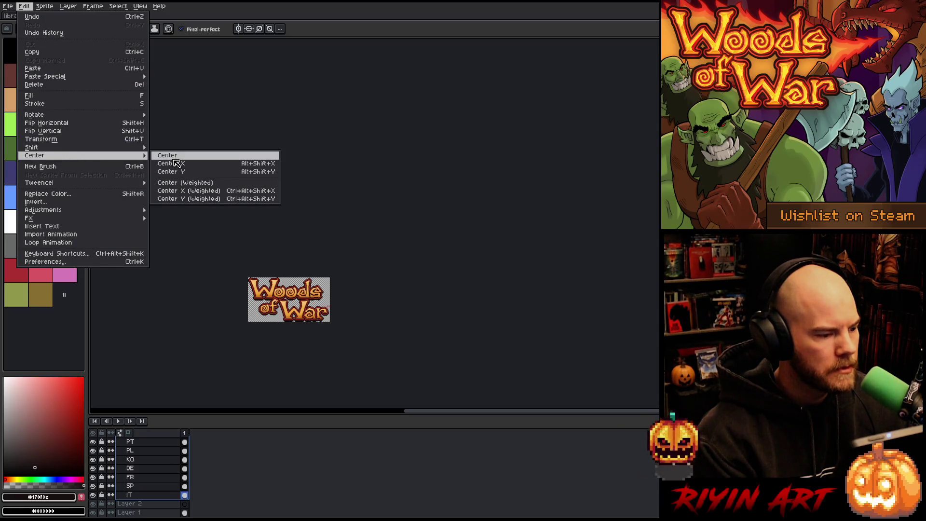
click(174, 156)
scroll(290, 308, up, 2)
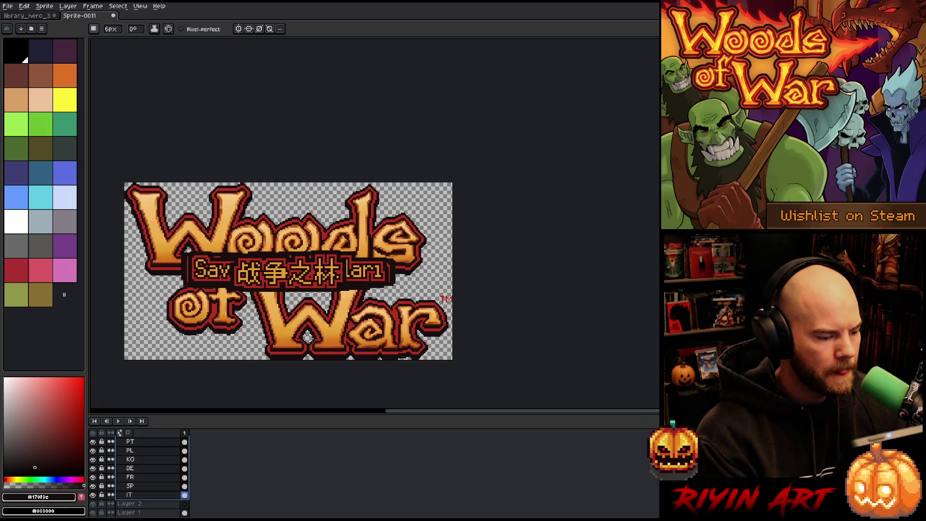
- Move the subtitle banner down to the logo's bottom edge
key(v)
mouse_move(310, 279)
mouse_down()
mouse_move(319, 309)
mouse_move(360, 340)
mouse_up()
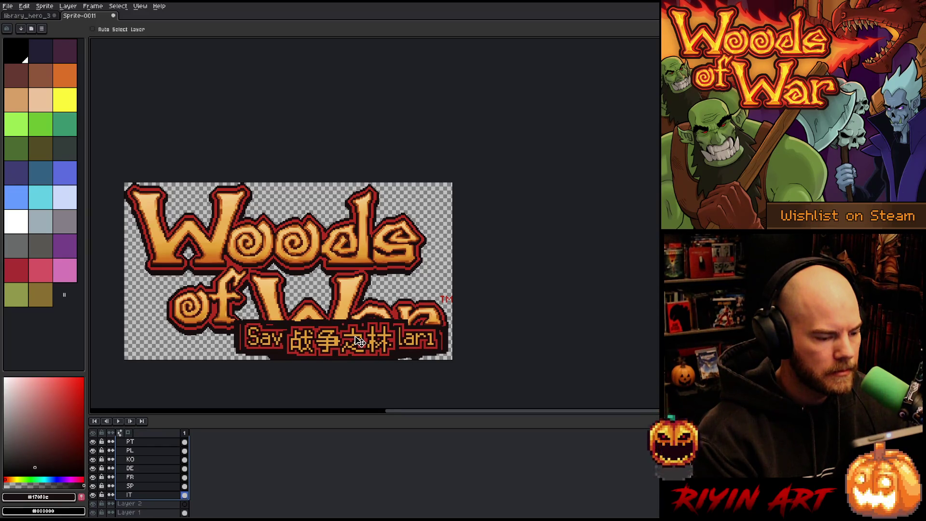
scroll(145, 508, up, 3)
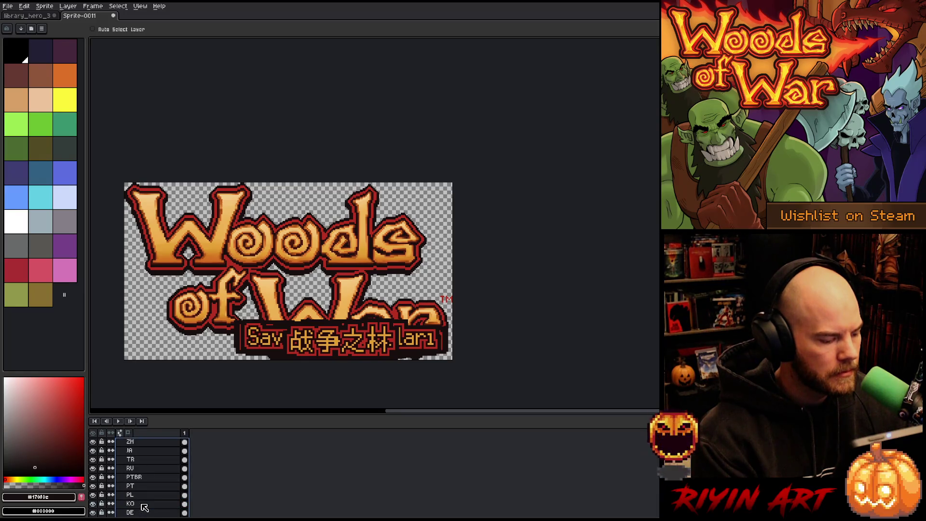
scroll(145, 508, up, 1)
- Collapse the Logo Translated group, move it below the logo layers, and rename Layer 1 to EN
click(117, 443)
click(121, 442)
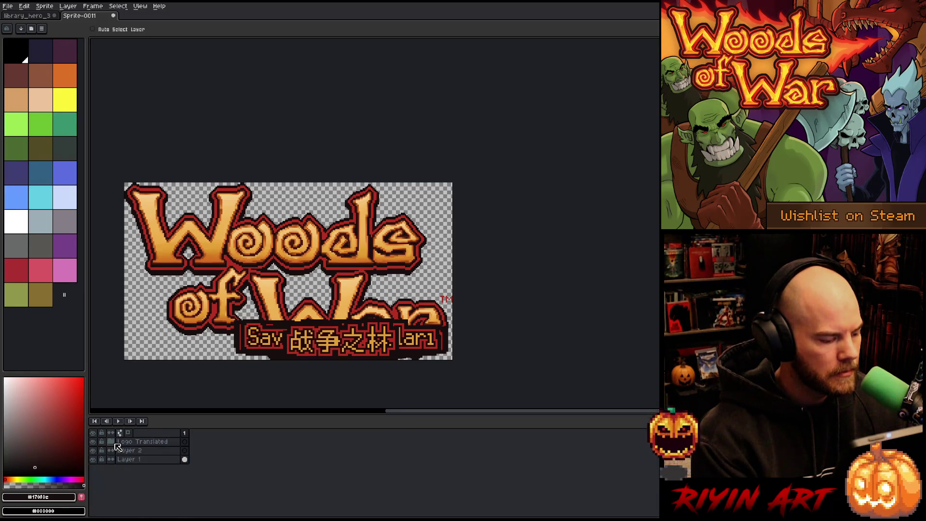
drag(137, 455, 138, 469)
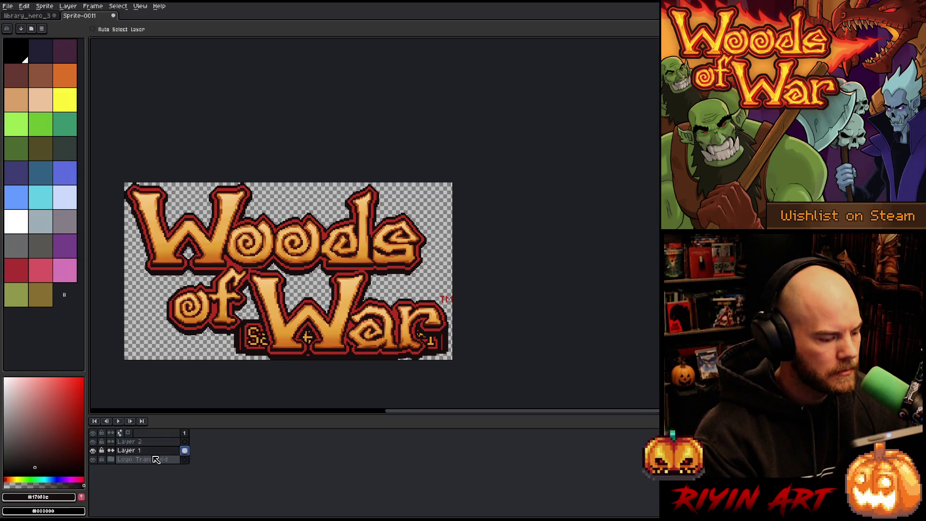
double_click(140, 451)
text(EN)
key(Return)
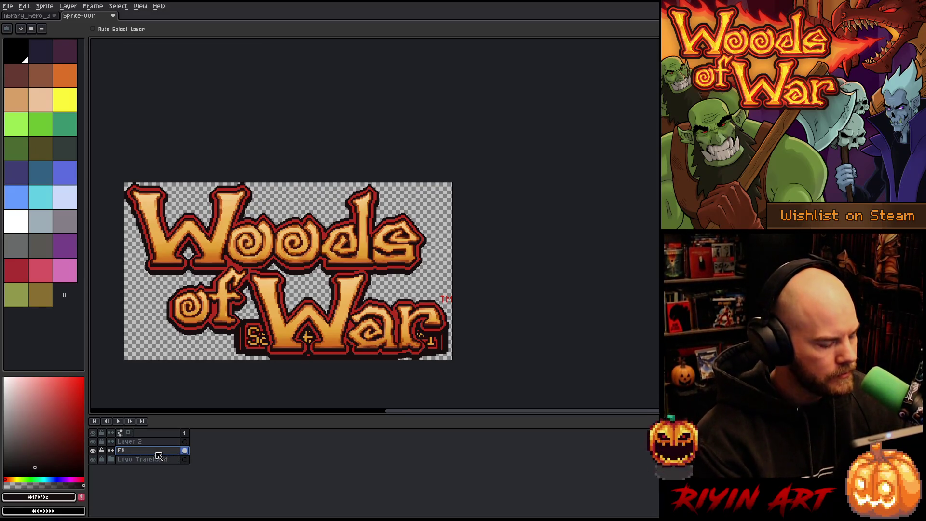
- Hide the EN layer and select the whole contents of Layer 2
click(93, 451)
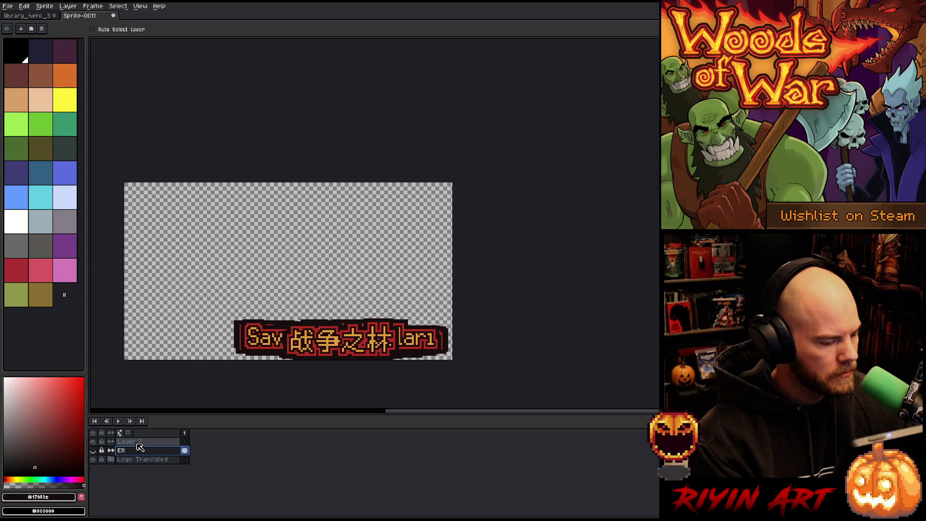
click(185, 442)
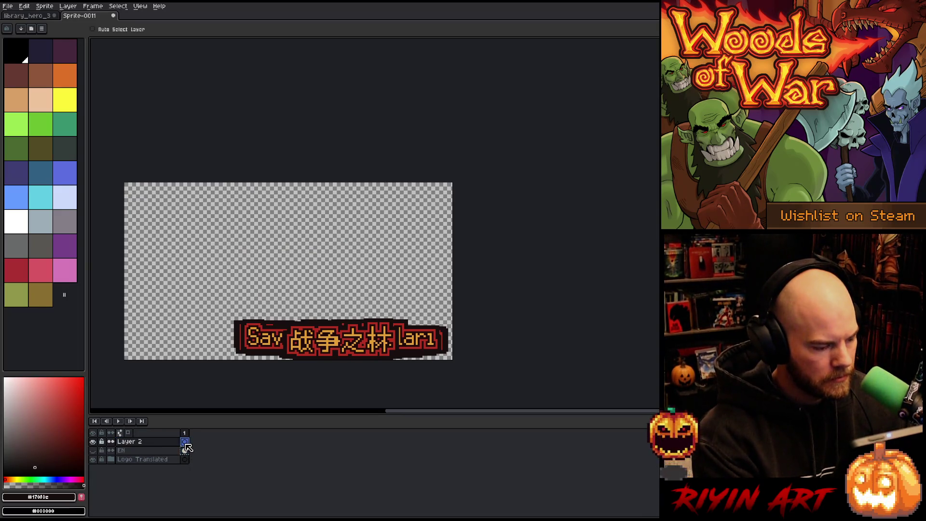
click(136, 441)
- Scale Layer 2's Woods of War logo down to sit above the Chinese/Turkish subtitle banner
key(ctrl+t)
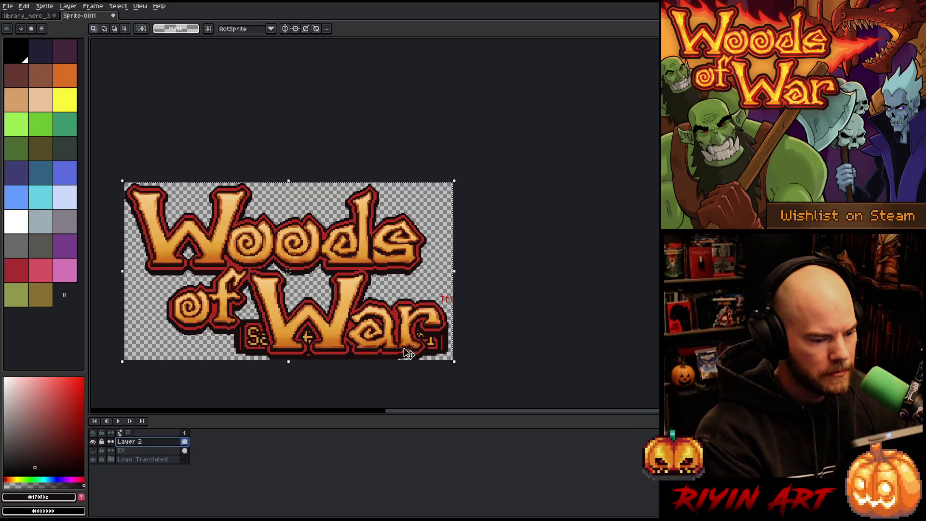
drag(455, 359, 385, 320)
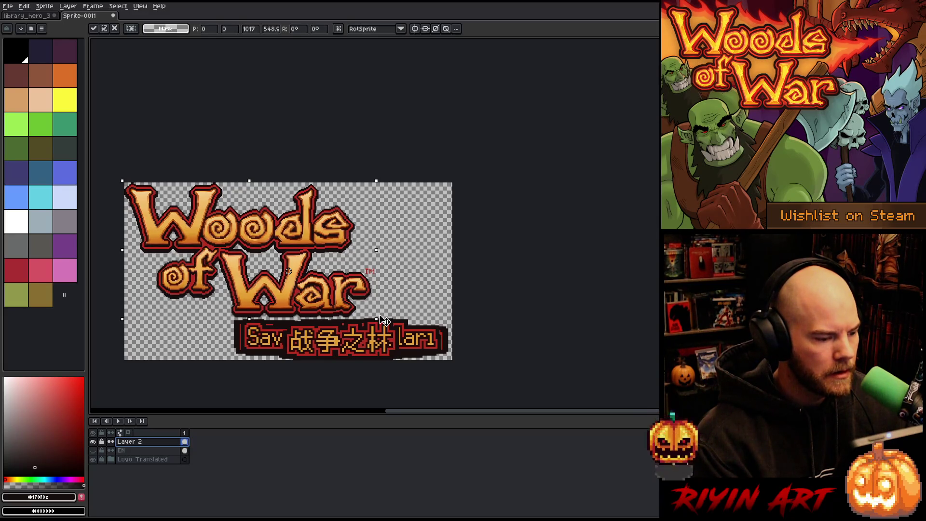
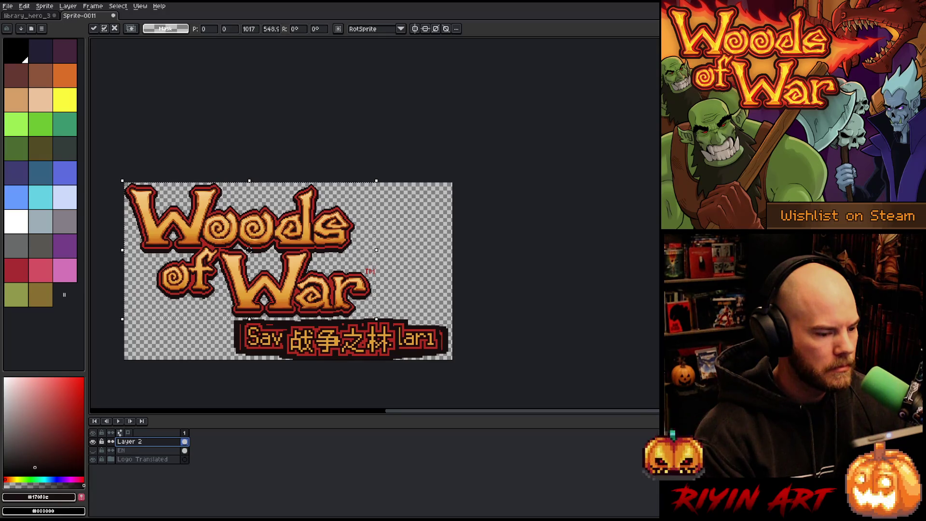
- Drop the logo selection and open Titles.aseprite from the Capsule folder
key(ctrl+d)
click(8, 6)
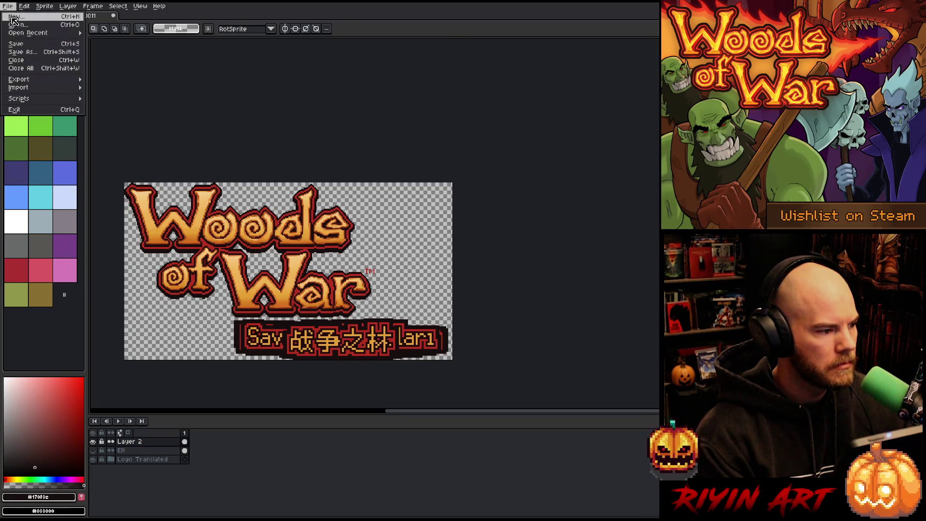
click(17, 25)
click(290, 72)
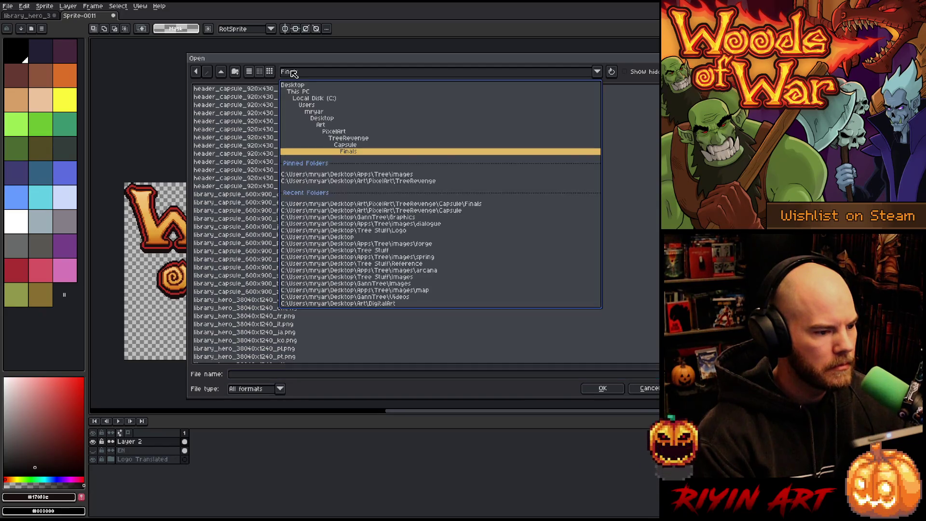
click(338, 145)
double_click(228, 311)
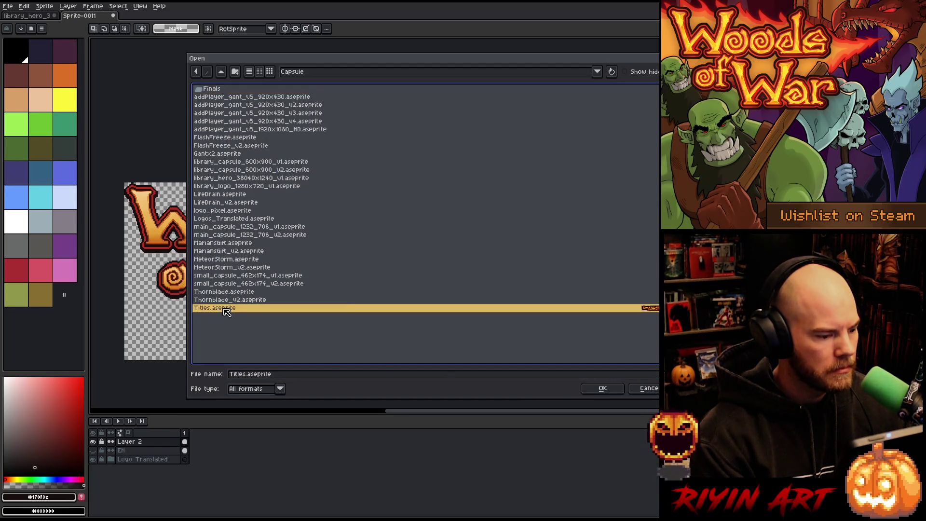
- In the logo document, expand Logo Translated and centre the IT layer horizontally
click(145, 441)
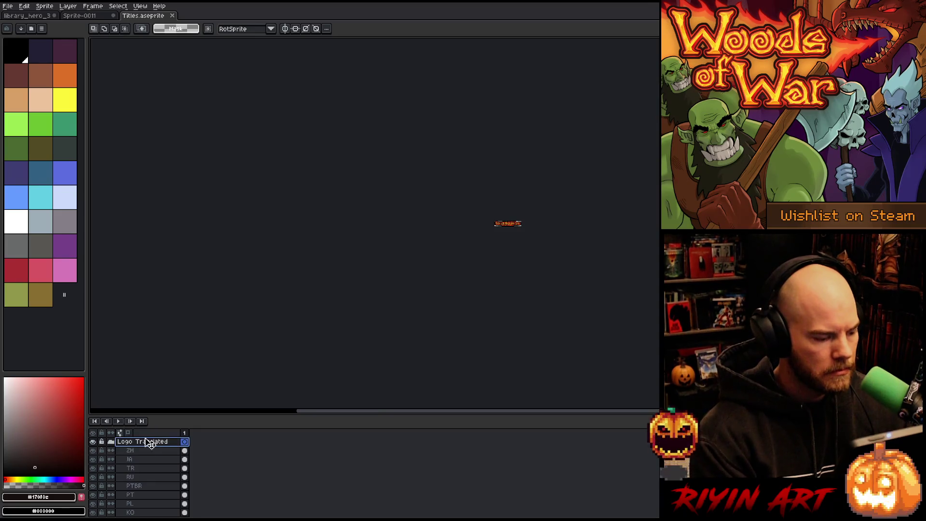
click(80, 15)
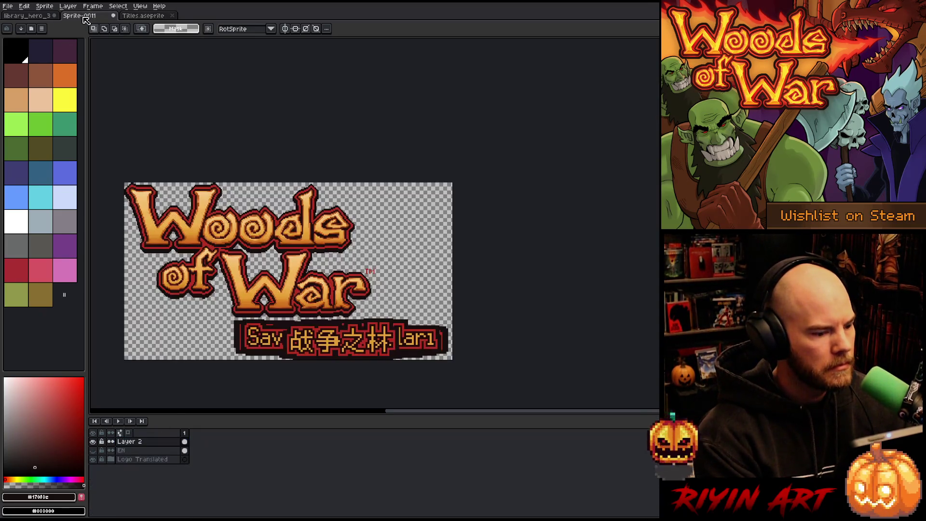
click(96, 460)
click(111, 459)
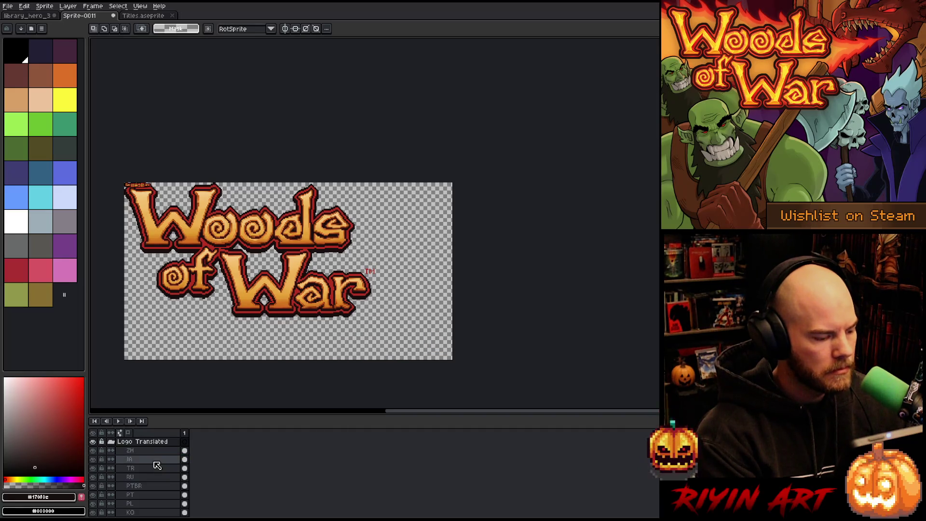
scroll(145, 463, down, 3)
click(171, 486)
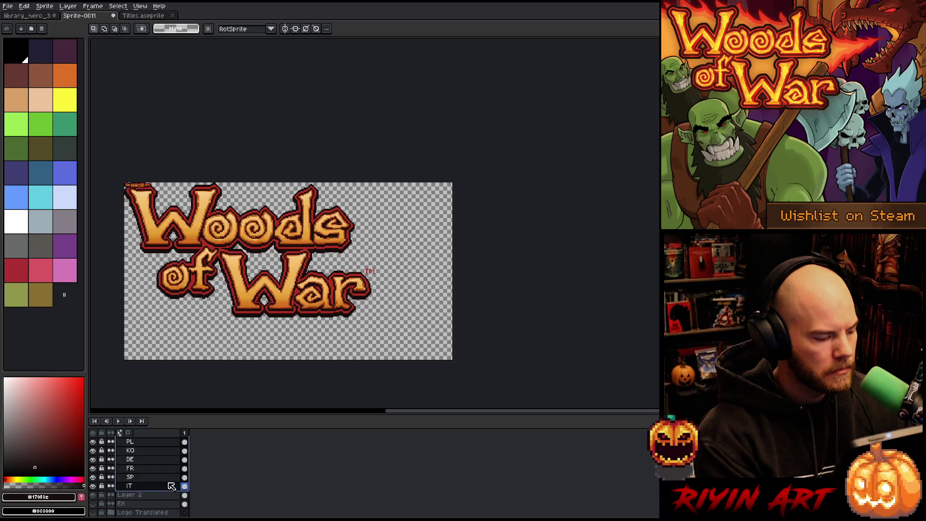
click(32, 7)
mouse_move(60, 156)
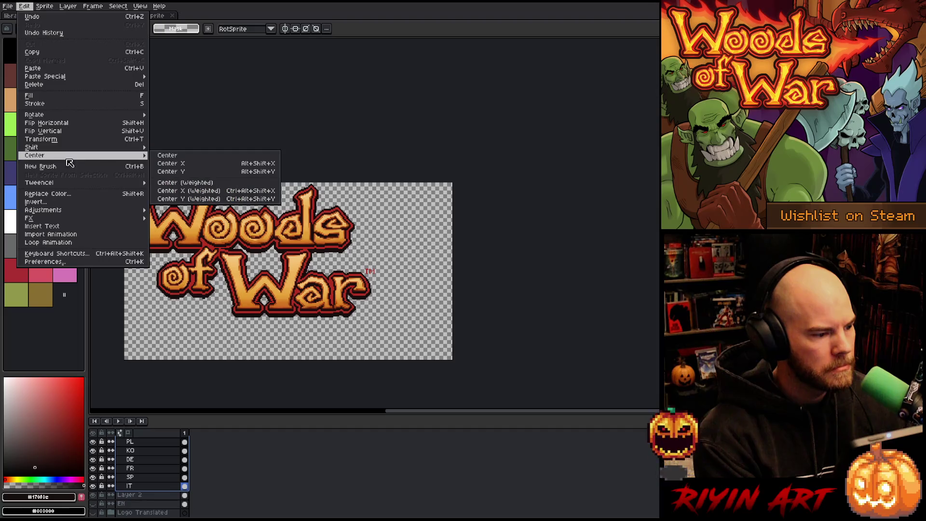
click(169, 164)
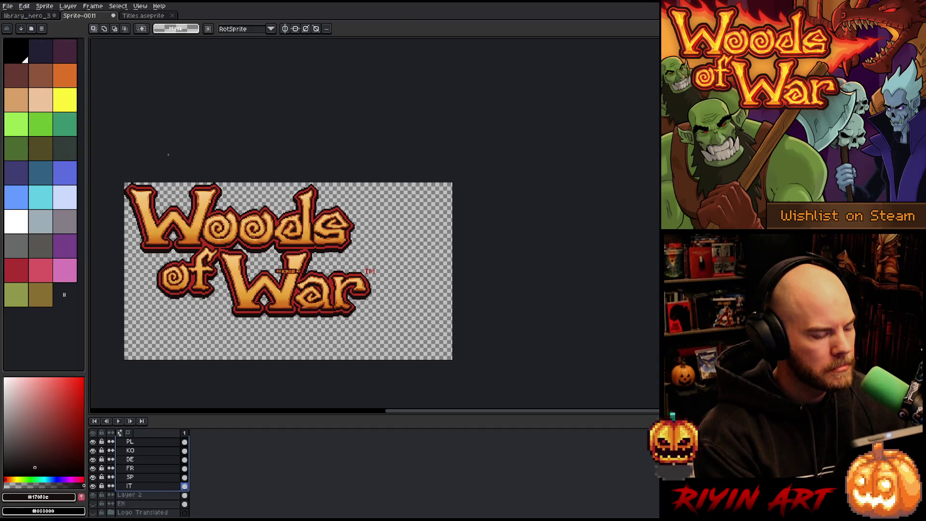
click(147, 15)
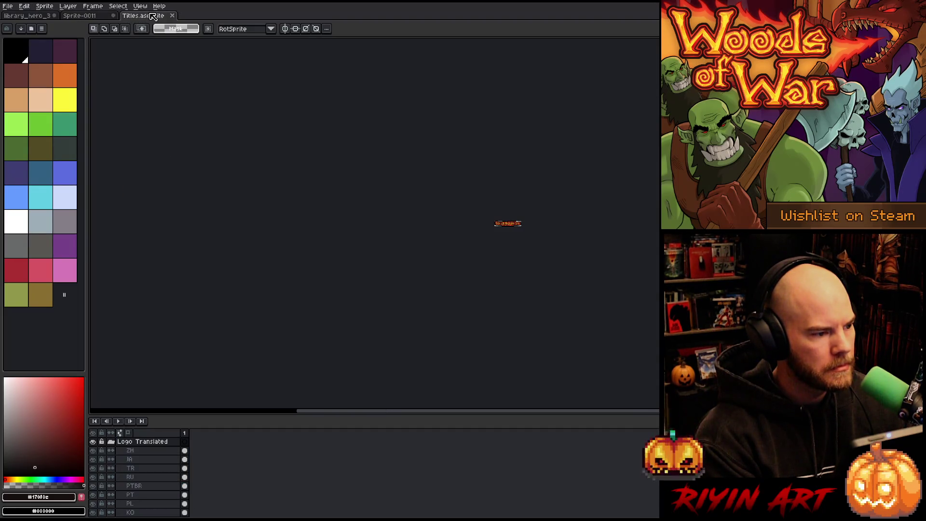
- Resize the Titles sprite to 200%
click(44, 6)
click(58, 47)
click(191, 124)
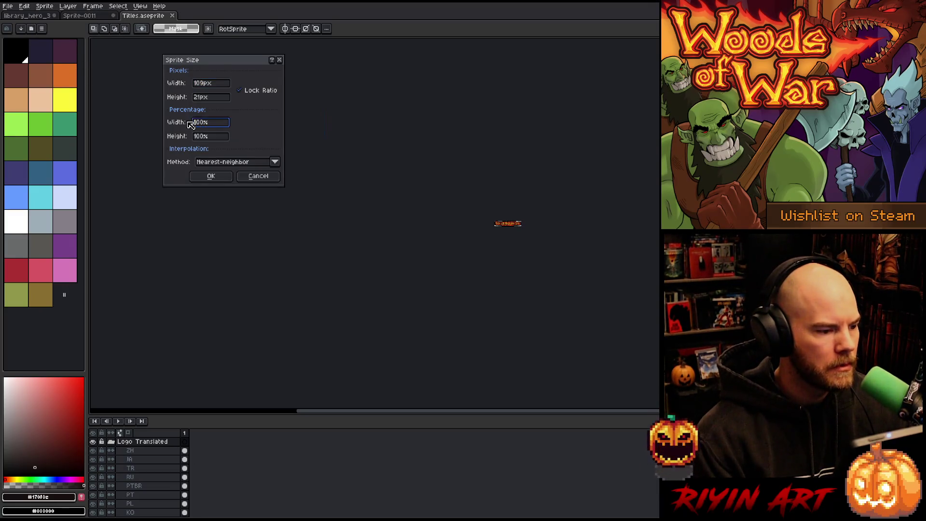
text(200)
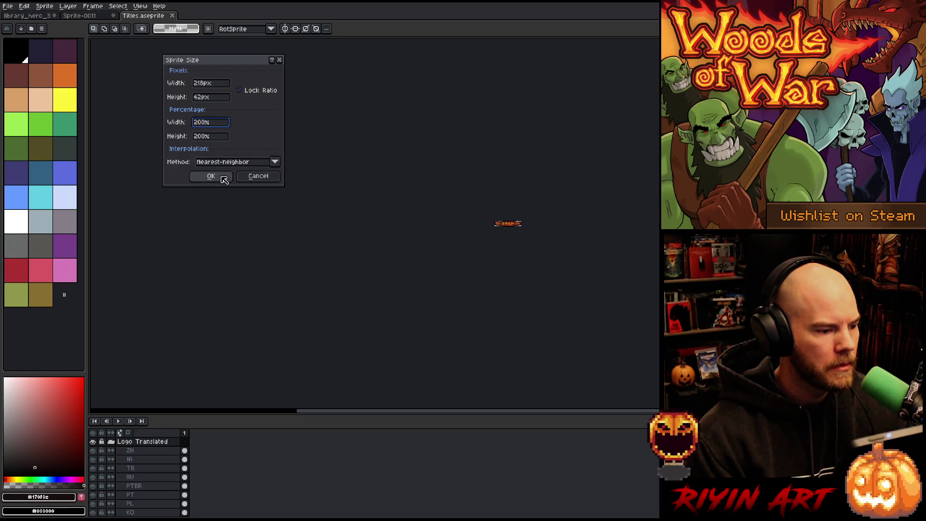
click(213, 176)
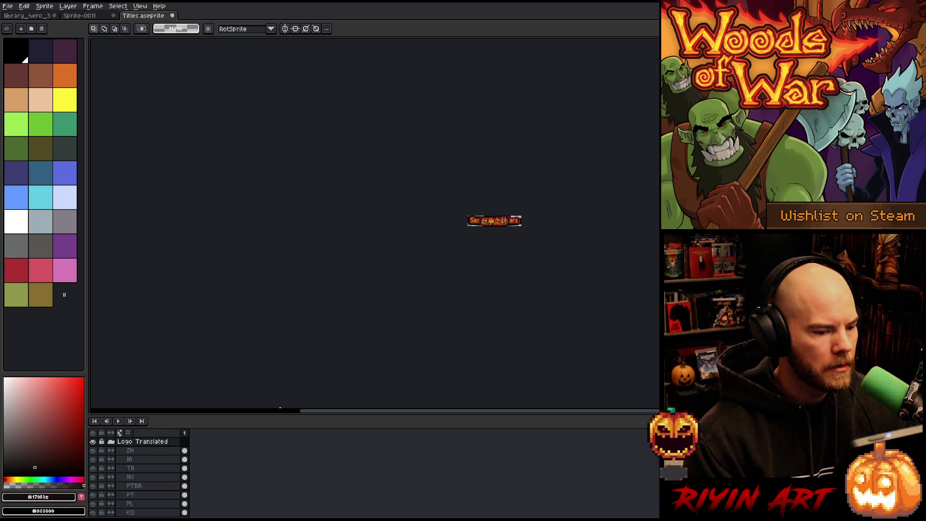
- Replace the logo's old Logo Translated group with the 200% translated title layers
mouse_move(189, 460)
mouse_down()
mouse_move(157, 498)
mouse_move(153, 464)
mouse_up()
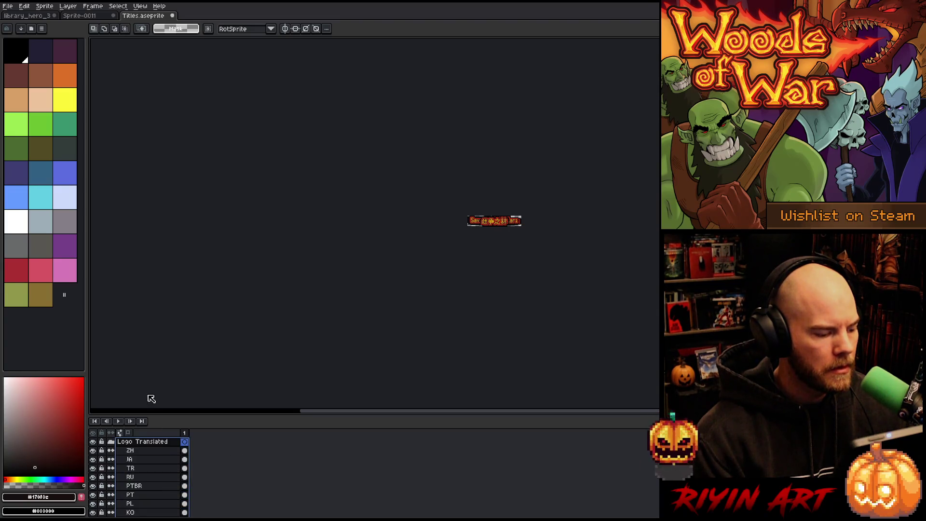
click(149, 443)
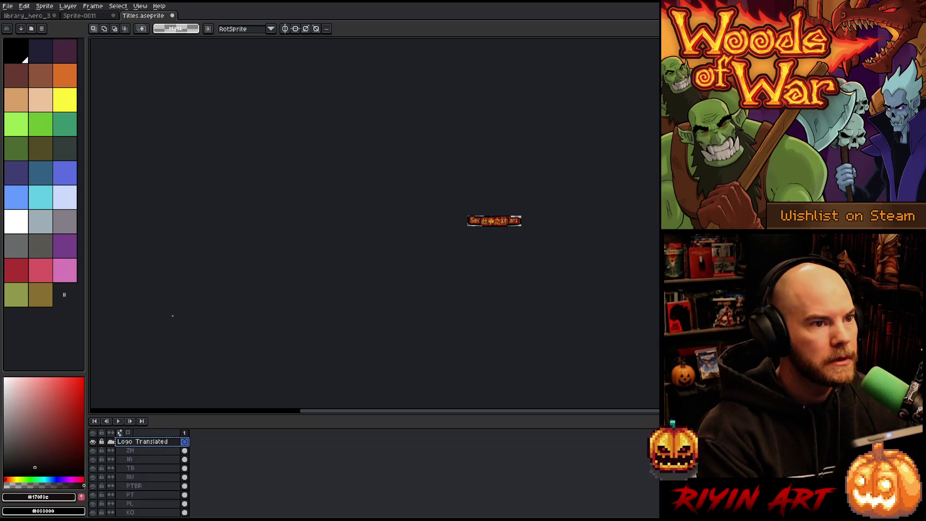
click(81, 17)
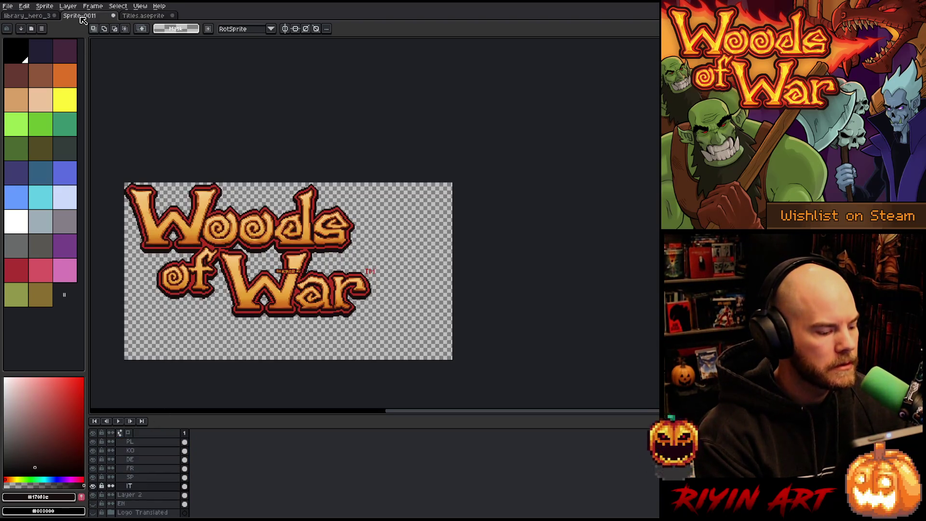
scroll(144, 449, up, 3)
right_click(141, 443)
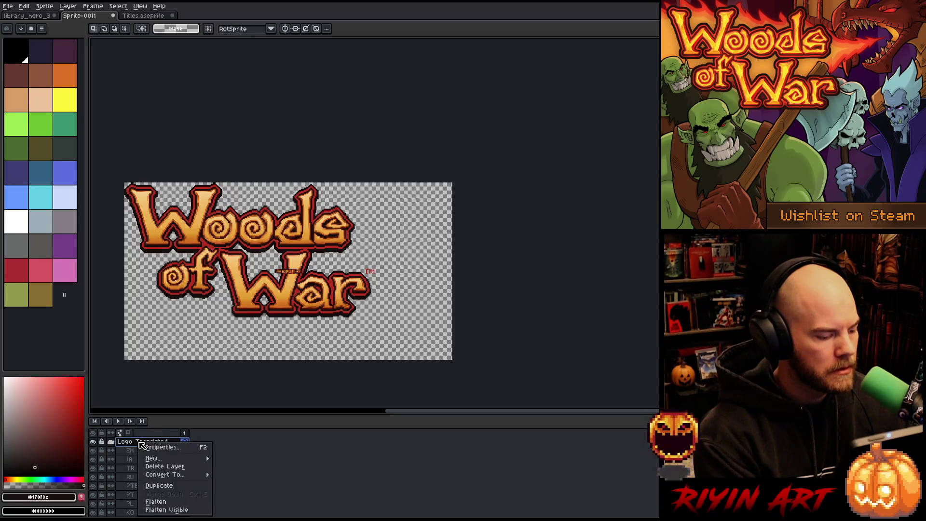
click(154, 466)
click(154, 464)
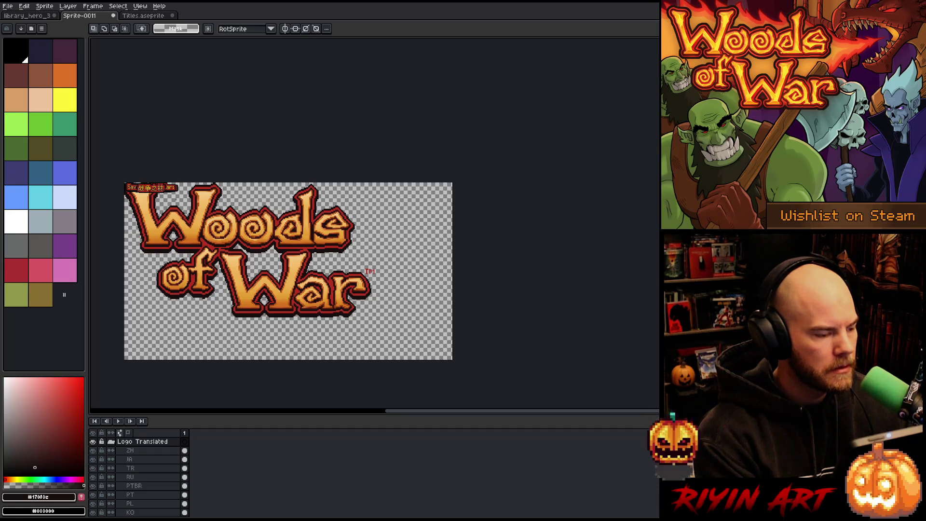
click(148, 16)
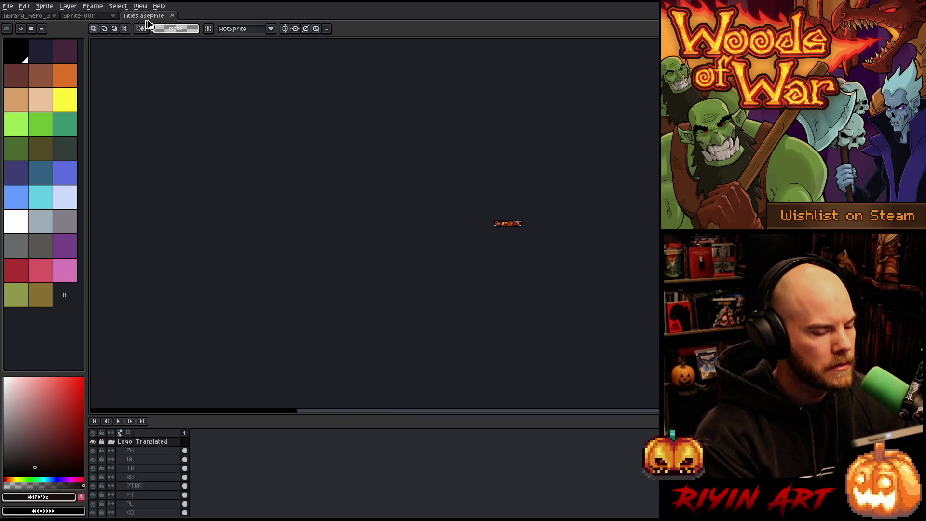
- Resize the Titles sprite to 400%
click(44, 5)
click(67, 48)
text(400)
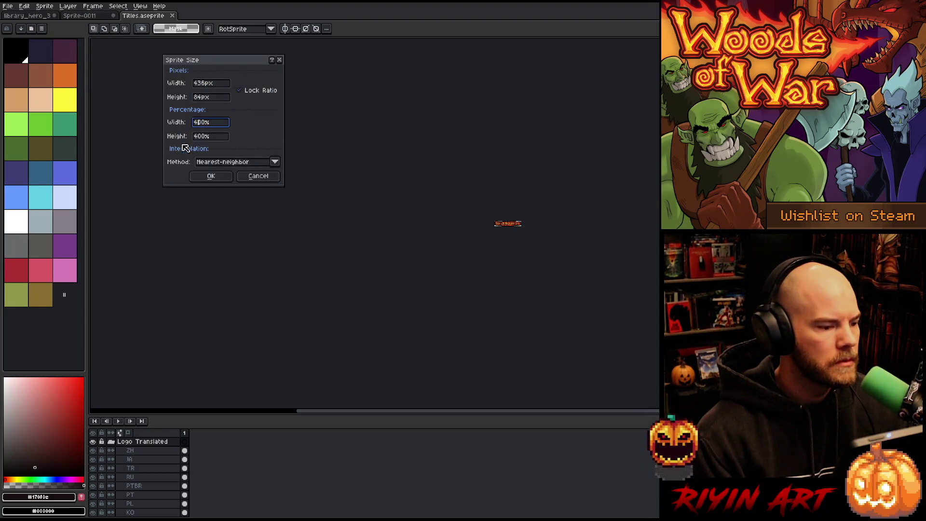
click(207, 174)
- Paste the translated titles into the logo and move the banner to the bottom-right
key(ctrl+a)
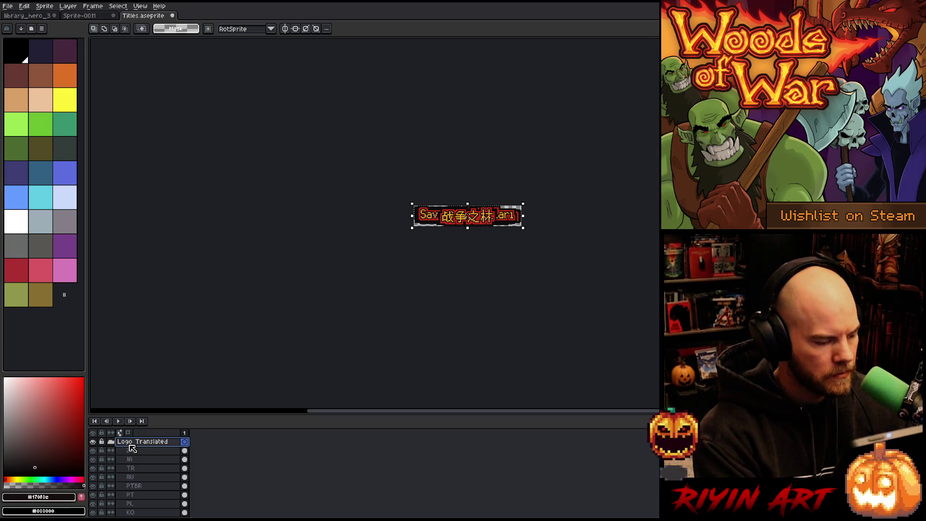
click(96, 15)
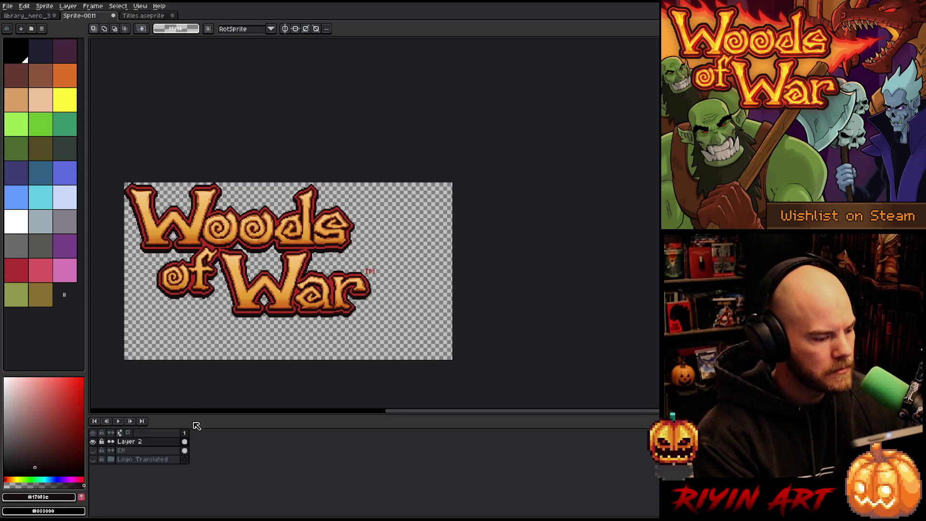
key(ctrl+z)
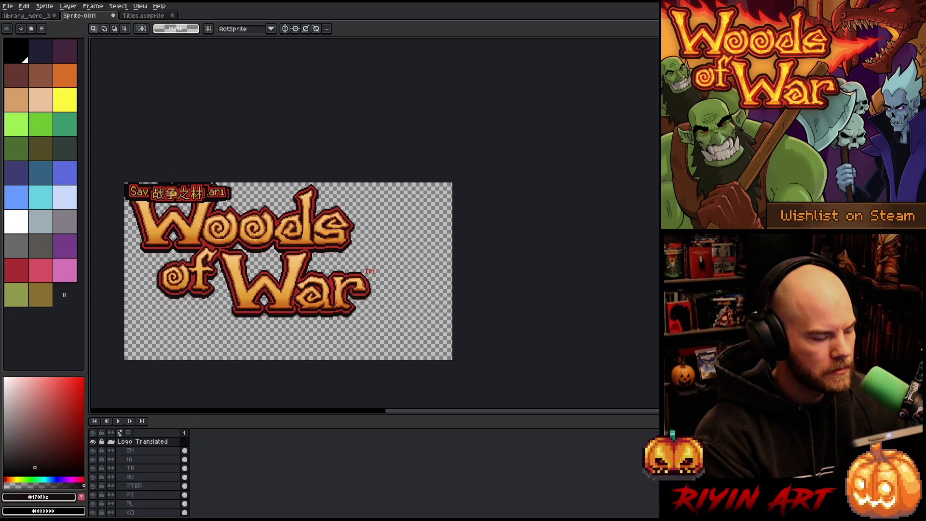
key(v)
drag(193, 201, 399, 356)
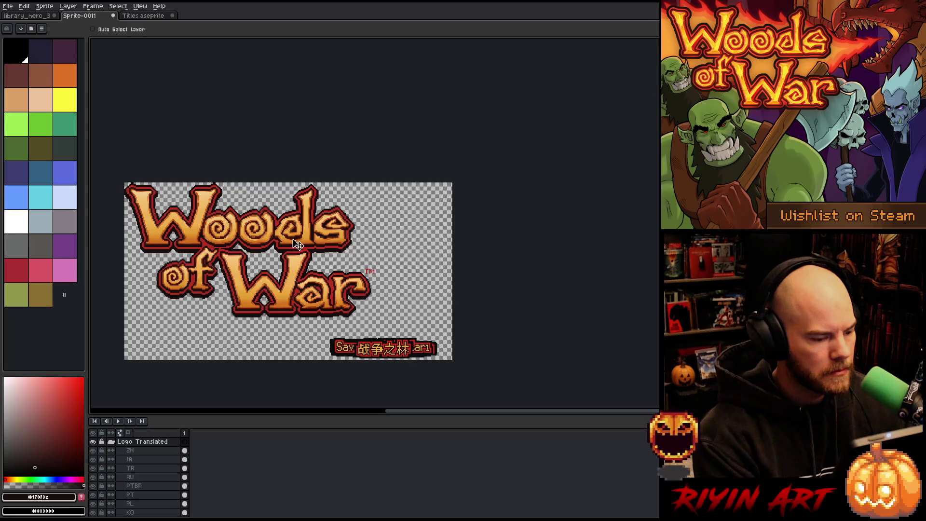
- Resize the Titles sprite to 500%
click(138, 17)
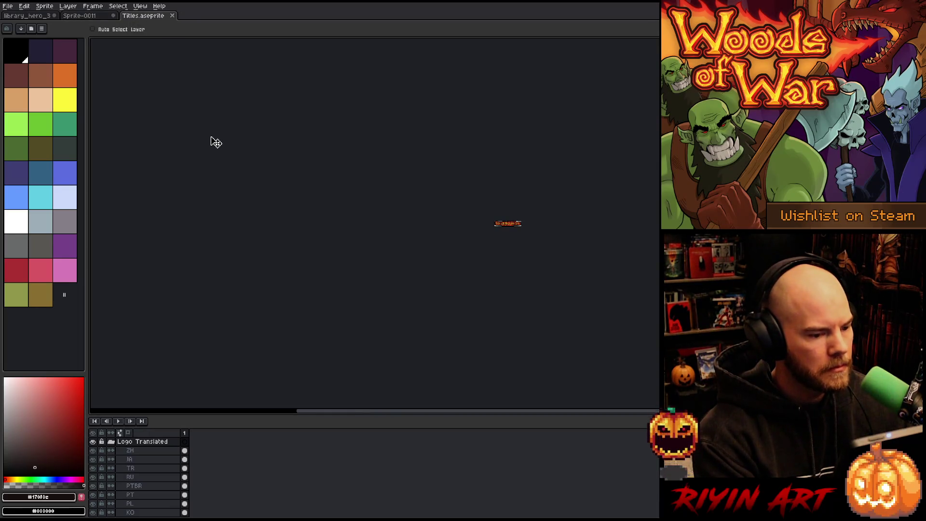
click(45, 5)
click(63, 54)
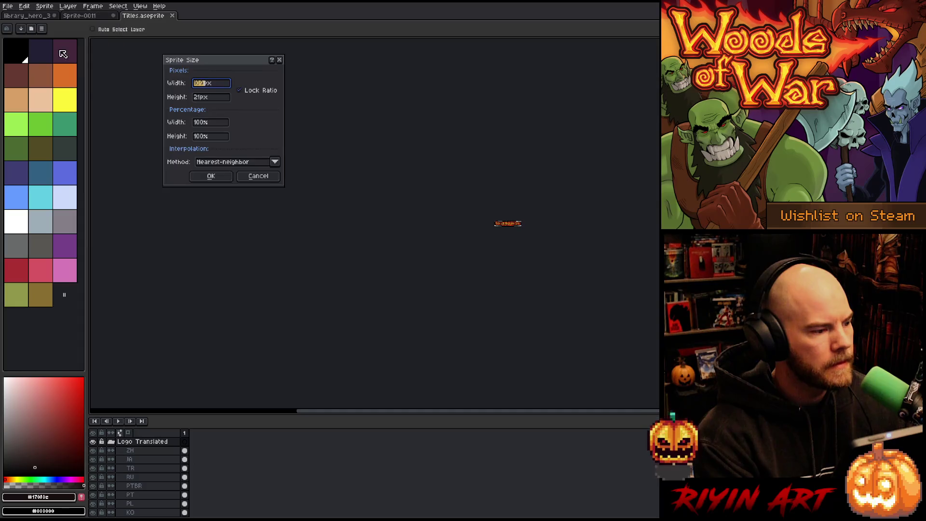
double_click(201, 123)
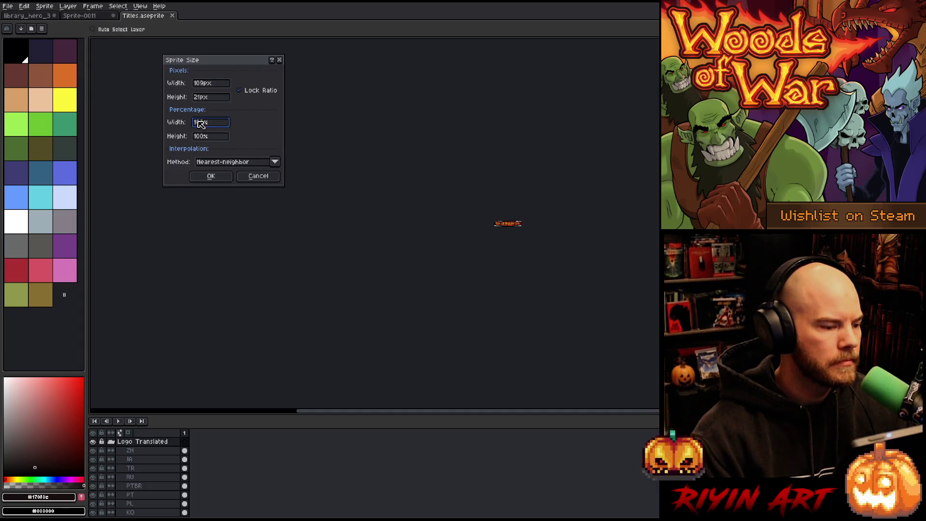
text(500)
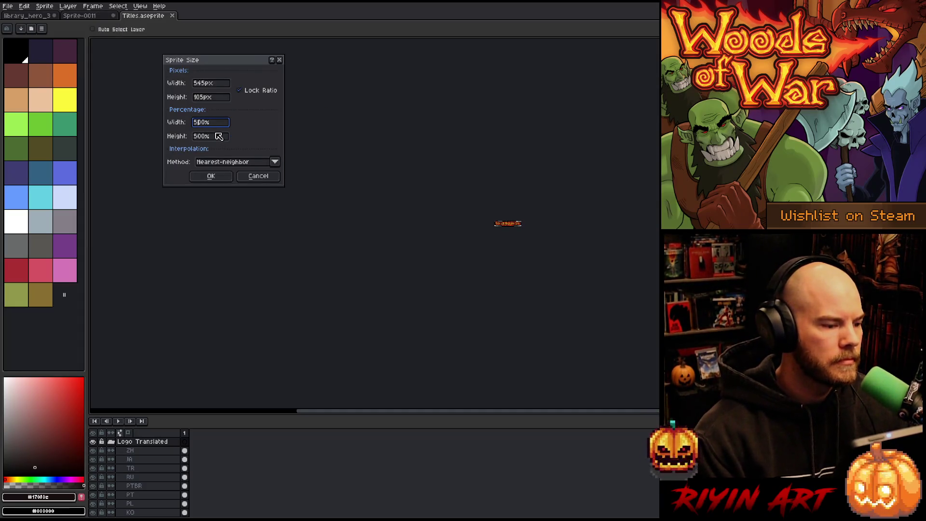
click(201, 180)
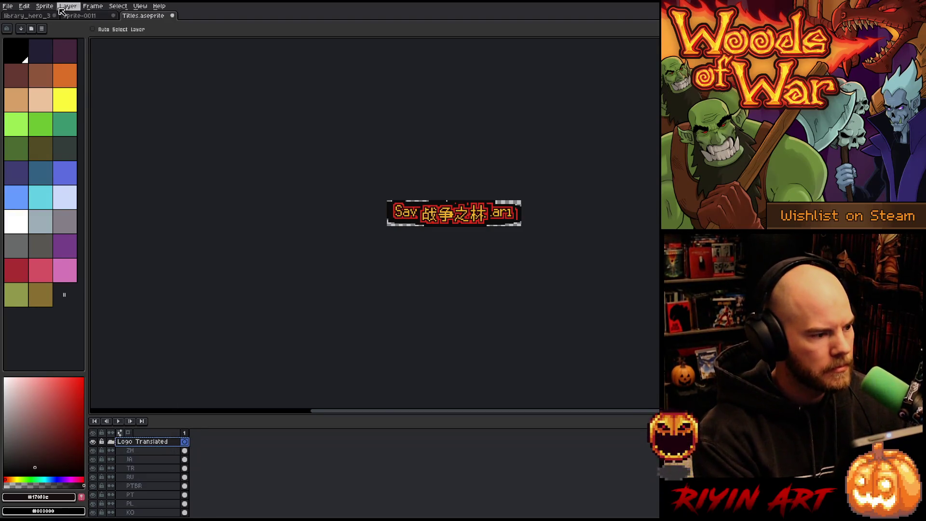
- Delete the previous Logo Translated group, place the larger banner bottom-right, and collapse it
click(82, 16)
right_click(144, 443)
click(167, 466)
mouse_move(212, 203)
mouse_down()
mouse_move(226, 223)
mouse_move(407, 351)
mouse_move(400, 349)
mouse_up()
click(111, 442)
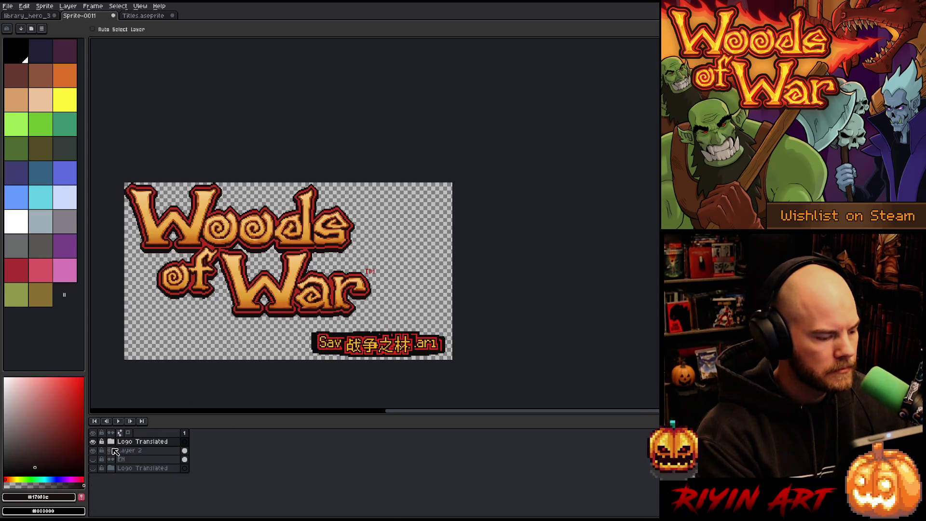
- Delete the duplicate Logo Translated layer
click(94, 469)
click(94, 470)
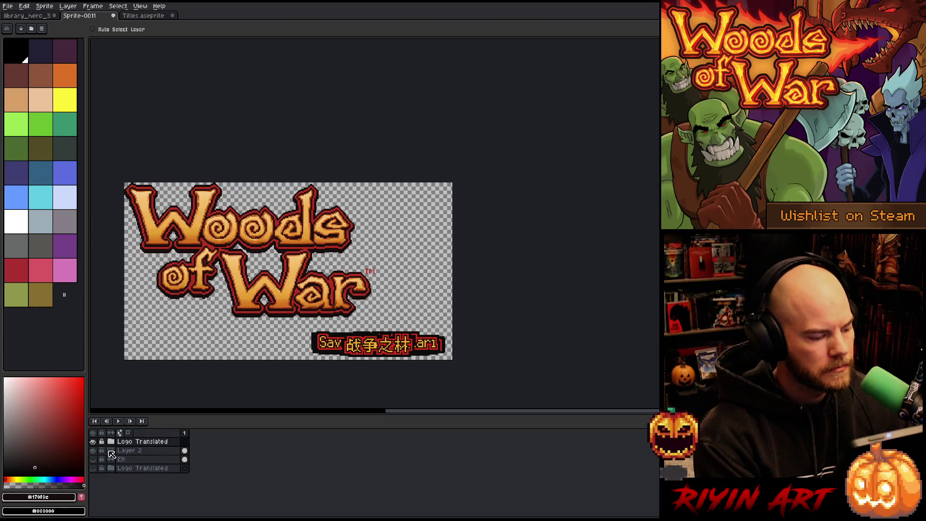
right_click(140, 468)
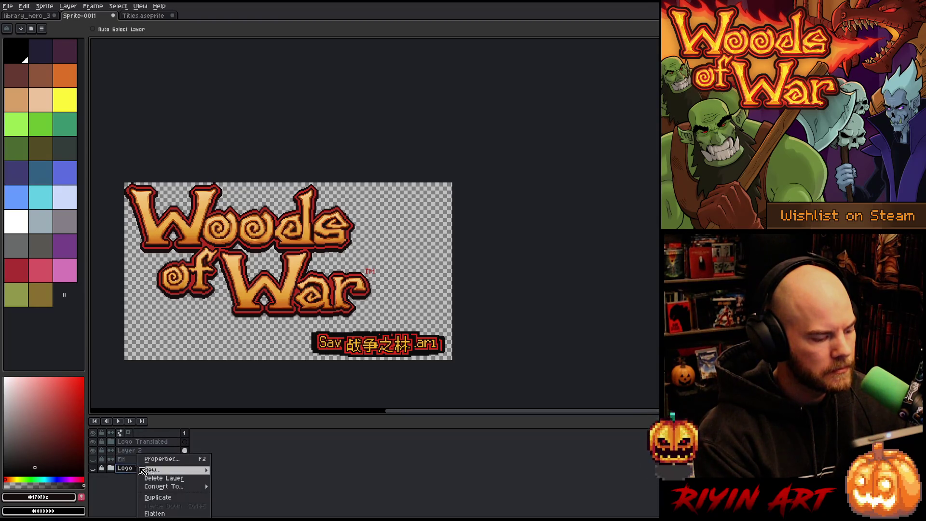
click(156, 475)
- Move Logo Translated below EN, hide EN, and select all of Layer 2
drag(144, 441, 156, 469)
click(185, 451)
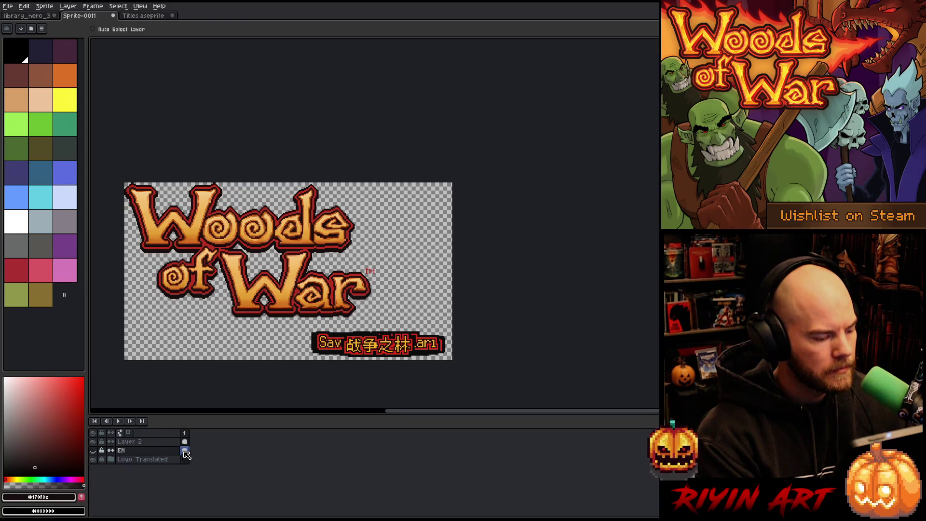
click(185, 441)
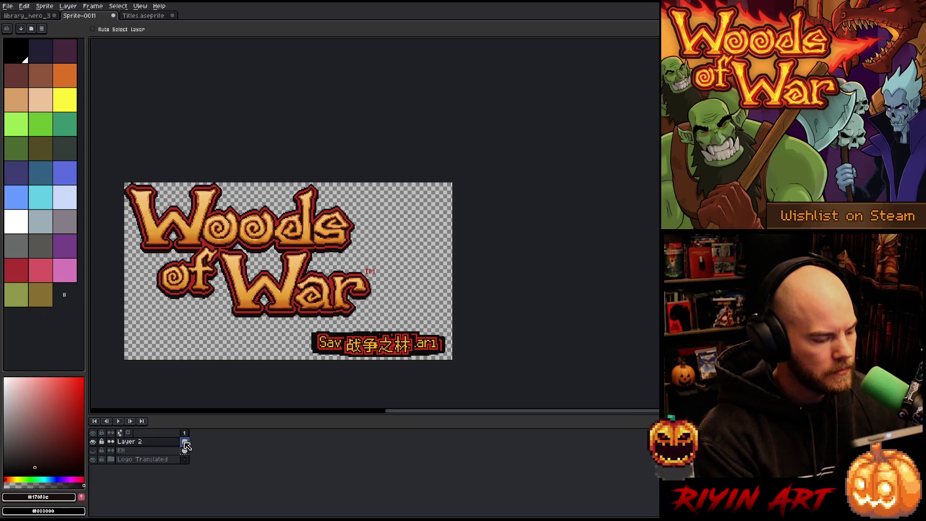
key(ctrl+a)
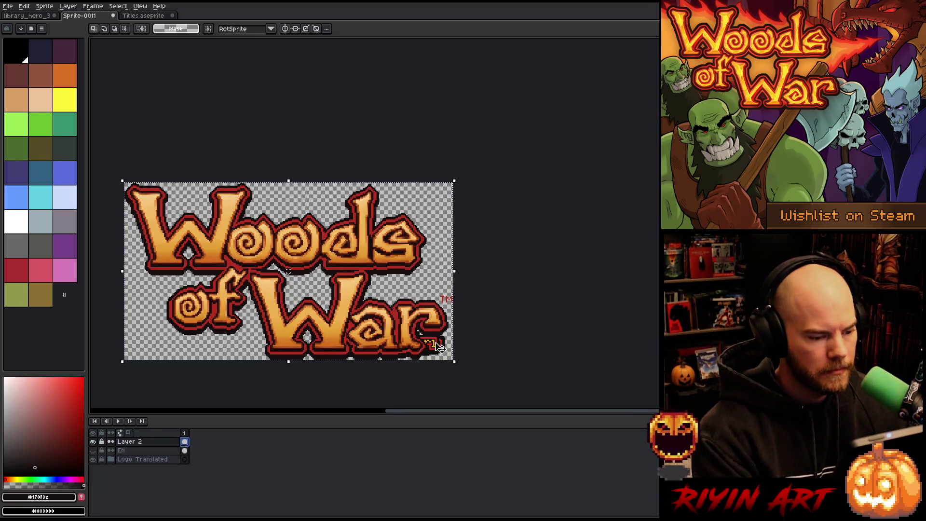
- Shrink the Woods of War lettering to sit above the subtitle and delete Layer 2
mouse_move(455, 362)
mouse_down()
mouse_move(399, 331)
mouse_move(417, 324)
mouse_up()
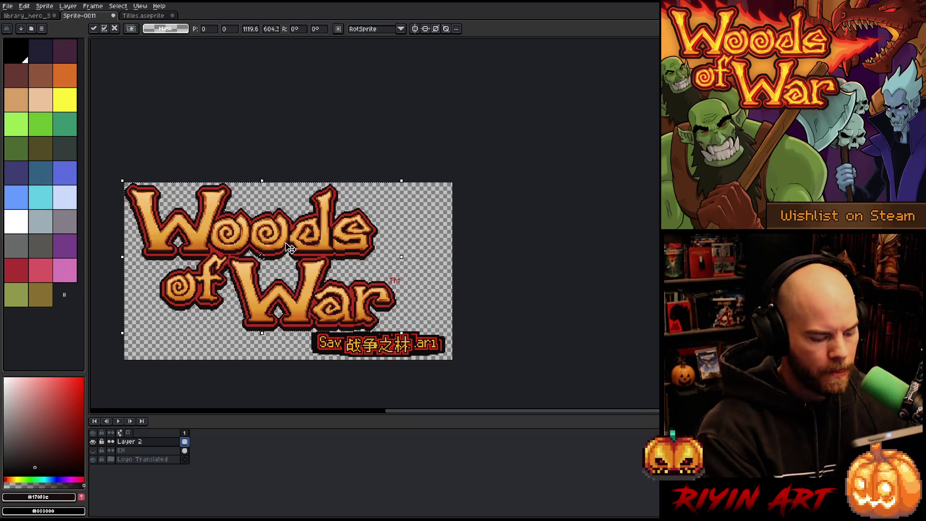
key(ctrl+d)
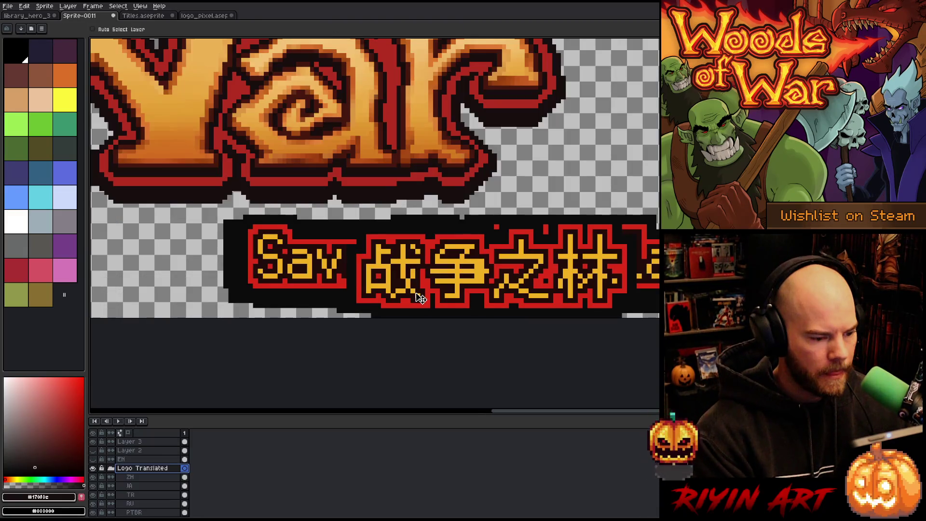
right_click(130, 453)
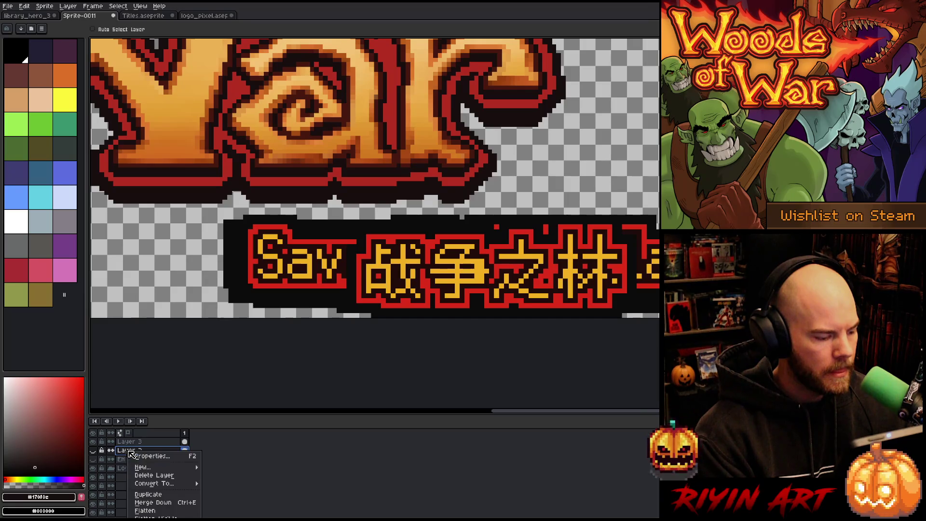
click(153, 475)
scroll(268, 314, down, 2)
mouse_move(241, 294)
mouse_down()
mouse_move(374, 293)
mouse_move(363, 293)
mouse_up()
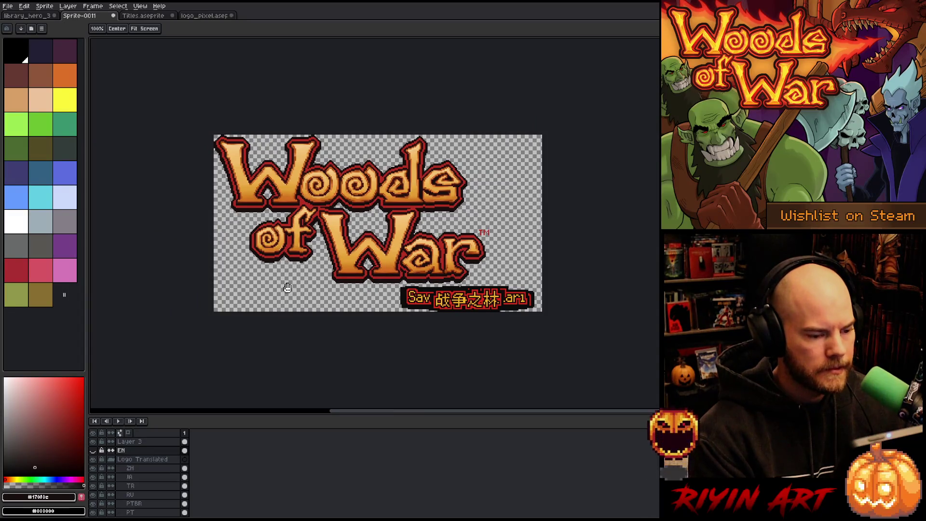
- Save the logo as library_logo_translated, an .aseprite file in the Capsule folder
key(v)
click(7, 6)
click(22, 51)
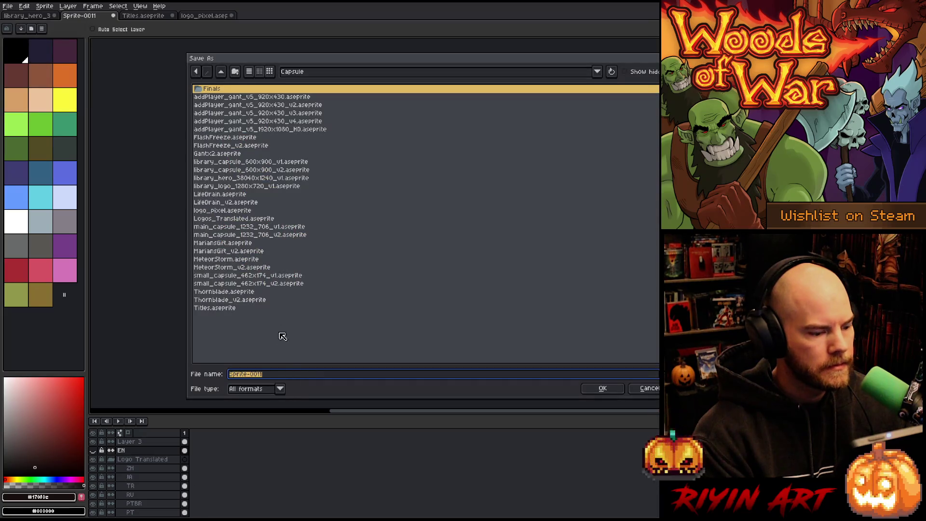
text(library)
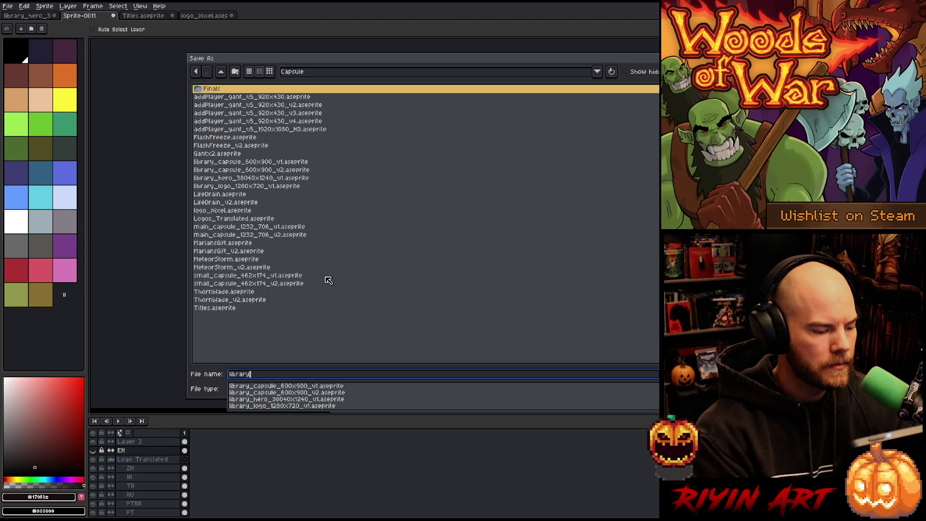
text(_logo_)
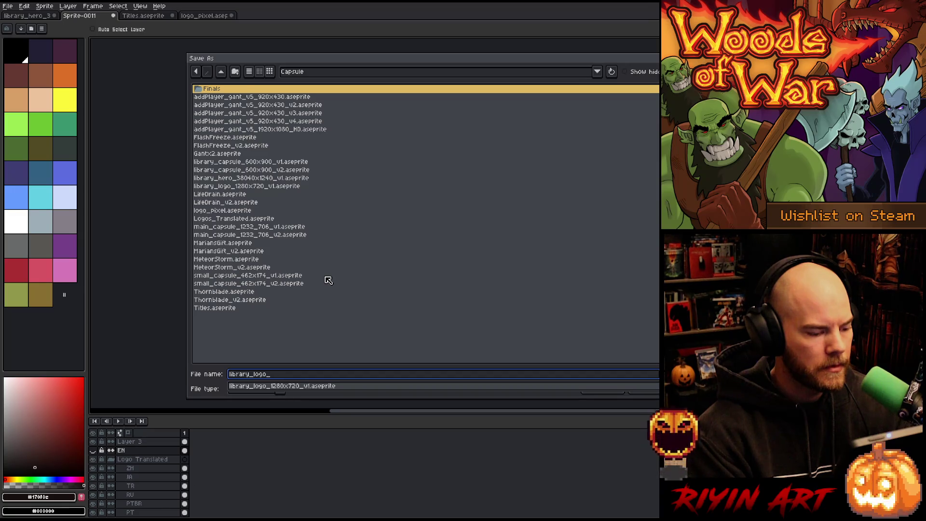
text(translated)
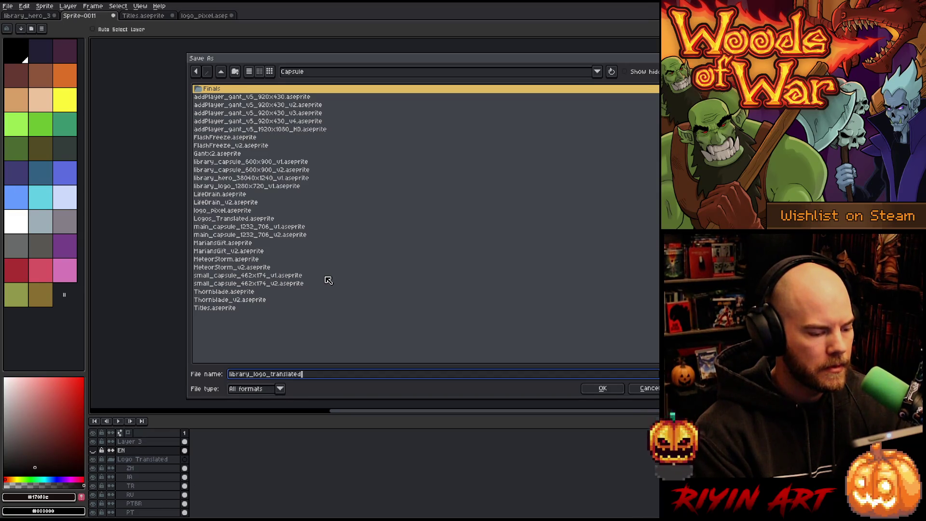
click(280, 389)
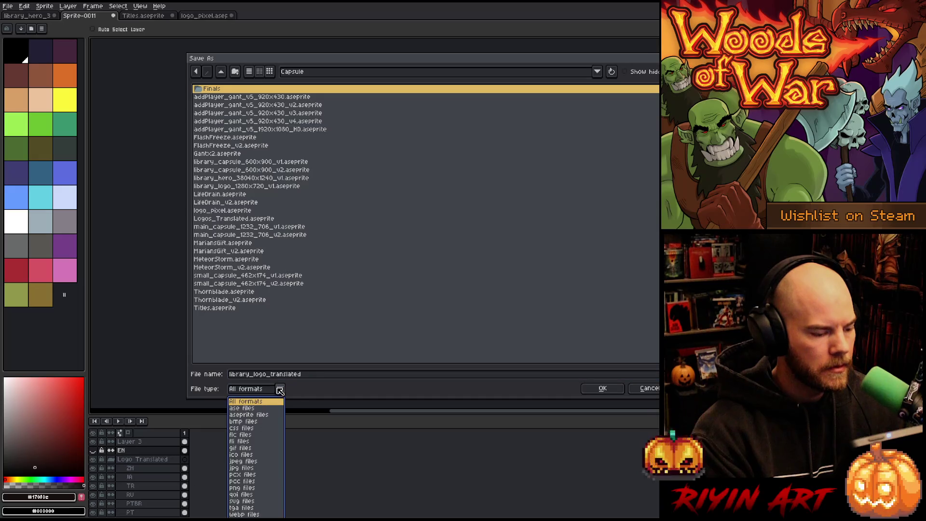
click(268, 416)
click(601, 389)
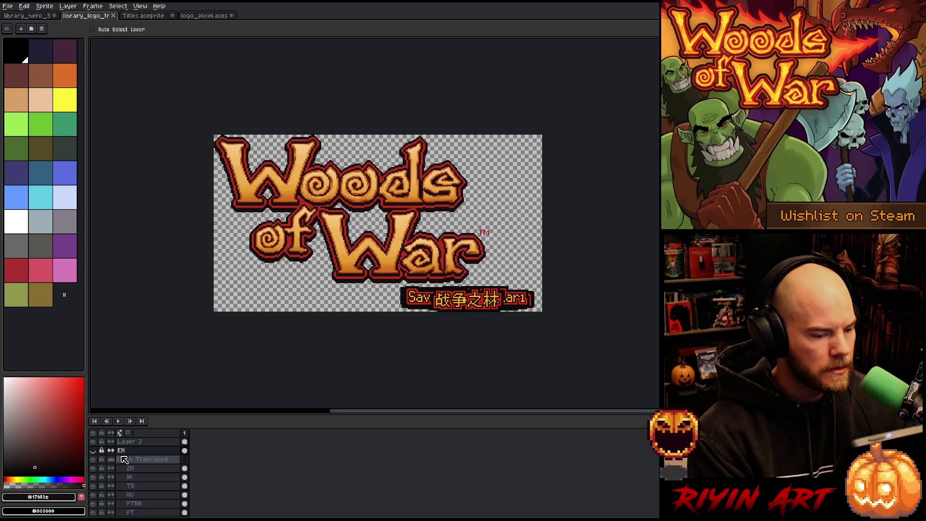
- Shift the Logo Translated subtitles left under the logo and trim the canvas
click(124, 459)
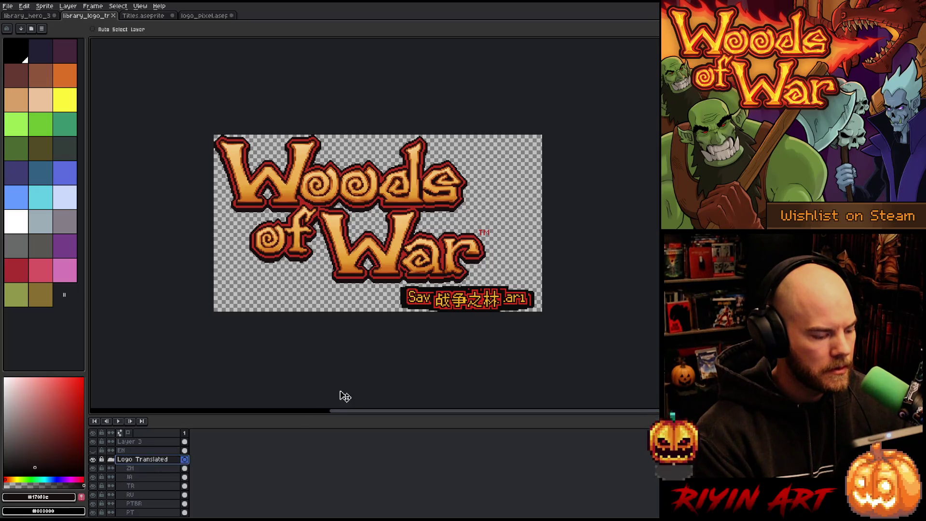
drag(466, 303, 367, 305)
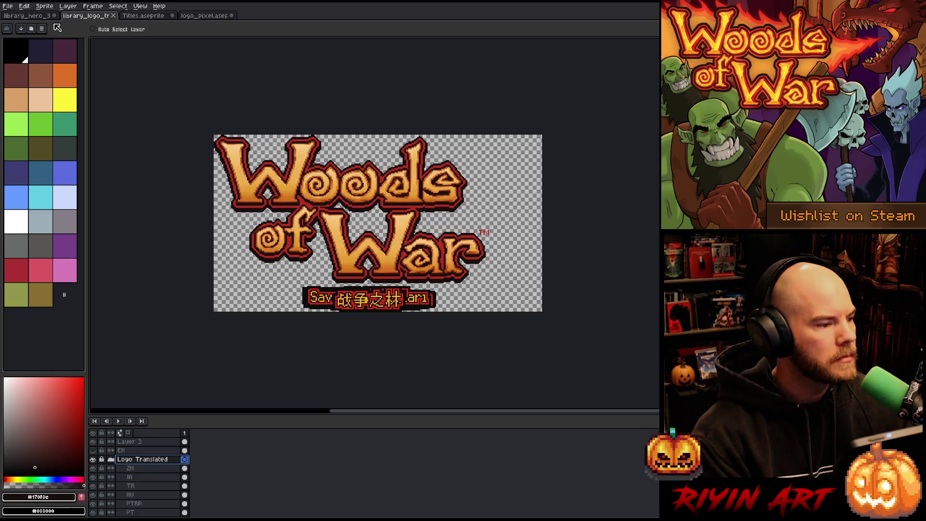
click(45, 6)
click(60, 84)
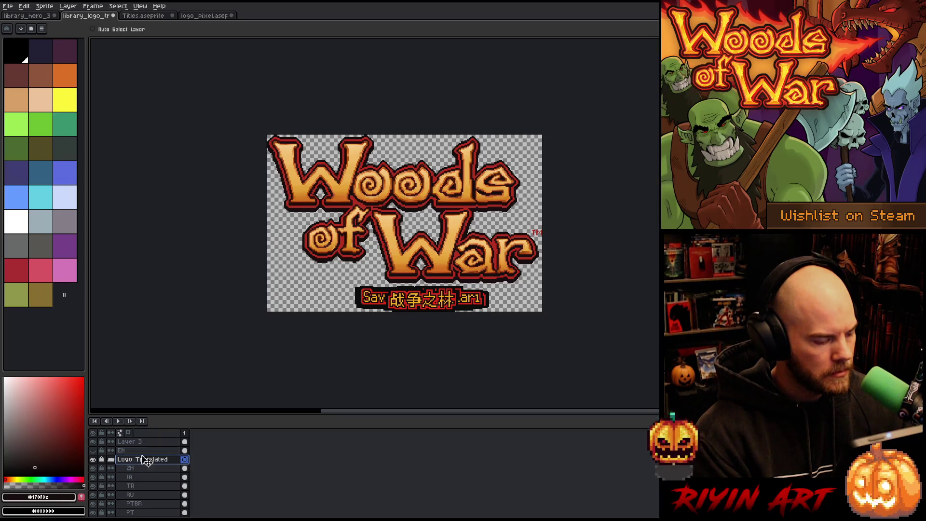
- Select the IT layer and use the Edit menu commands on it
scroll(141, 474, down, 3)
click(152, 512)
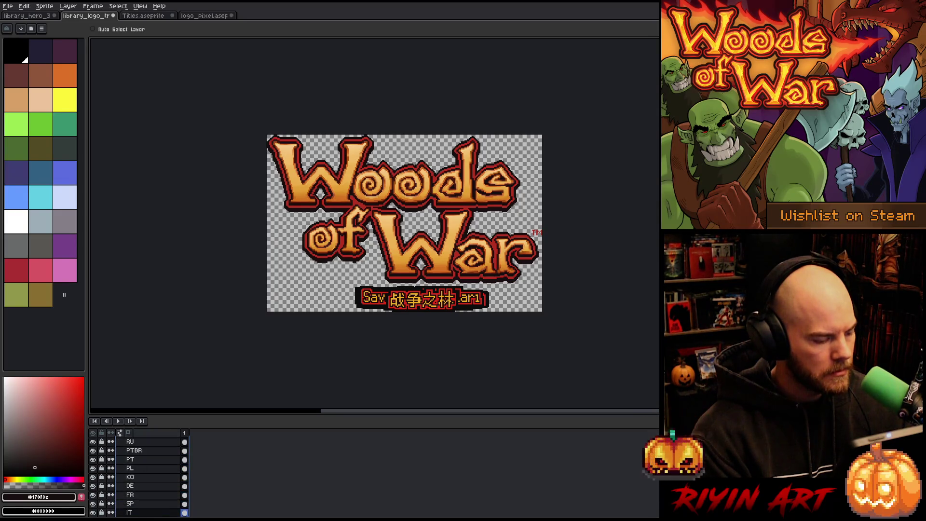
click(24, 6)
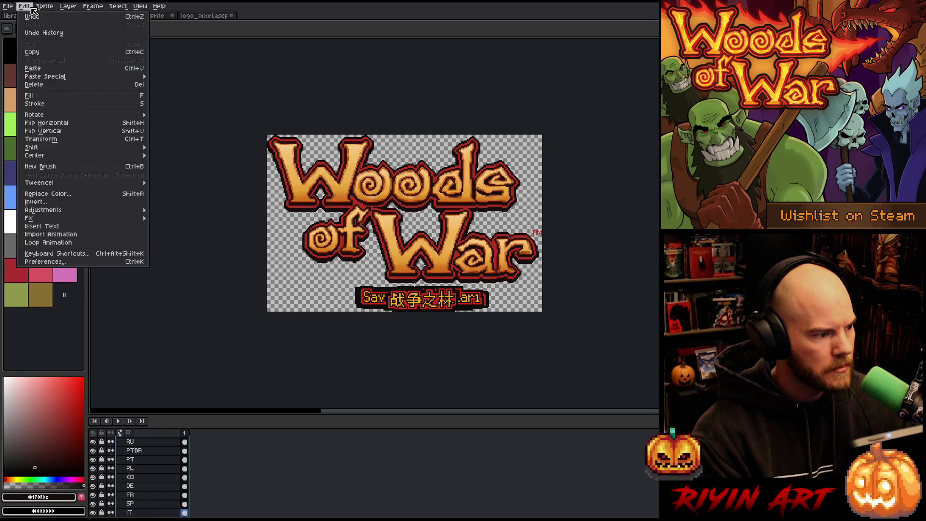
mouse_move(69, 159)
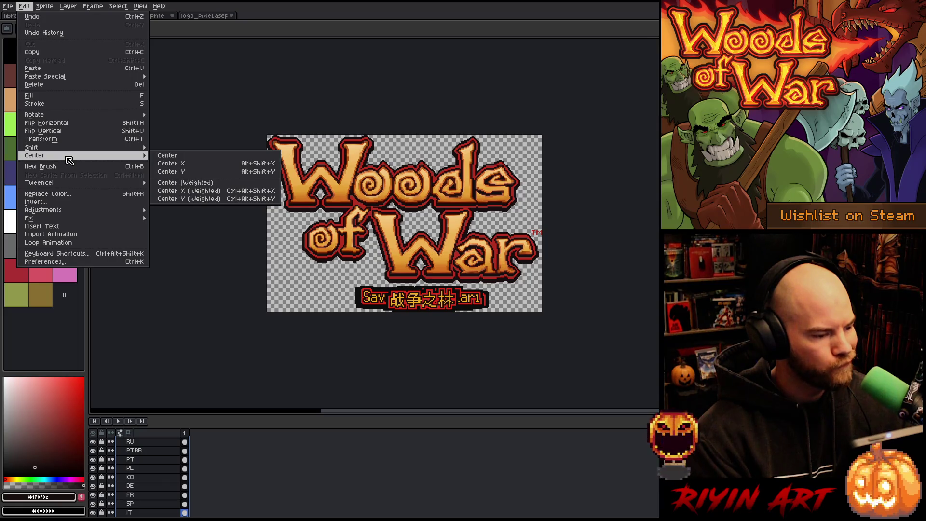
click(408, 367)
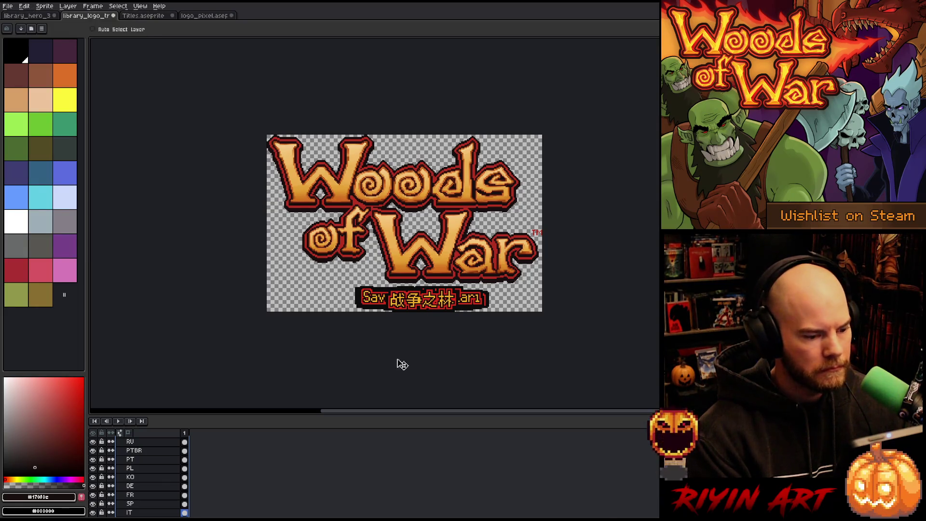
scroll(158, 461, up, 5)
- Hide the other language layers and move the IT 'Boschi di Guerra' subtitle right to match
click(159, 459)
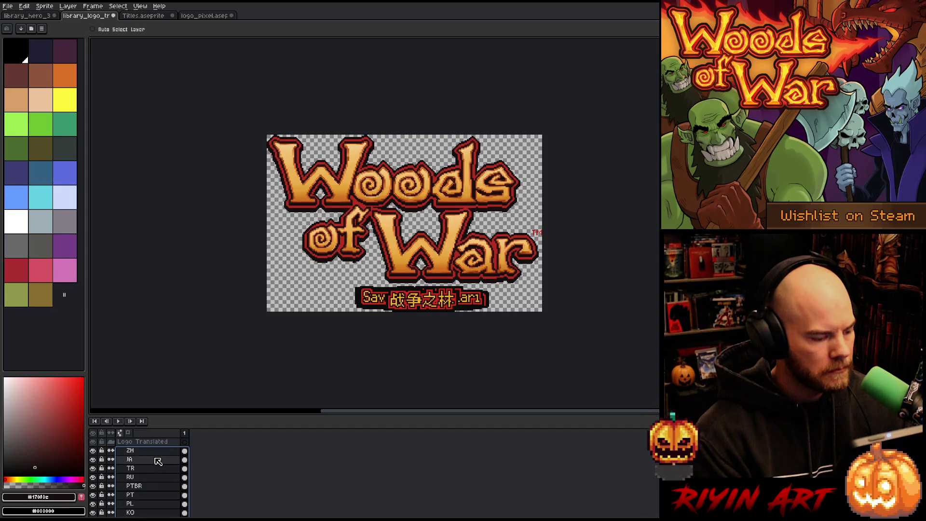
drag(93, 450, 92, 512)
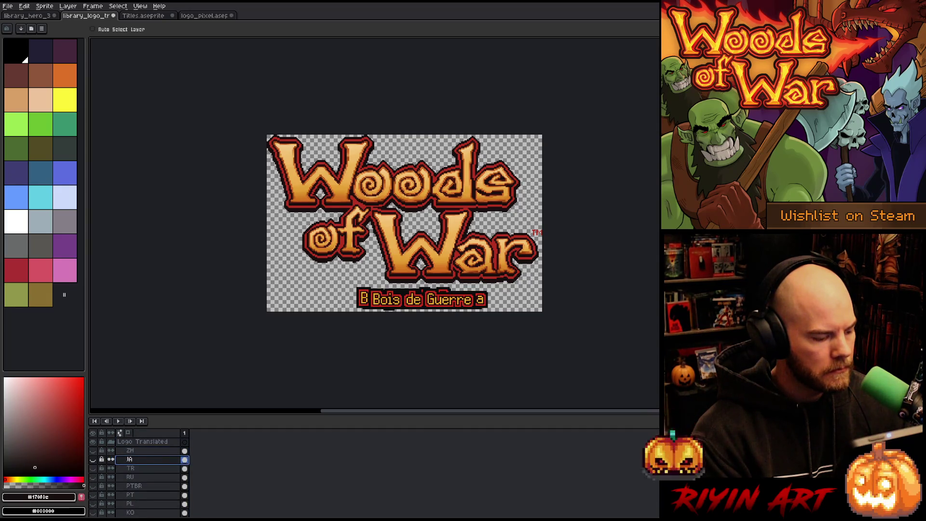
scroll(97, 485, down, 3)
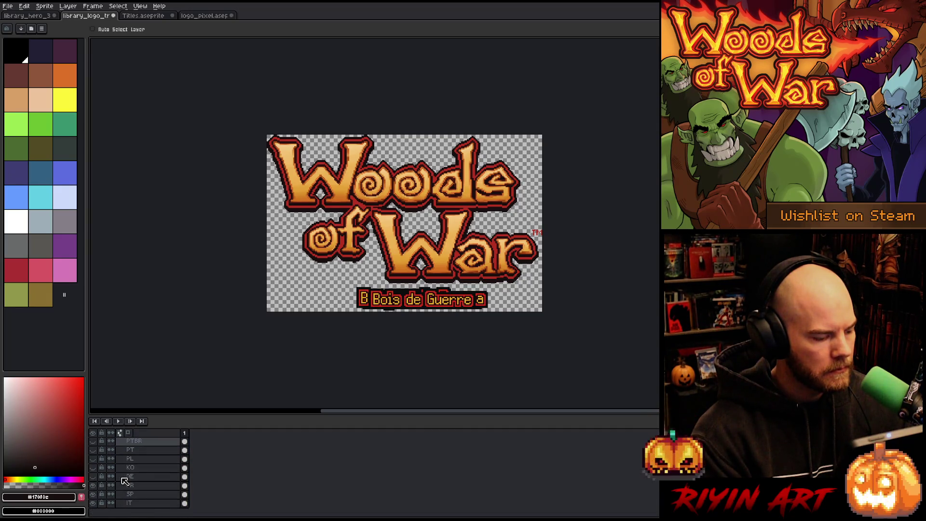
click(94, 486)
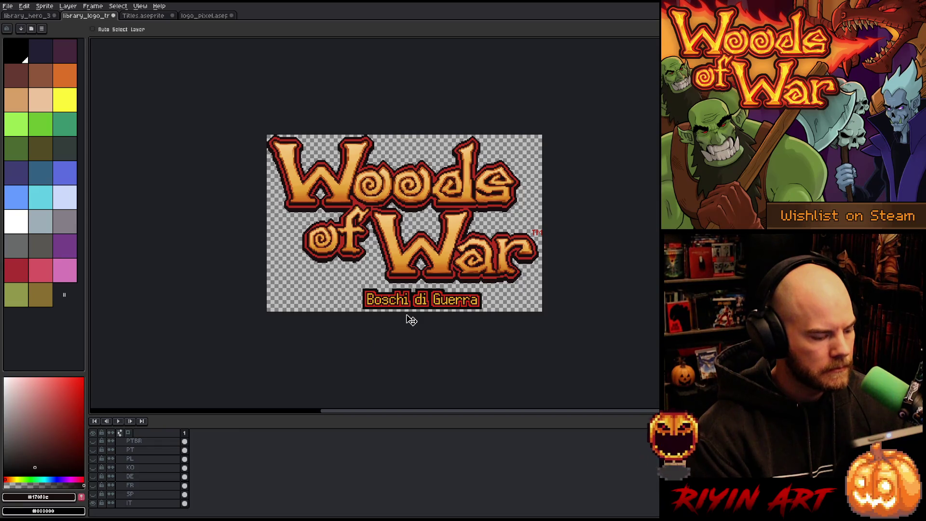
click(147, 503)
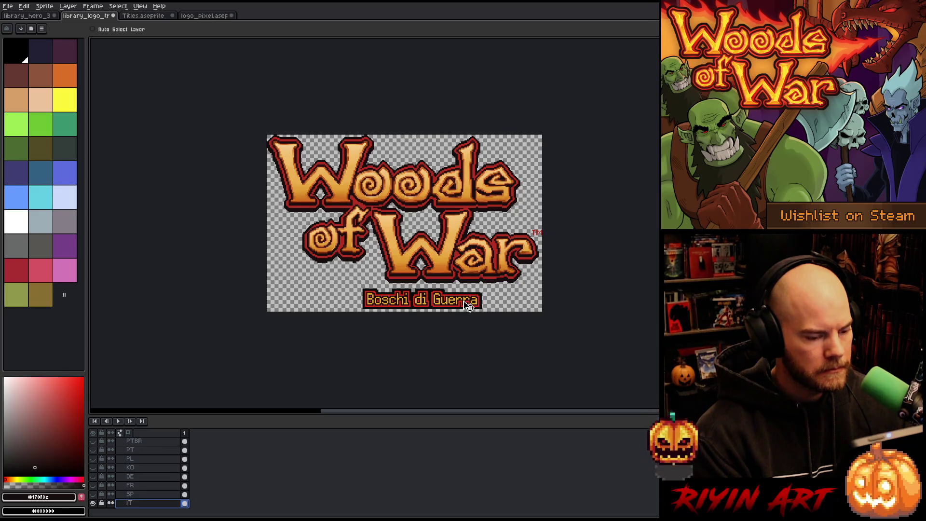
scroll(468, 305, up, 2)
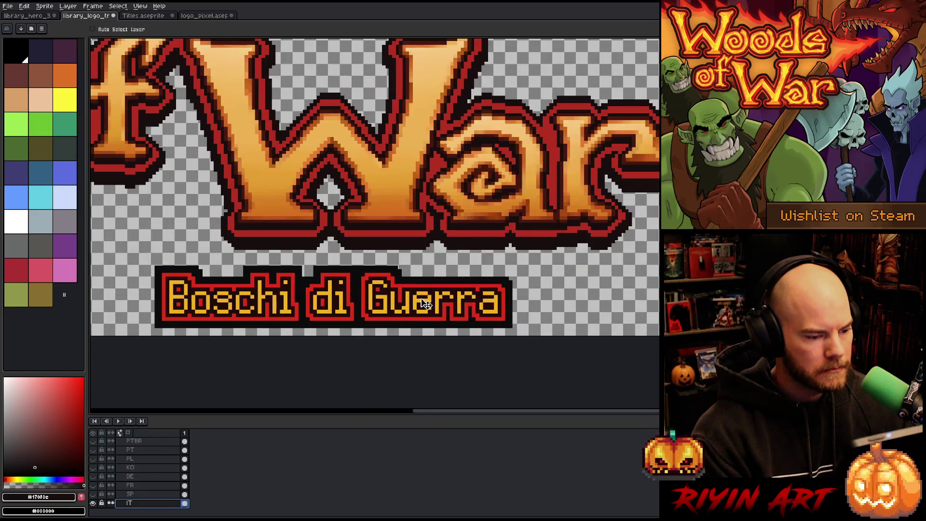
mouse_move(427, 308)
mouse_down()
mouse_move(563, 308)
mouse_move(519, 311)
mouse_up()
- Show the SP through PT language layers again
scroll(519, 311, down, 2)
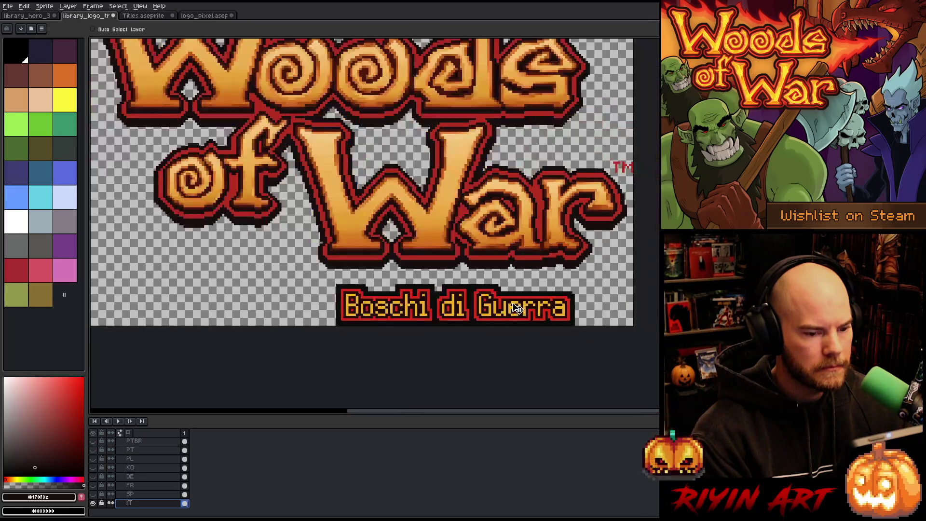
scroll(474, 274, up, 1)
scroll(474, 274, down, 1)
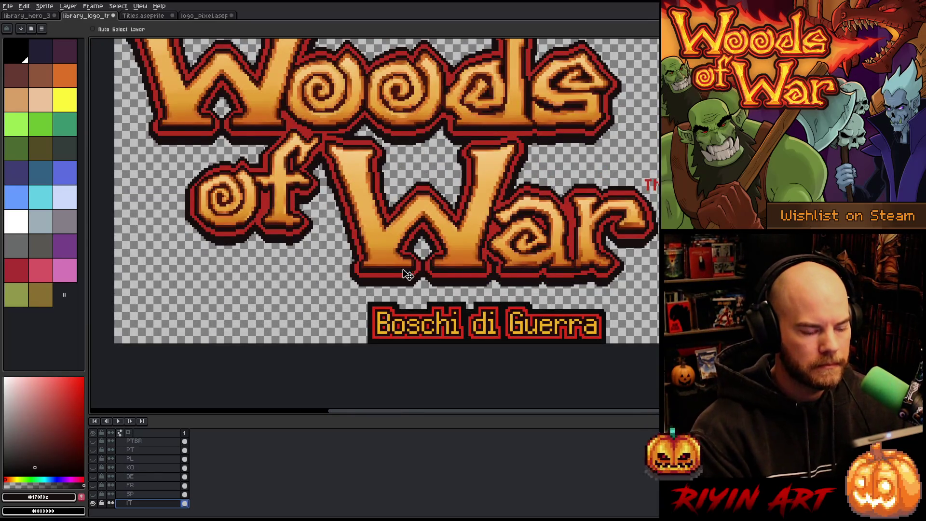
key(m)
scroll(331, 293, up, 1)
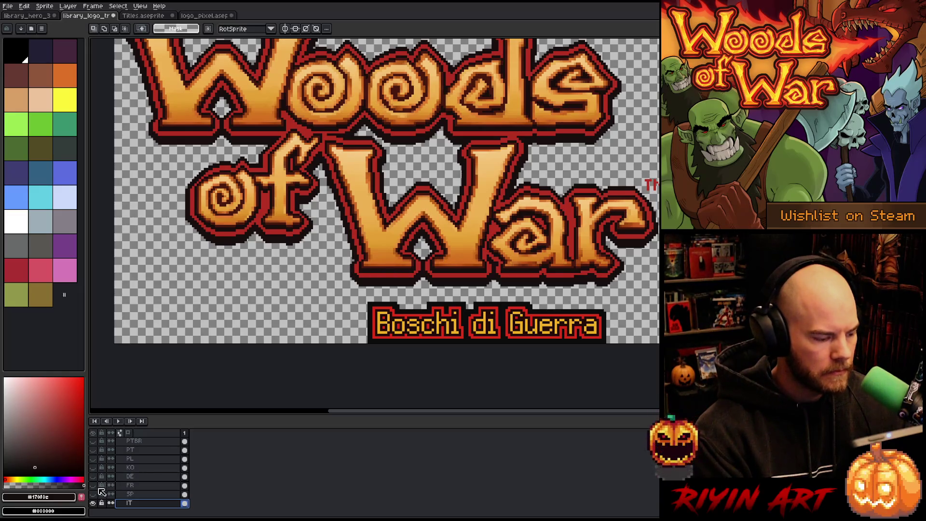
mouse_move(93, 494)
mouse_down()
mouse_move(94, 450)
mouse_move(97, 482)
mouse_up()
scroll(95, 453, up, 3)
- Select the IT subtitle layer and centre it horizontally on the canvas
click(142, 442)
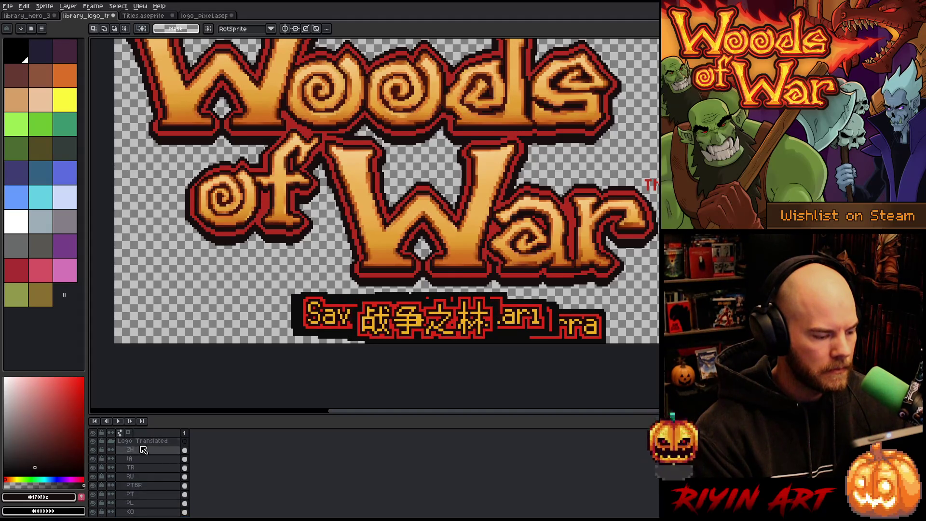
click(48, 6)
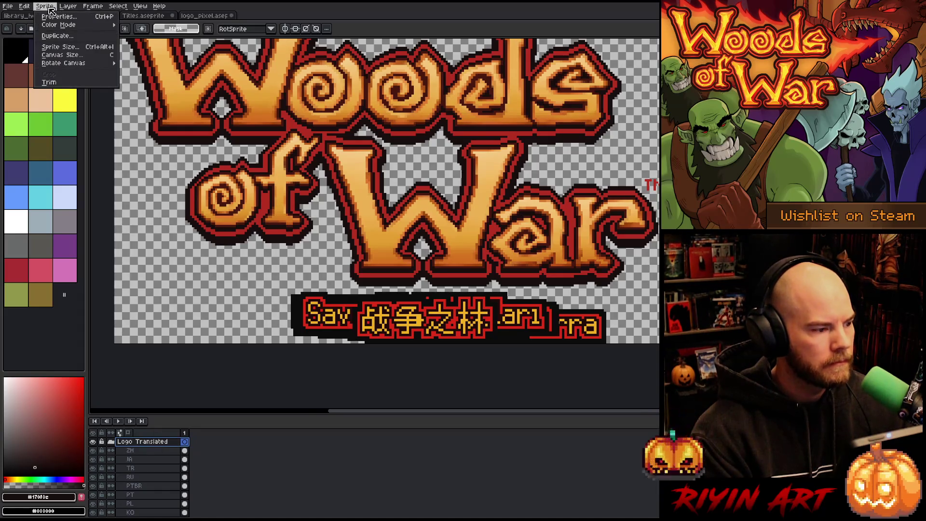
mouse_move(24, 6)
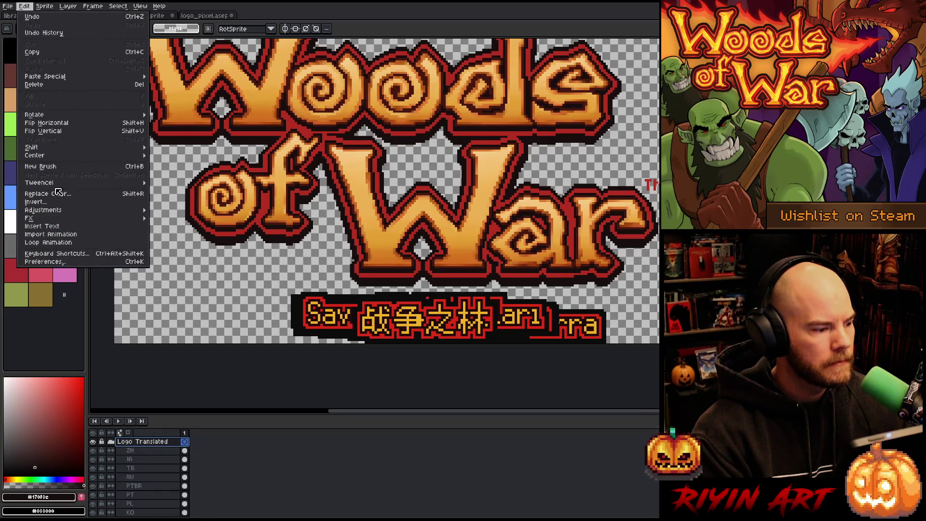
mouse_move(142, 162)
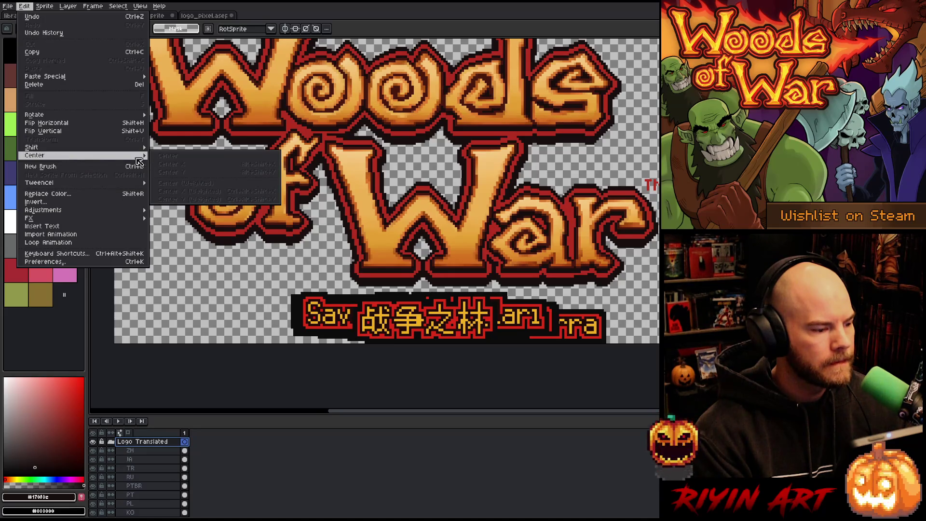
click(136, 464)
key(Down)
key(Down)
key(Down)
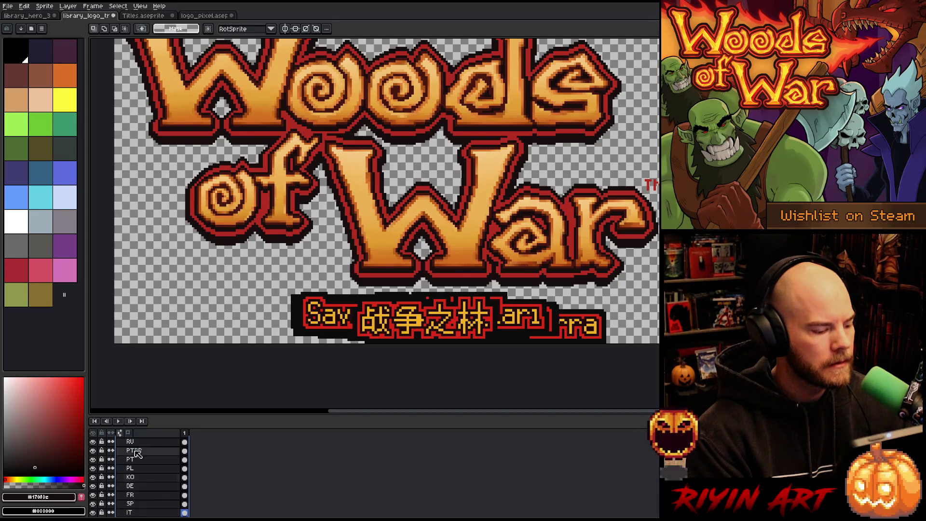
click(35, 6)
click(35, 7)
click(28, 7)
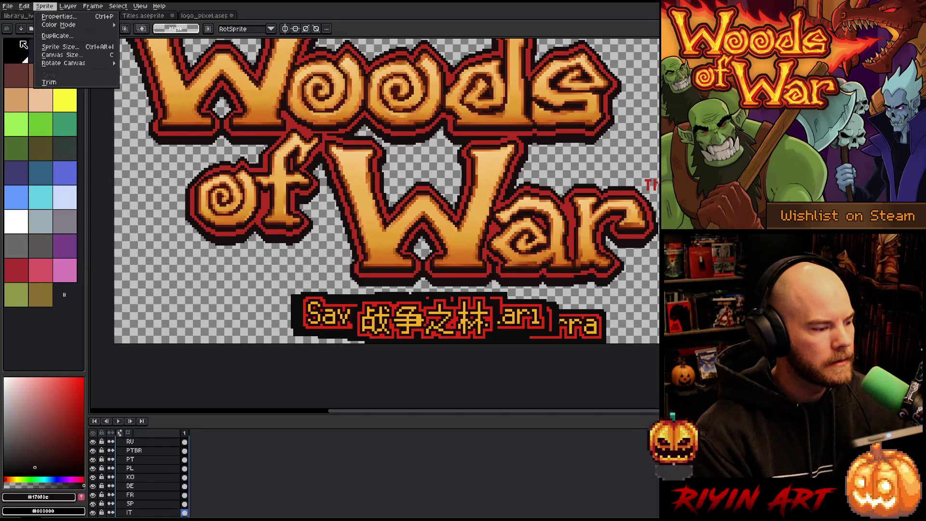
mouse_move(61, 160)
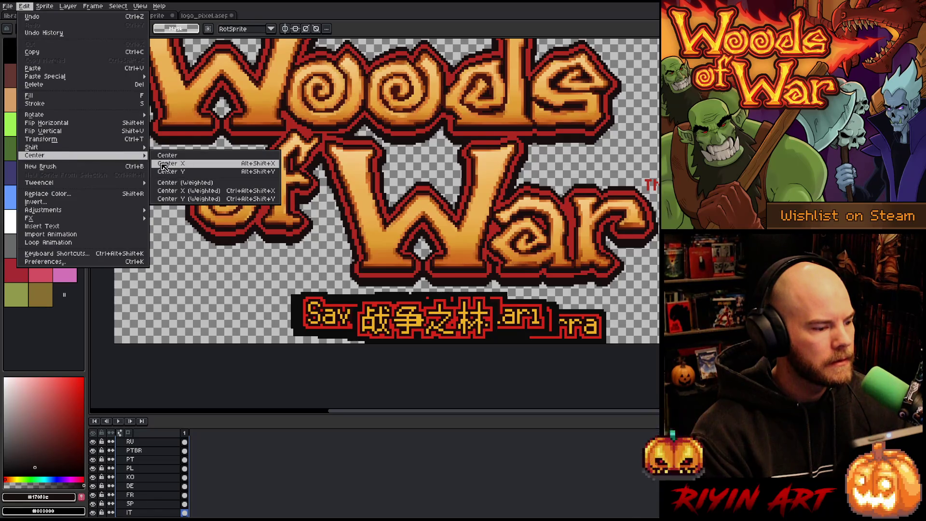
click(168, 164)
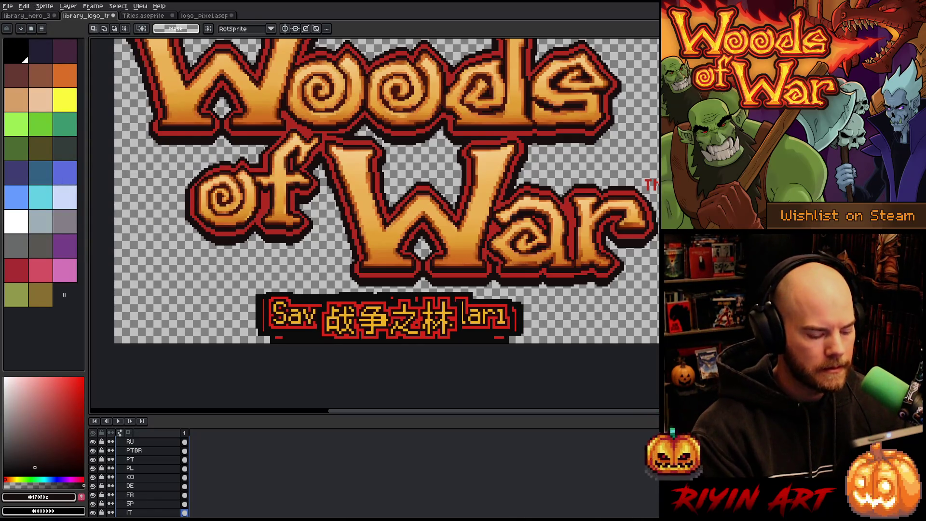
- Move 'Boschi di Guerra' beneath the word War and hide the other language layers
key(v)
drag(381, 328, 477, 324)
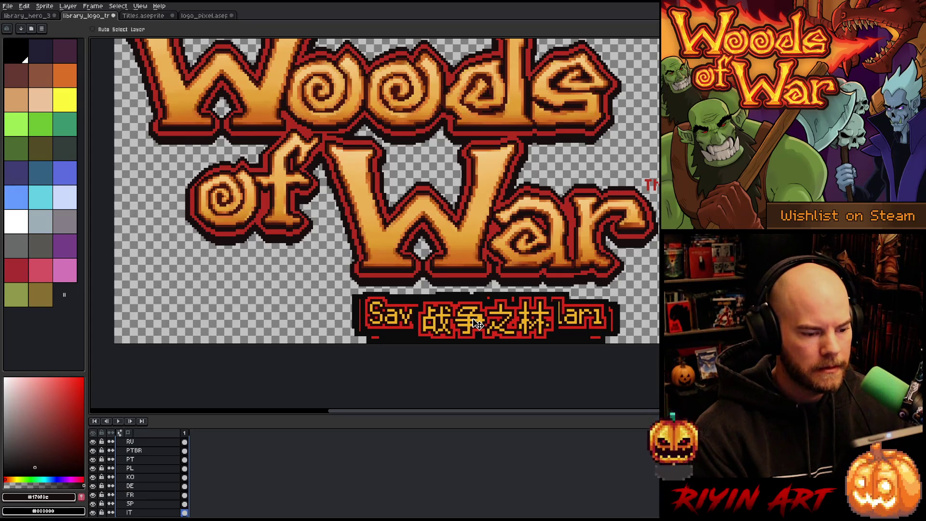
scroll(100, 456, up, 2)
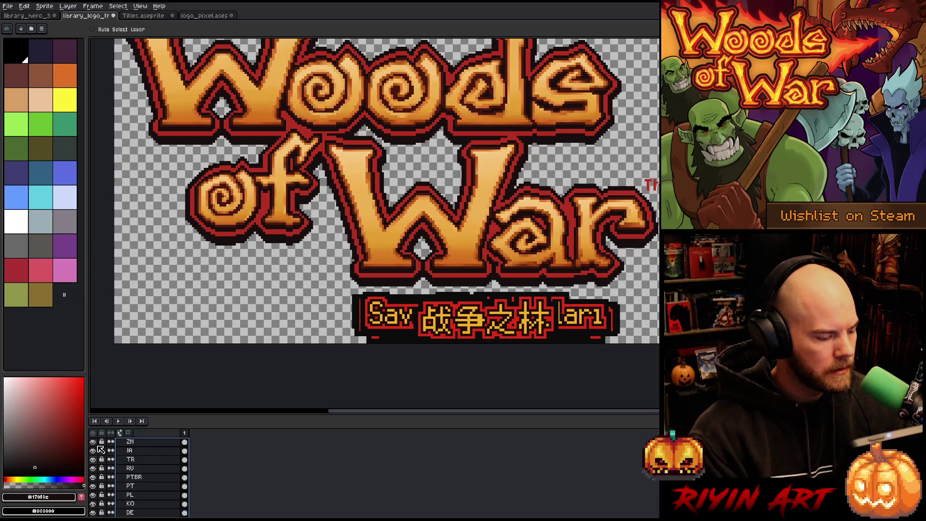
mouse_move(92, 451)
mouse_down()
mouse_move(96, 513)
mouse_move(95, 480)
mouse_move(95, 495)
mouse_up()
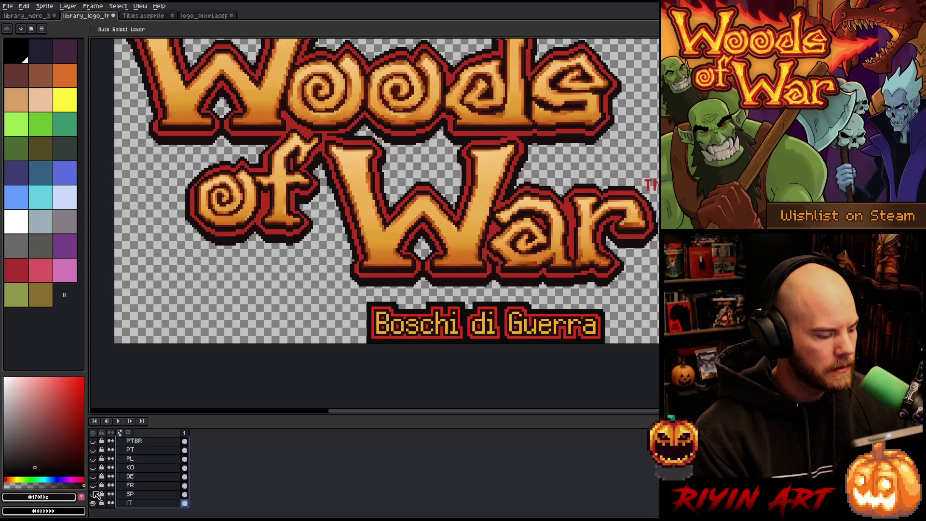
scroll(248, 260, down, 1)
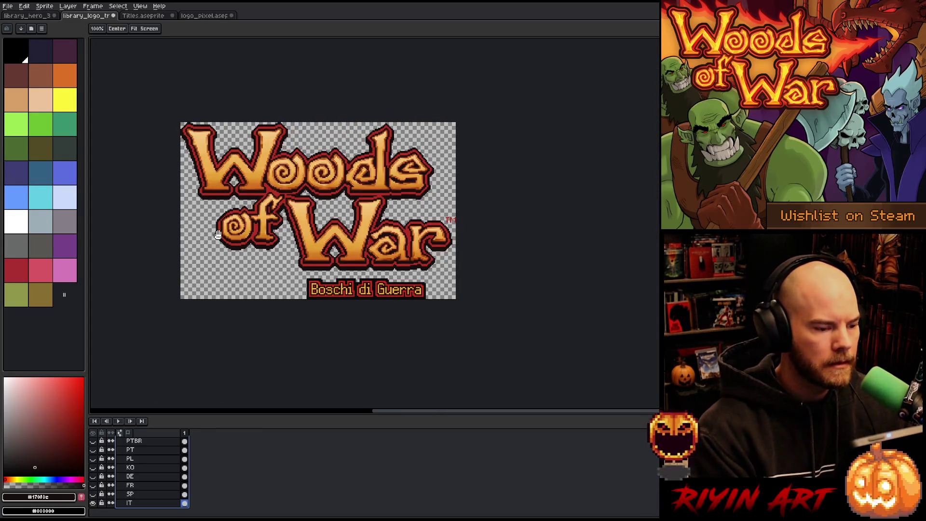
drag(246, 233, 342, 251)
key(v)
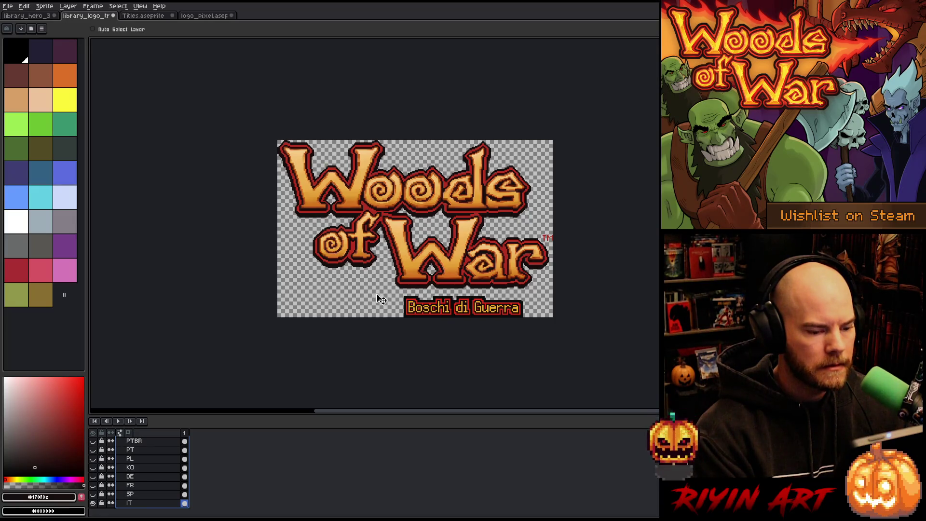
scroll(449, 312, up, 1)
scroll(432, 300, down, 1)
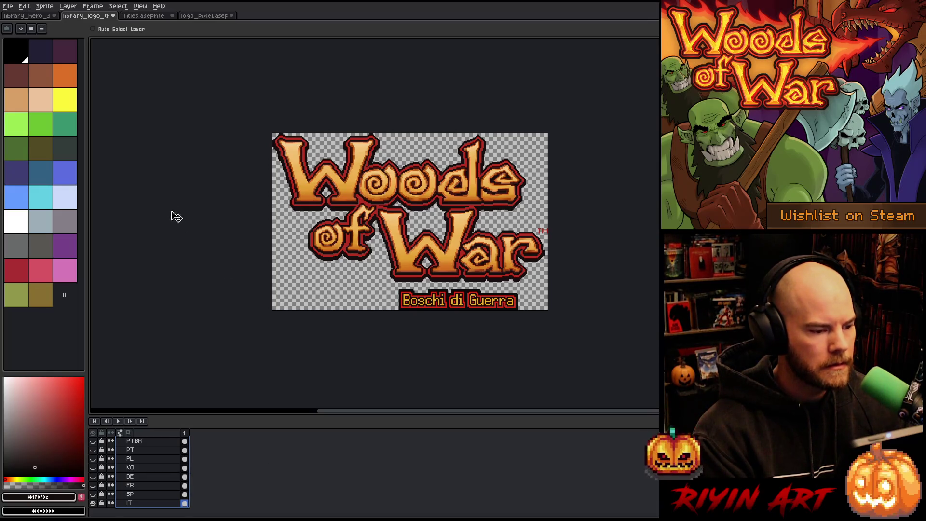
click(8, 6)
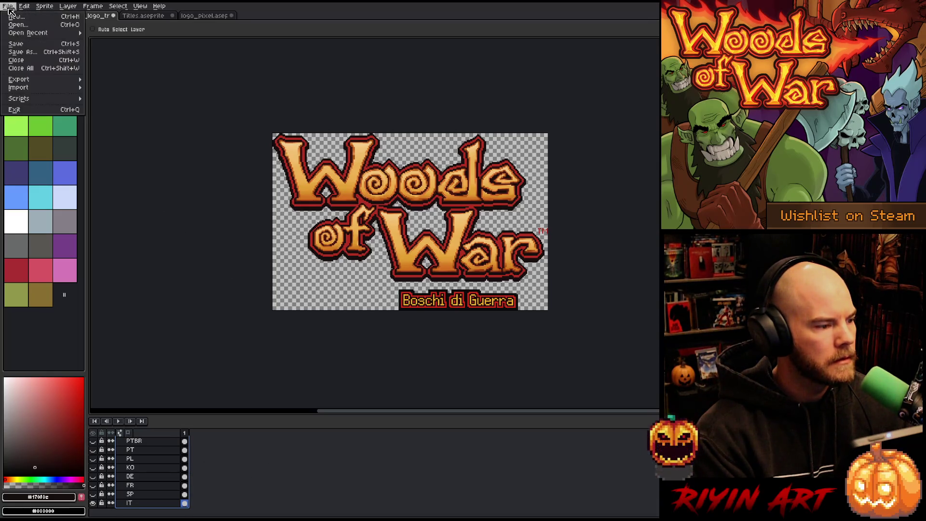
- Export the logo as library_logo_1119x720_it.png into the Finals folder, then hide the IT subtitle layer
mouse_move(41, 80)
click(113, 83)
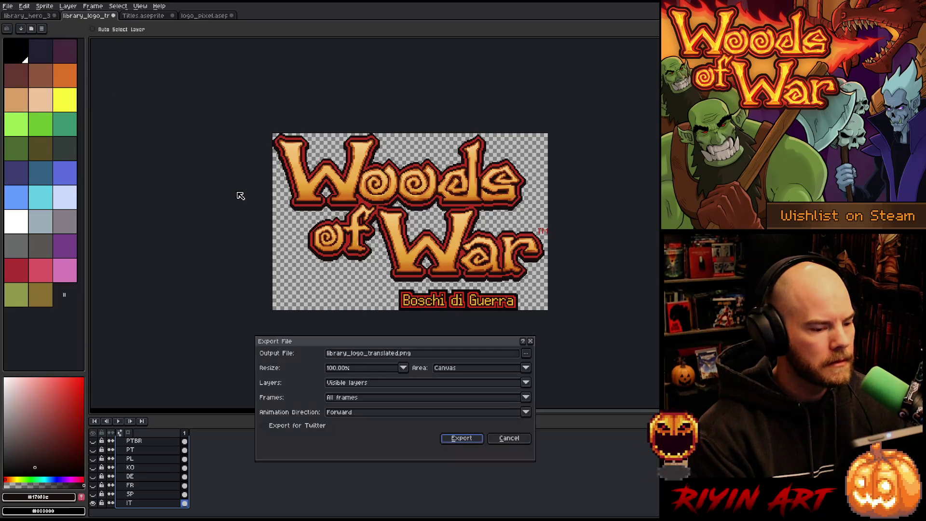
click(400, 356)
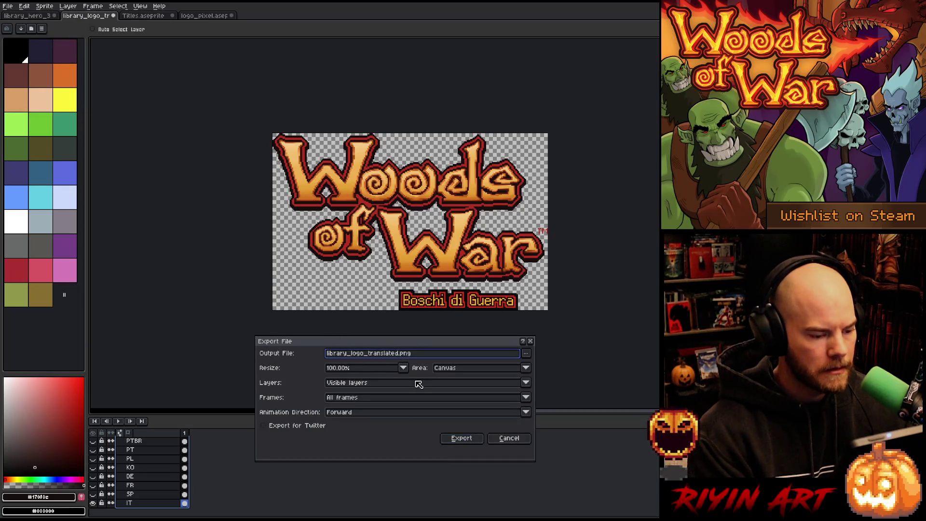
key(BackSpace)
key(BackSpace)
key(BackSpace)
key(BackSpace)
key(BackSpace)
text(1119x720)
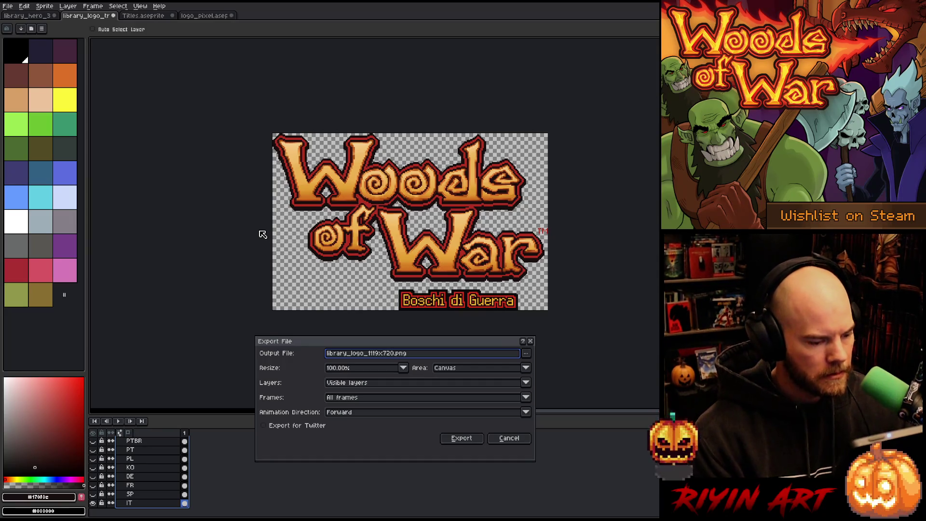
text(_)
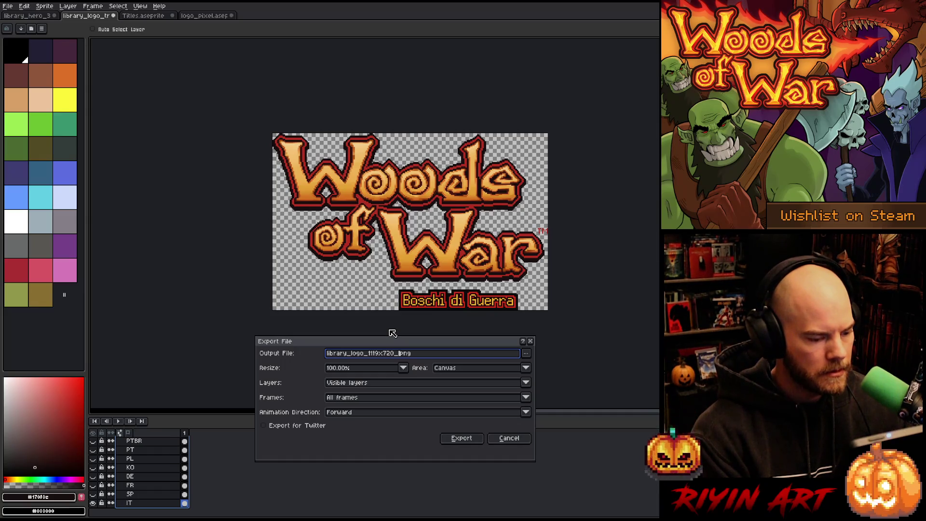
text(it)
click(526, 354)
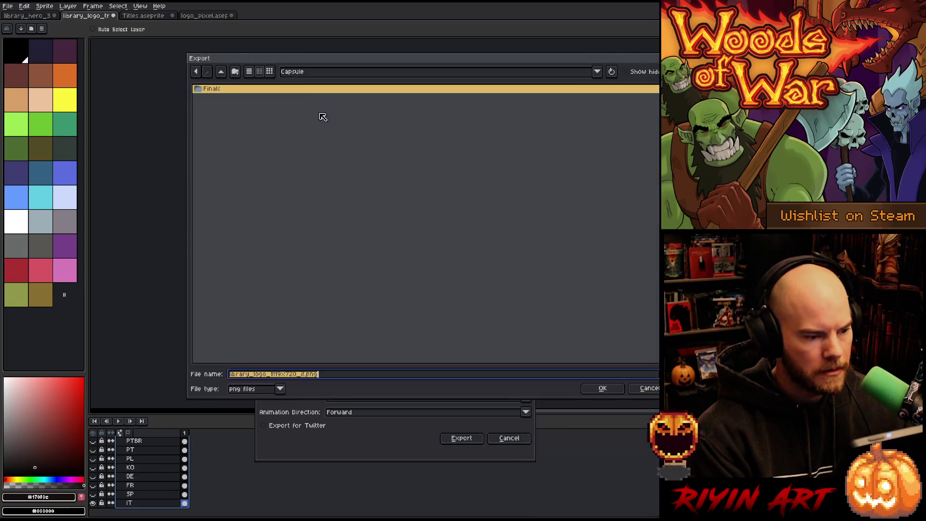
double_click(276, 90)
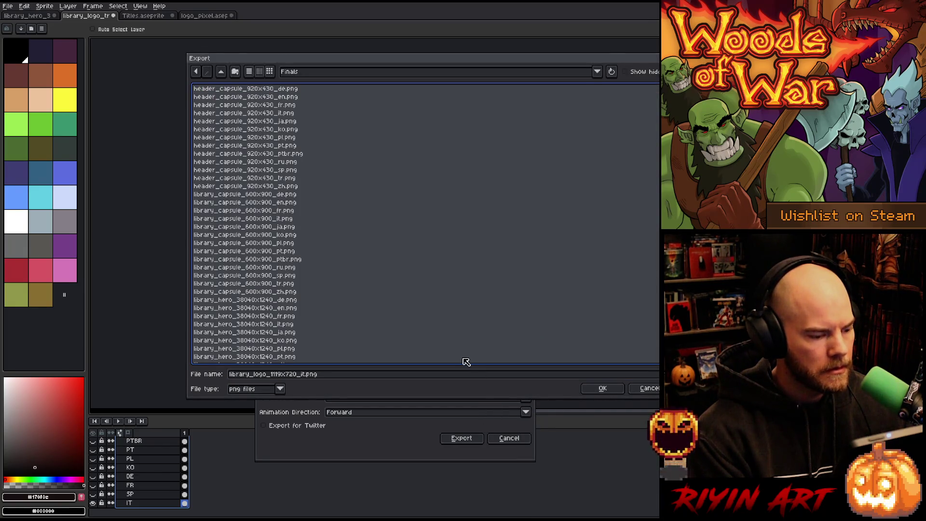
scroll(404, 279, down, 5)
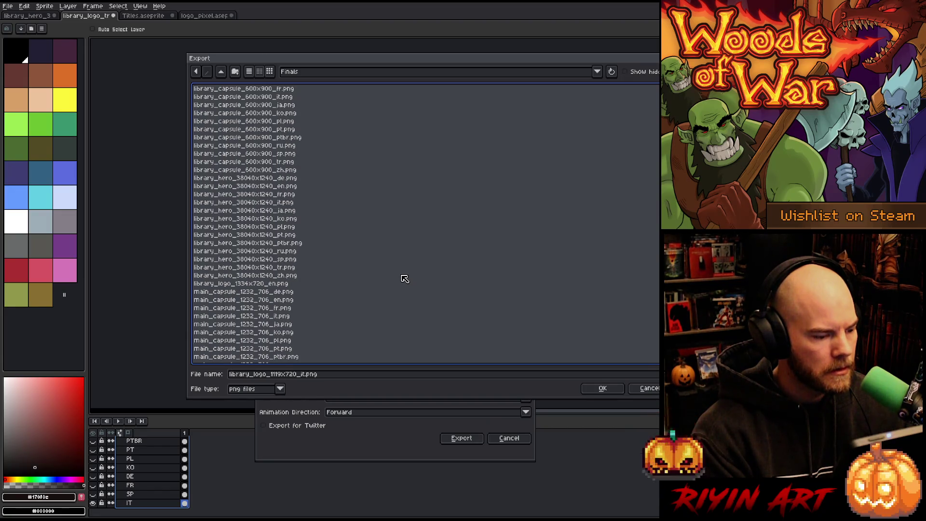
click(603, 388)
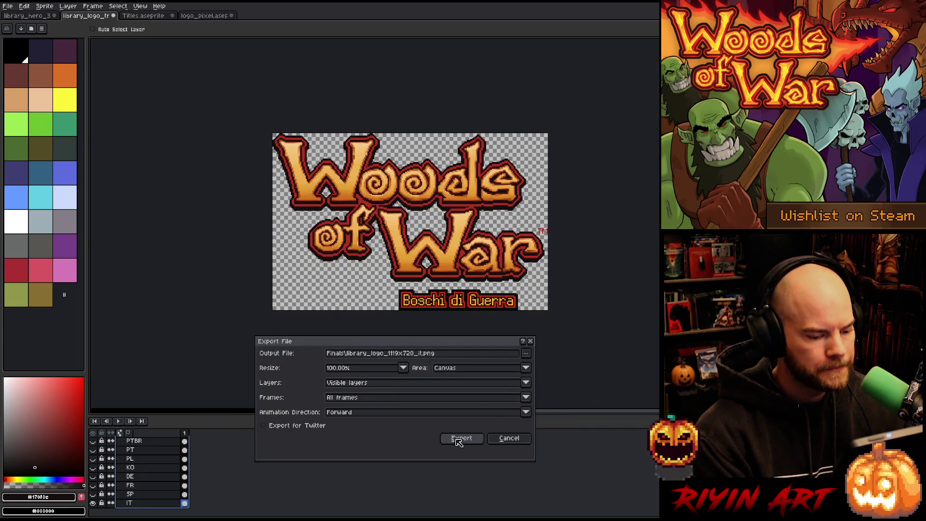
click(458, 439)
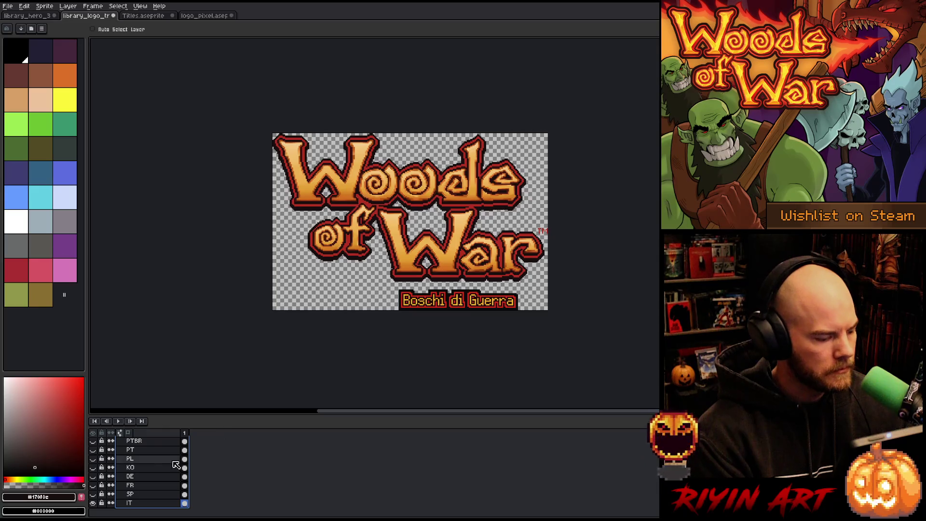
click(93, 503)
- Show the Spanish 'Bosques de Guerra' subtitle layer and nudge it slightly lower
click(92, 494)
click(116, 495)
scroll(467, 321, up, 2)
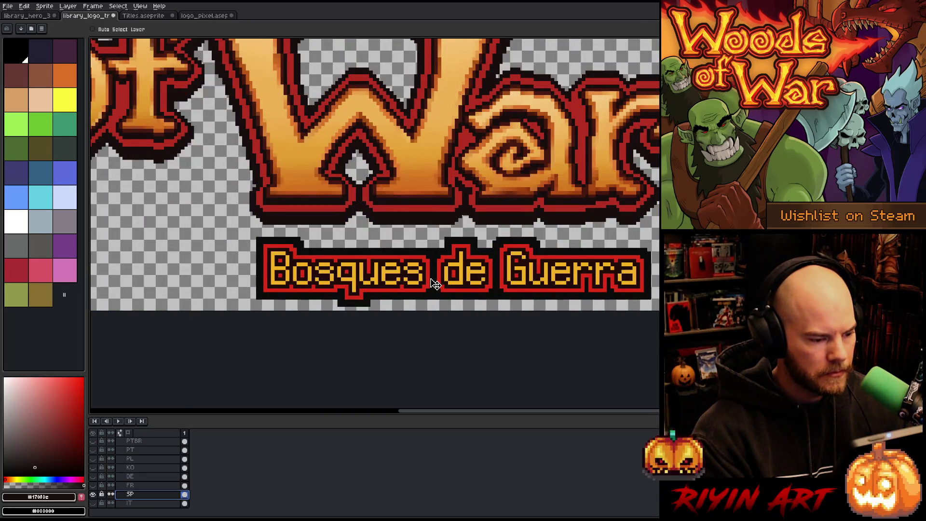
key(Down)
key(Down)
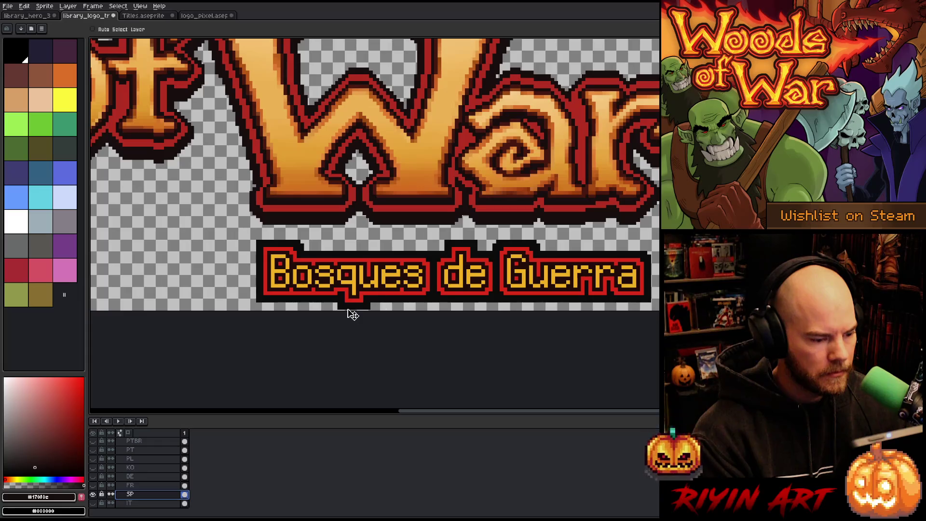
key(Down)
scroll(358, 314, up, 2)
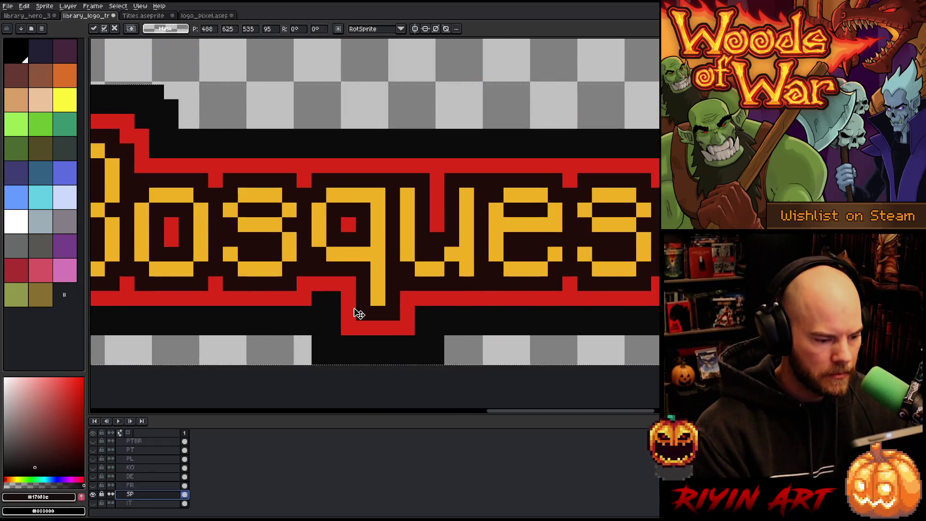
scroll(358, 313, down, 3)
key(Return)
scroll(358, 311, down, 2)
scroll(360, 309, up, 3)
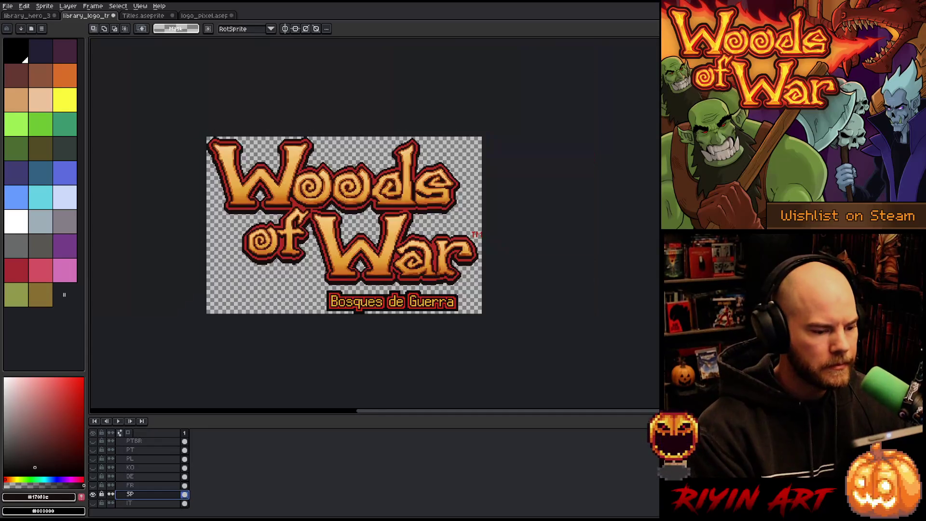
- Export the Spanish logo as library_logo_1119x720_sp.png, then hide the Spanish subtitle layer
click(8, 6)
mouse_move(27, 80)
click(110, 79)
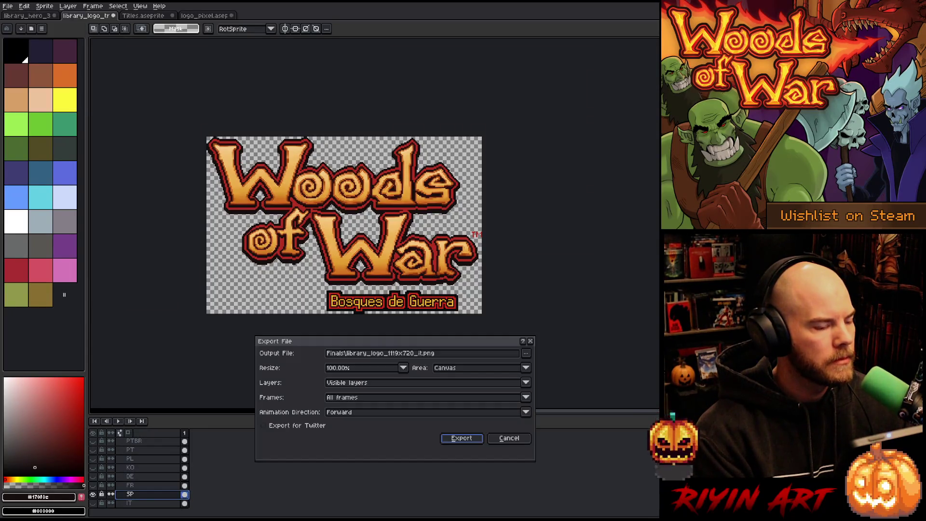
click(418, 353)
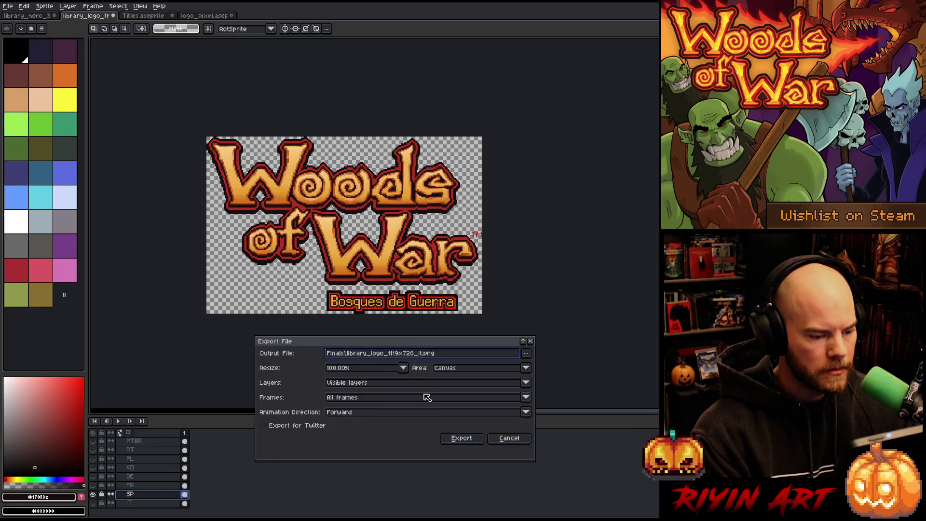
text(sp)
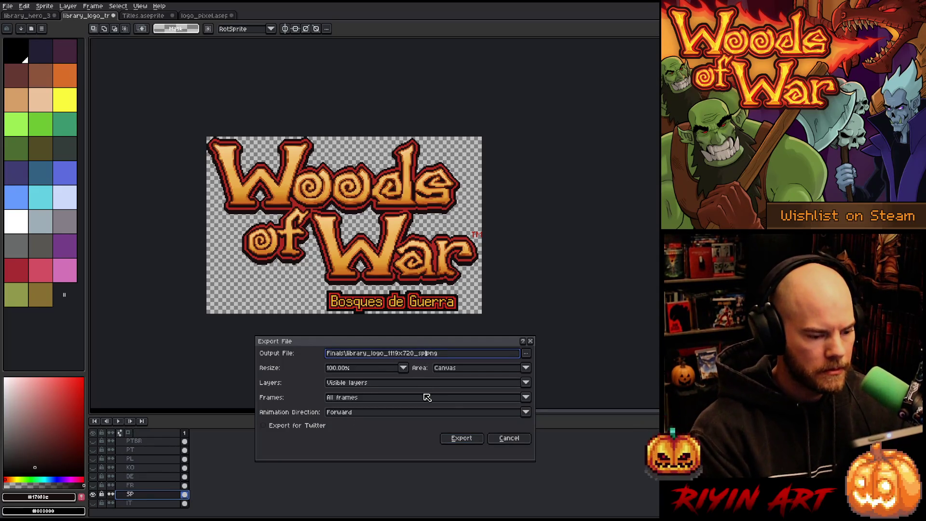
click(459, 437)
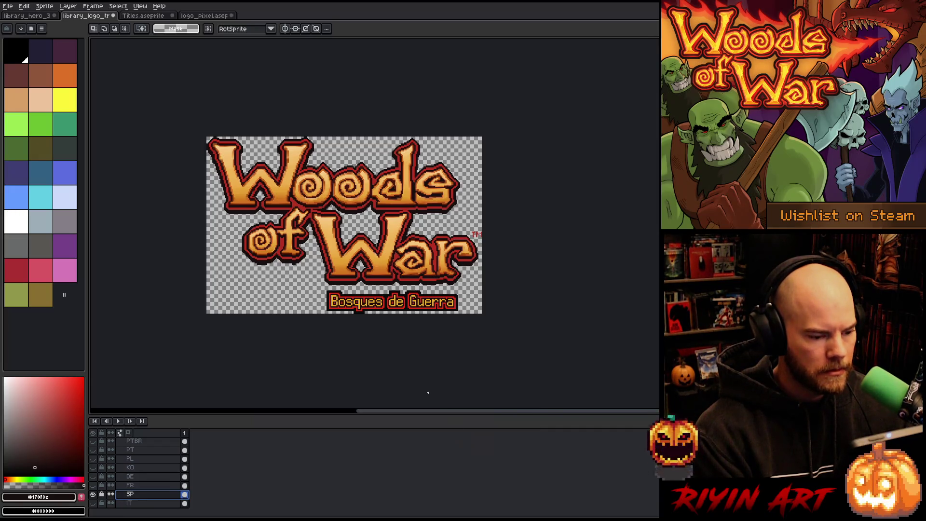
click(93, 494)
- Show the French 'Bois de Guerre' subtitle and move it down 2 pixels
click(93, 486)
click(130, 486)
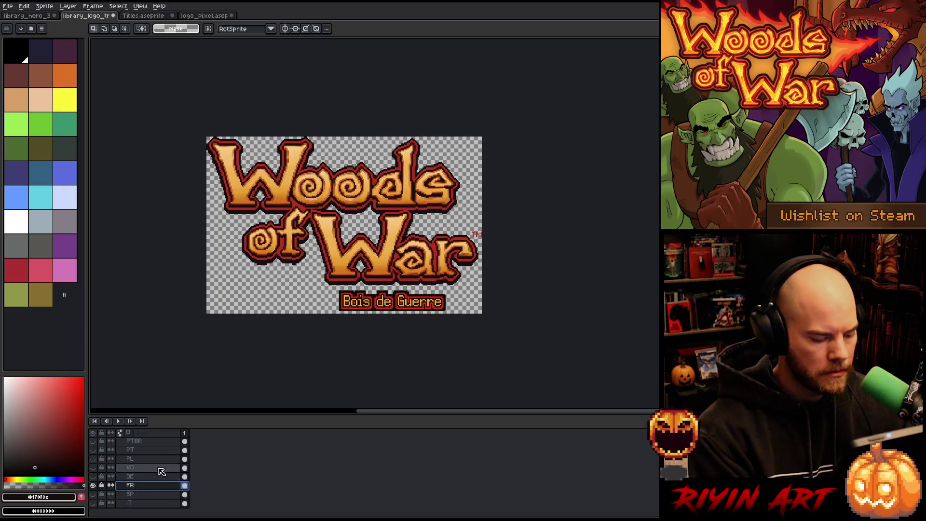
scroll(392, 301, up, 4)
click(372, 321)
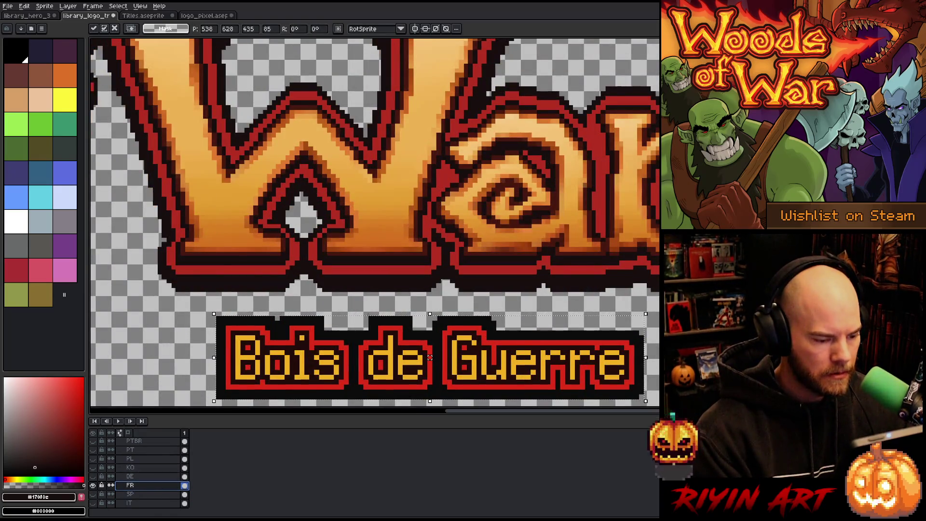
scroll(377, 367, down, 3)
scroll(377, 368, up, 4)
key(Down)
key(Down)
key(Down)
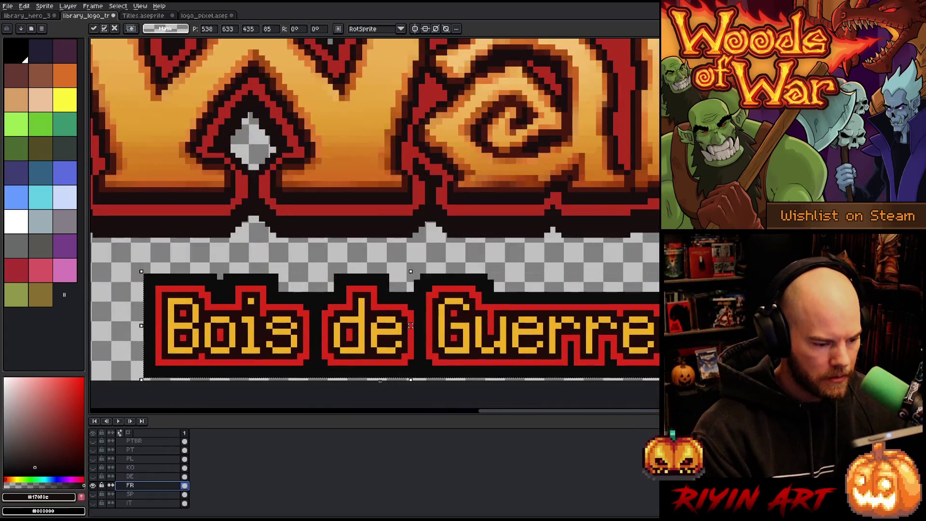
key(Down)
scroll(385, 385, down, 3)
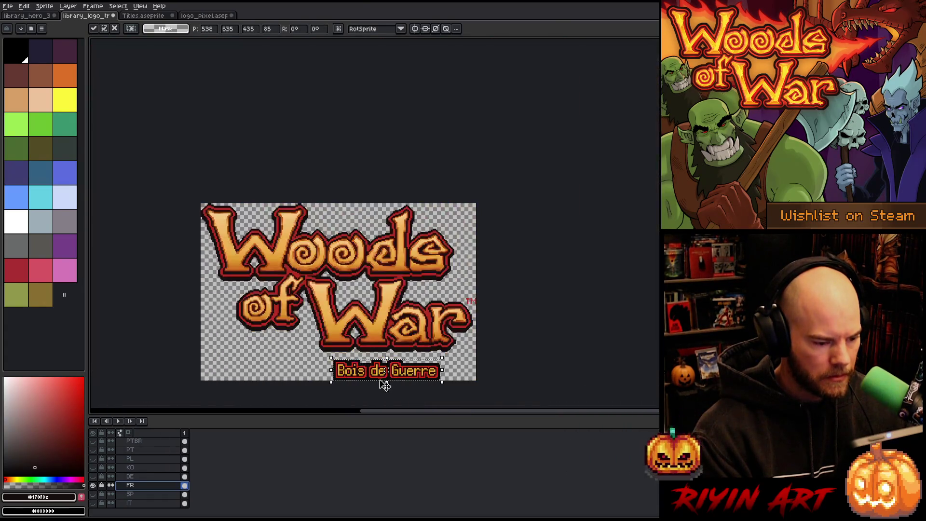
click(291, 392)
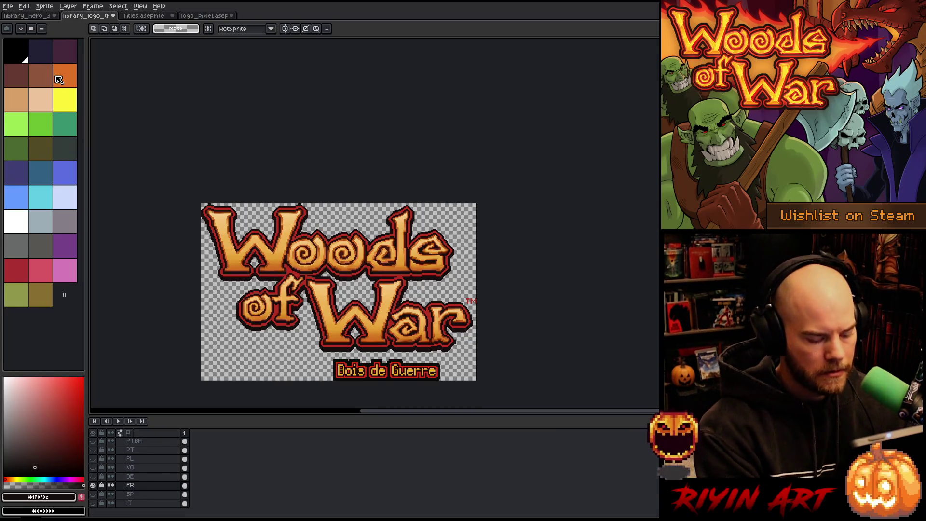
key(ctrl+shift+d)
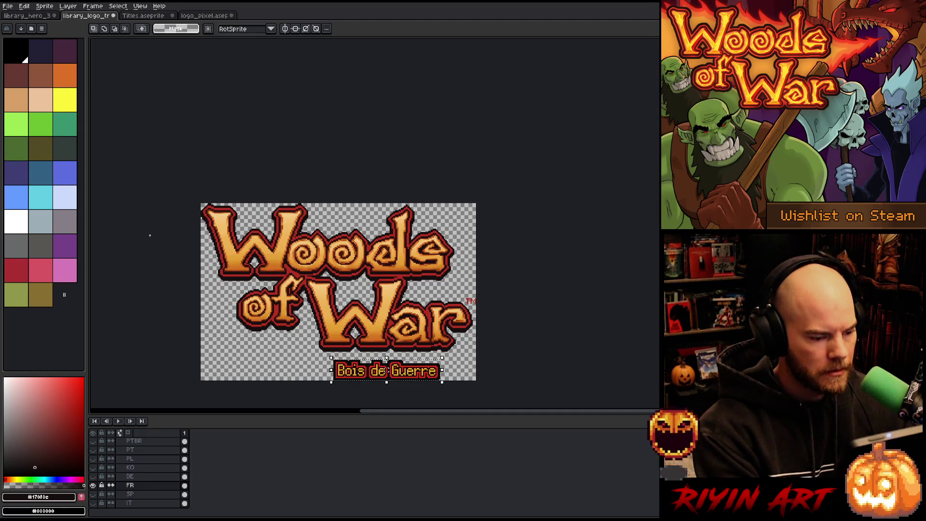
click(149, 231)
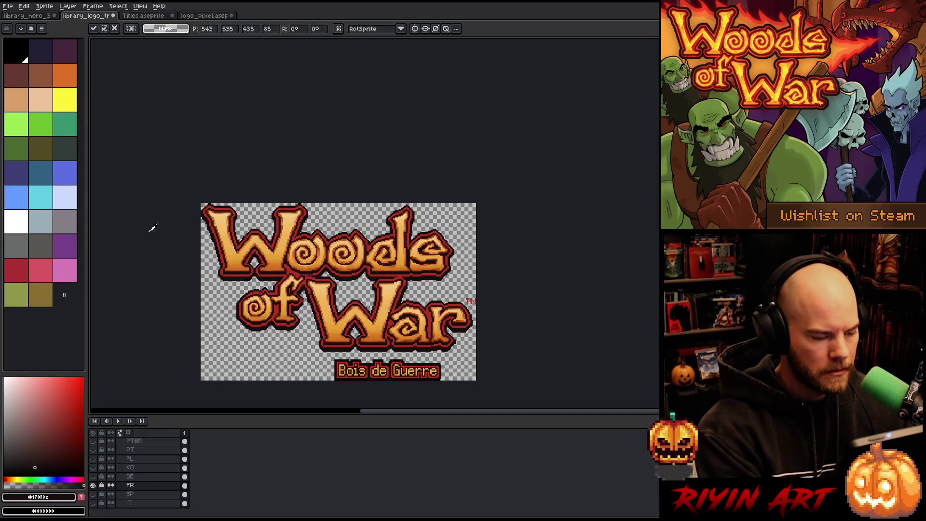
- Export the French logo version as a PNG and hide the FR layer
click(8, 6)
mouse_move(78, 80)
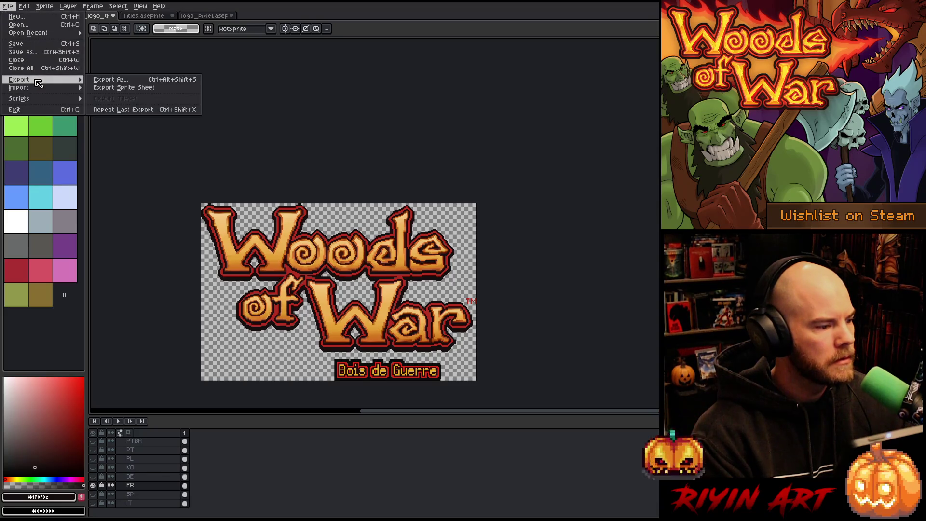
click(115, 77)
click(424, 353)
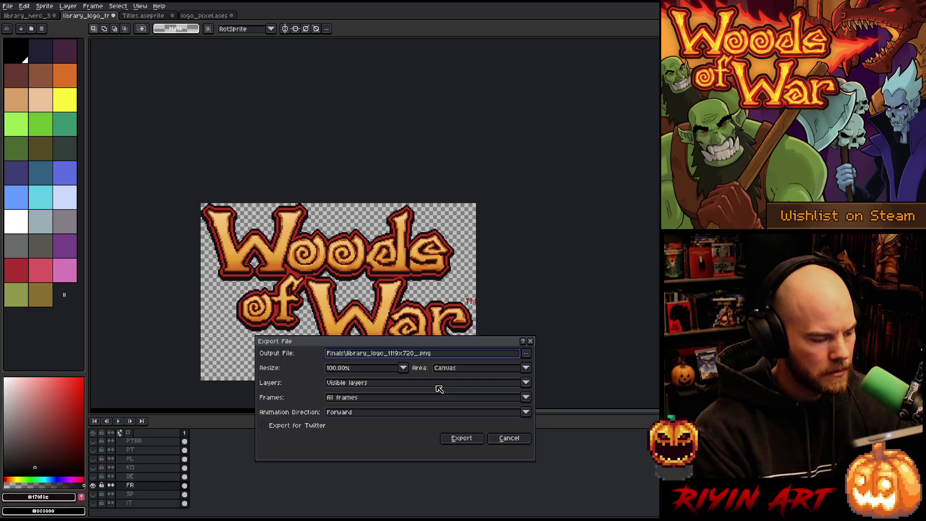
click(458, 439)
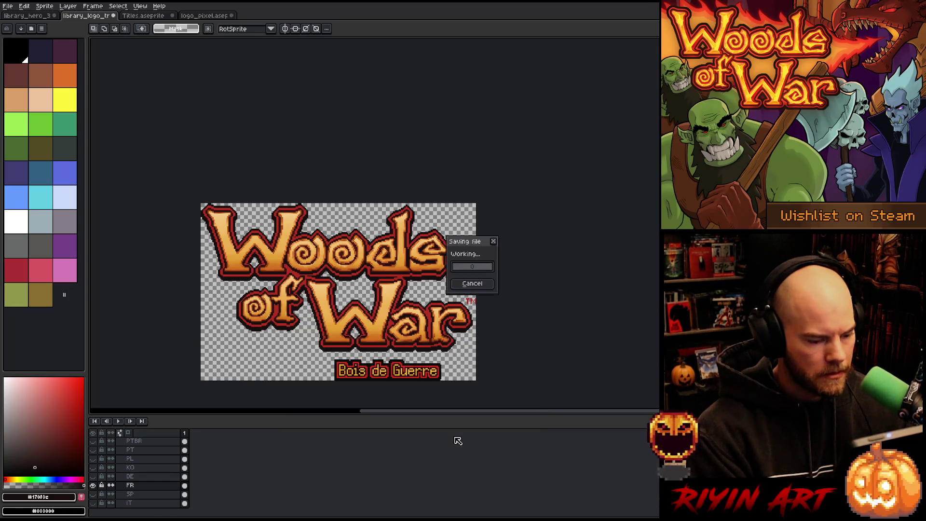
click(94, 486)
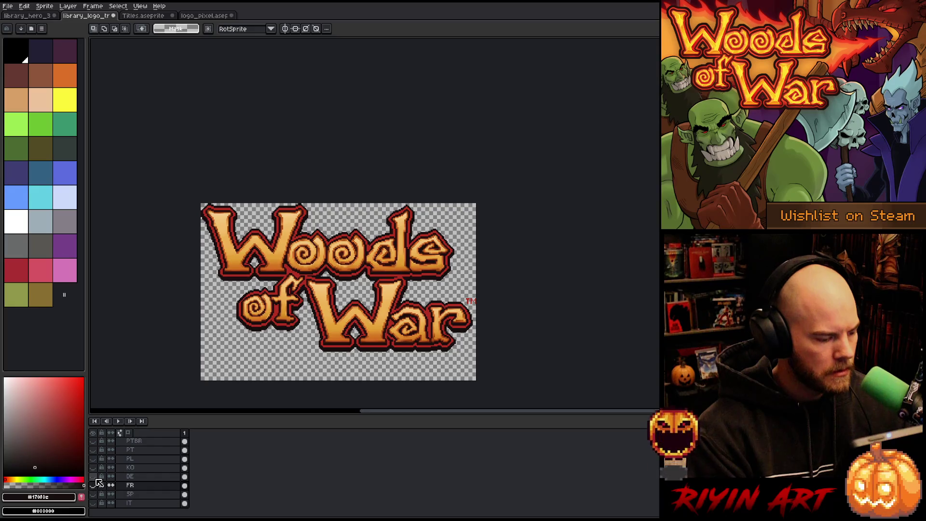
- Show the German 'Wälder des Krieges' subtitle and lower it 2 px
click(93, 477)
click(130, 477)
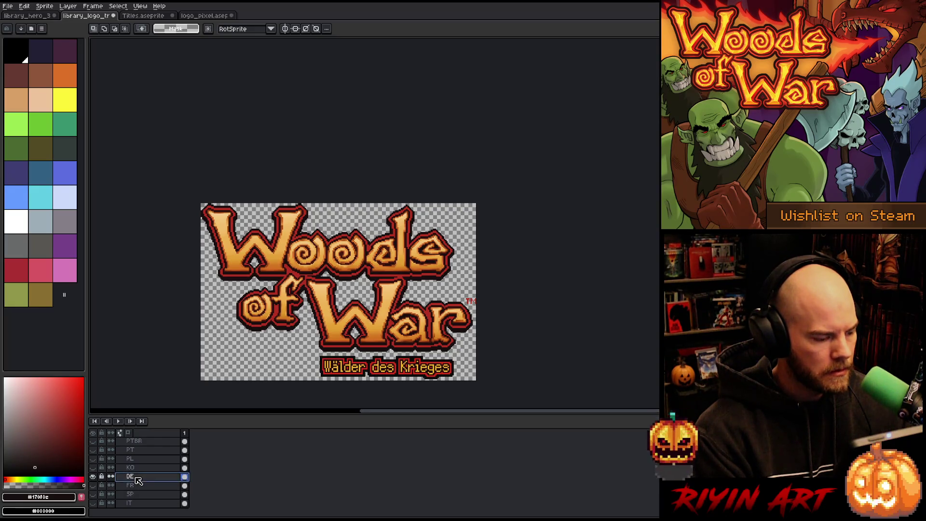
scroll(410, 374, up, 4)
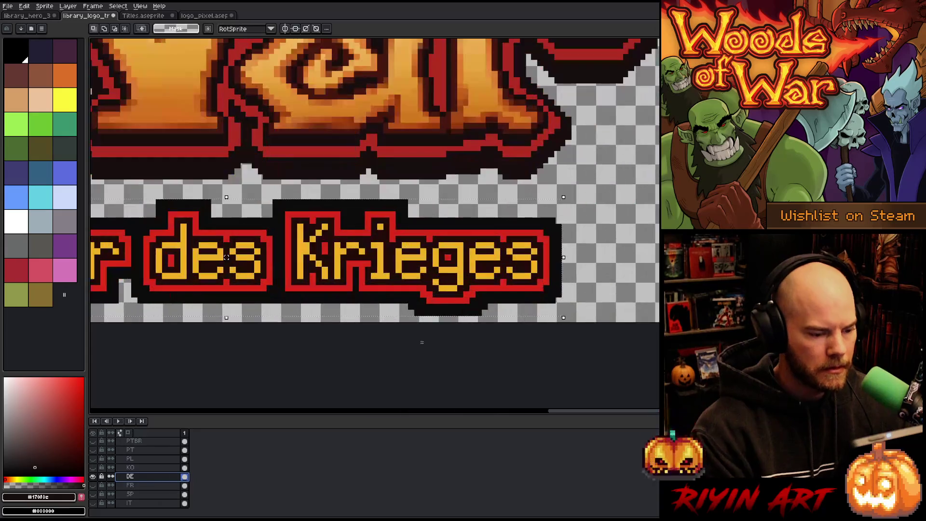
key(Down)
key(Down)
scroll(337, 322, down, 3)
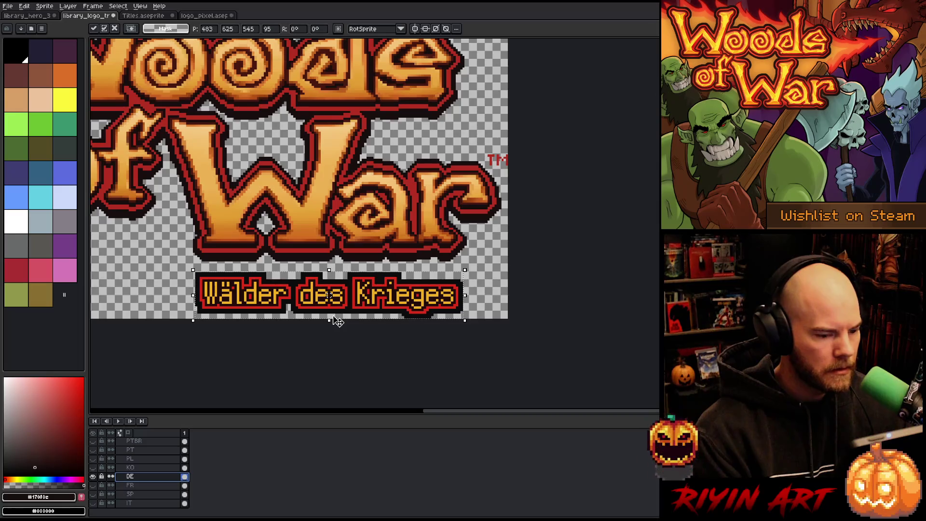
key(Return)
scroll(338, 321, down, 3)
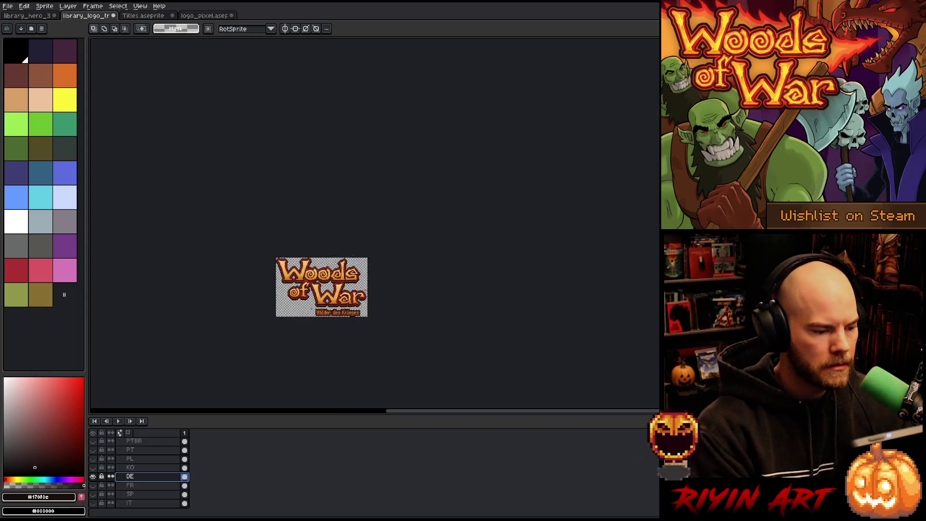
scroll(338, 321, up, 2)
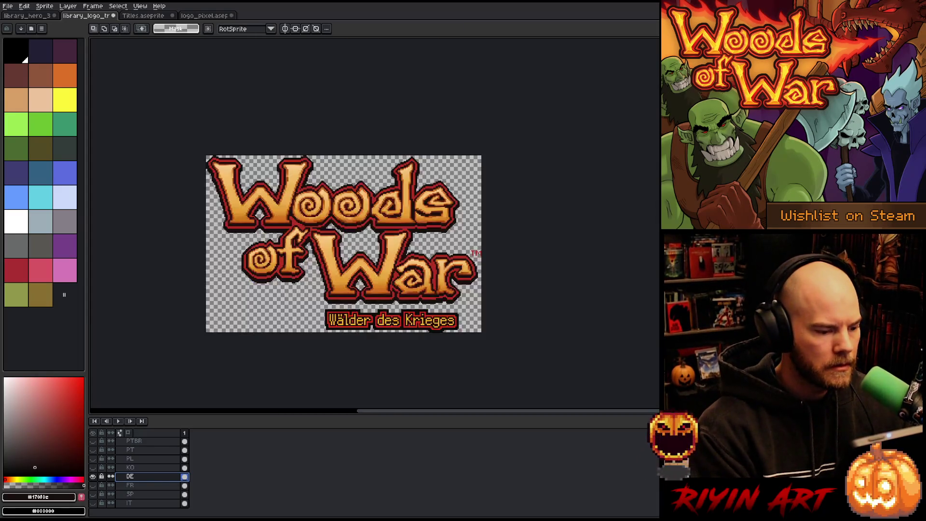
- Export the German logo as library_logo_1119x720_de.png
click(8, 6)
mouse_move(46, 82)
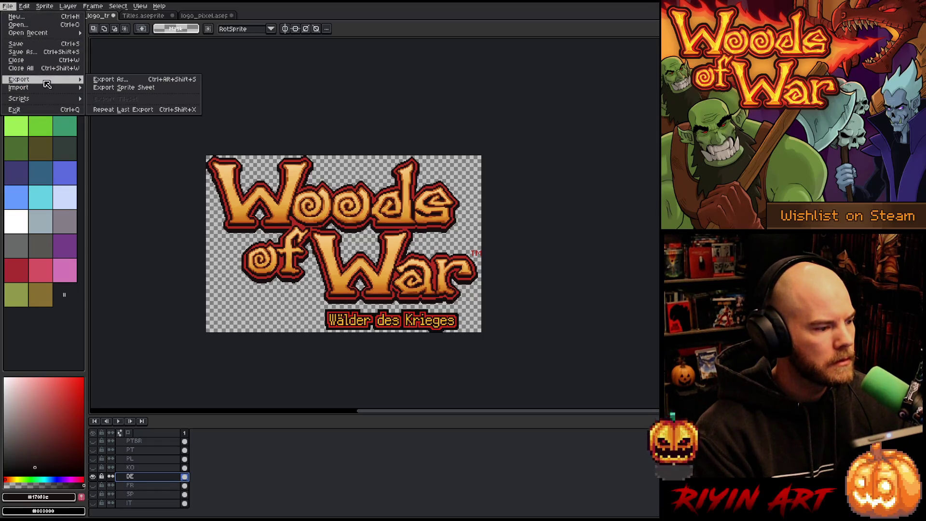
click(100, 80)
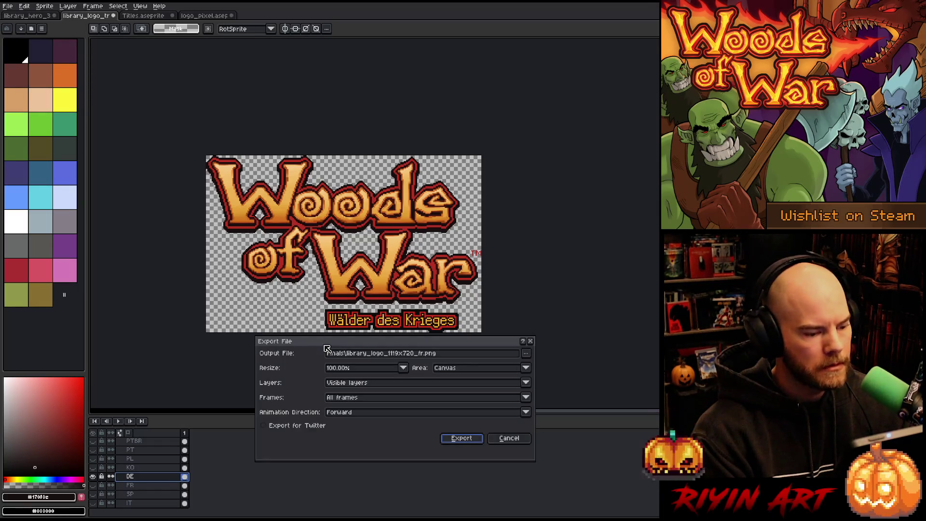
click(415, 355)
key(Delete)
key(Delete)
text(de)
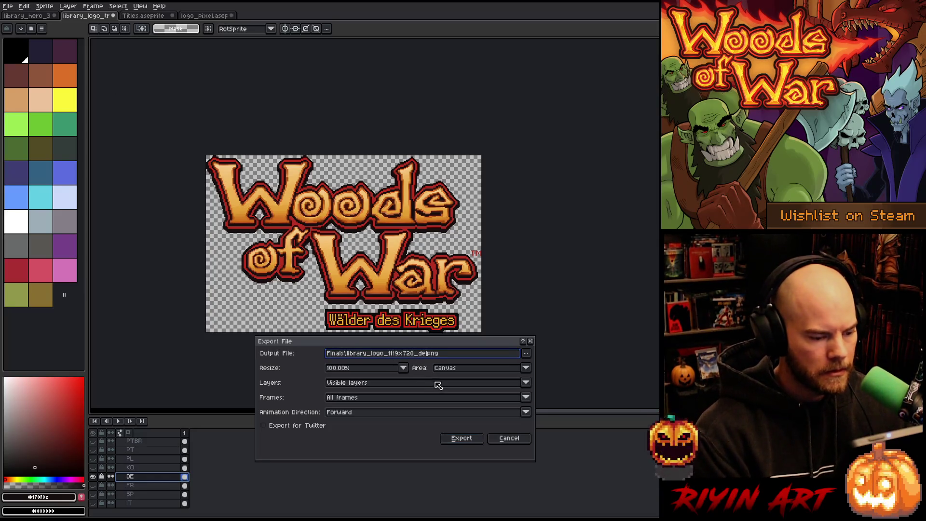
click(462, 441)
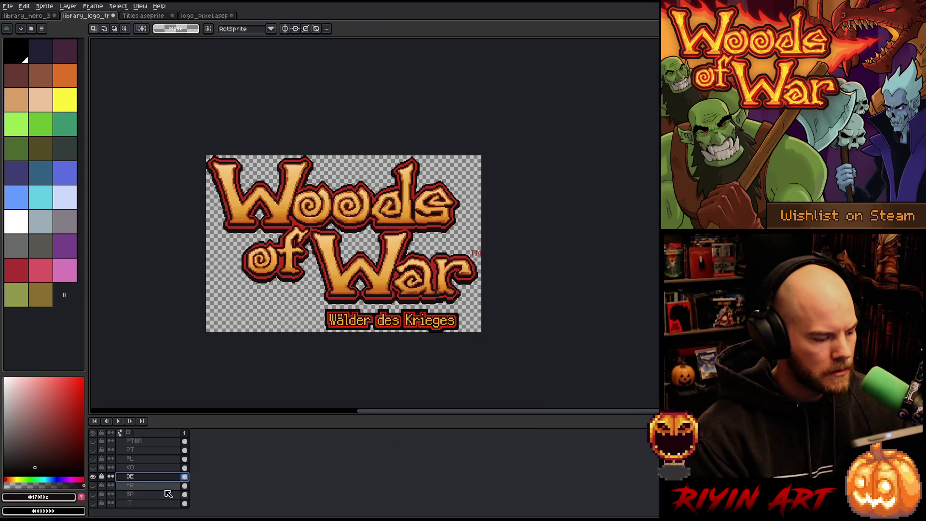
- Hide the German subtitle, show the Korean KO layer and lower it 2 px
click(93, 477)
click(93, 468)
click(130, 467)
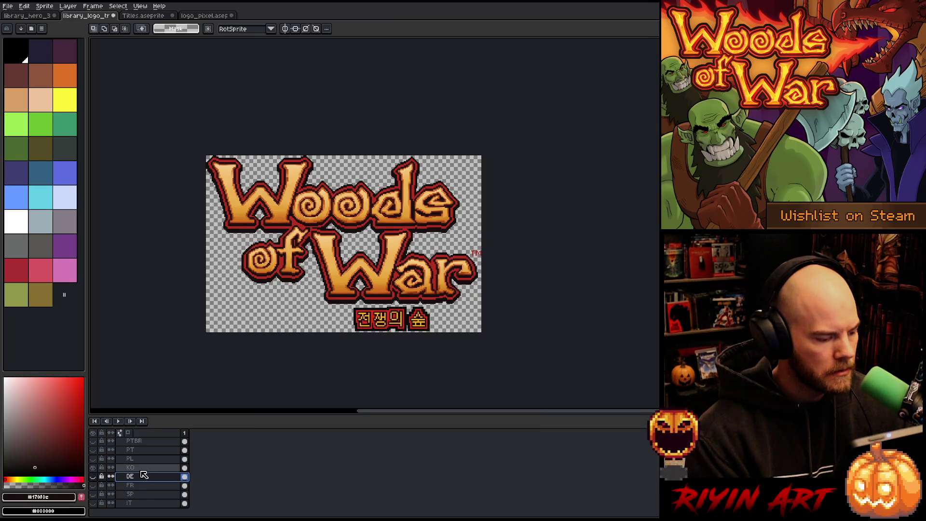
scroll(413, 334, up, 3)
click(340, 283)
key(Down)
key(Down)
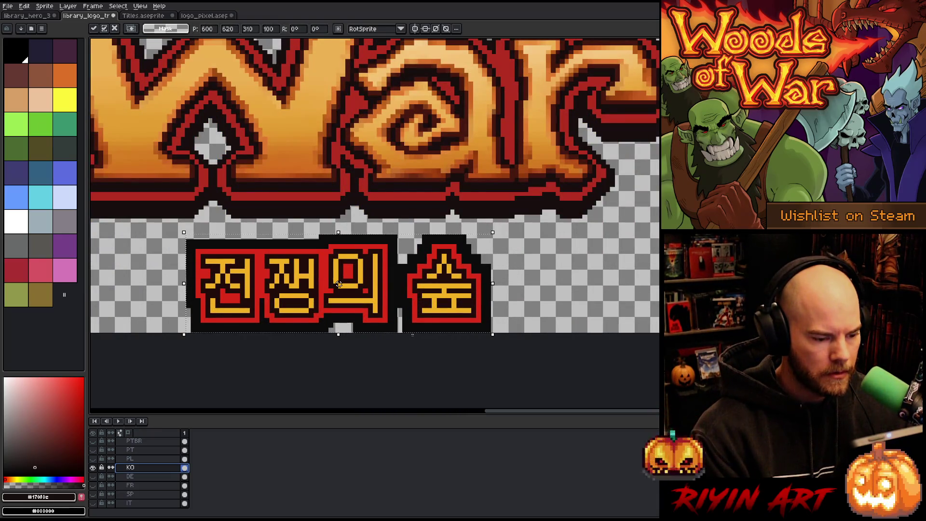
scroll(399, 321, down, 1)
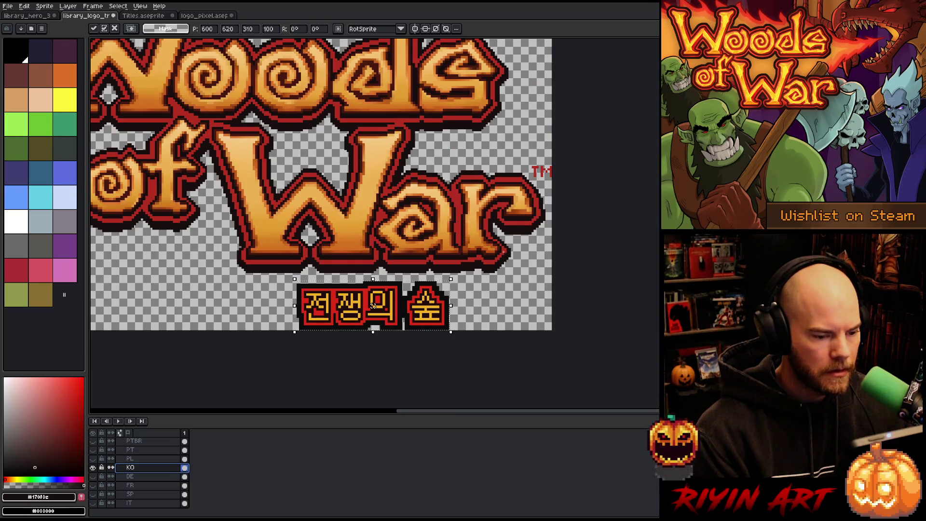
- Select the area beneath 'War' and centre the Korean subtitle horizontally with Edit > Center X
mouse_move(510, 250)
mouse_down()
mouse_move(507, 333)
mouse_move(239, 347)
mouse_up()
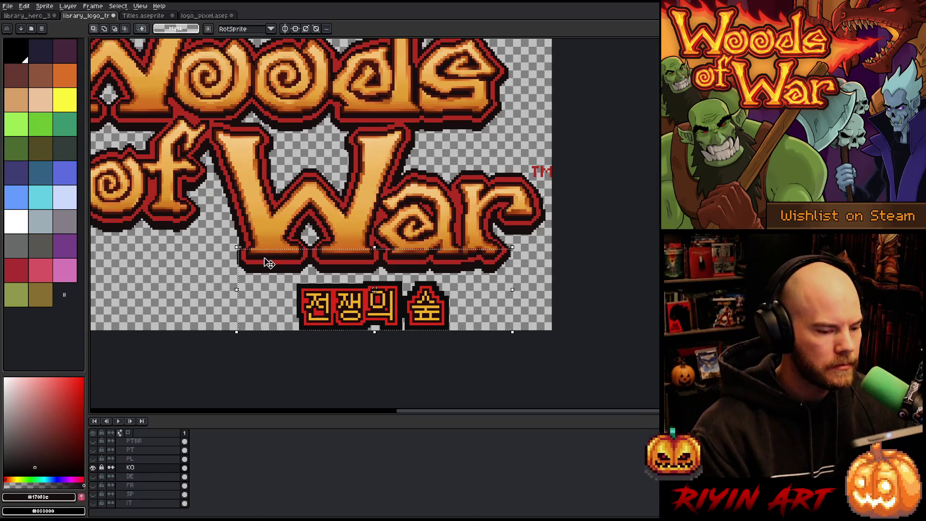
scroll(521, 248, up, 5)
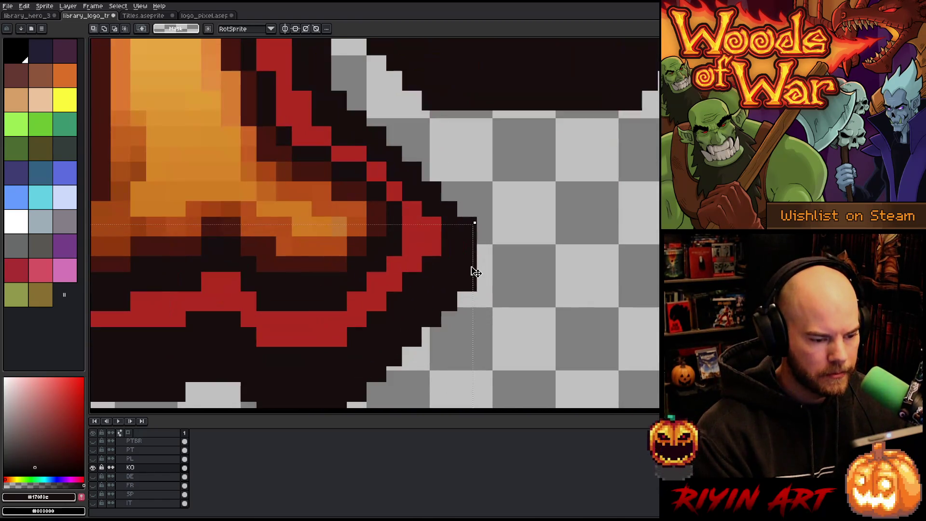
drag(473, 270, 473, 270)
scroll(473, 266, down, 5)
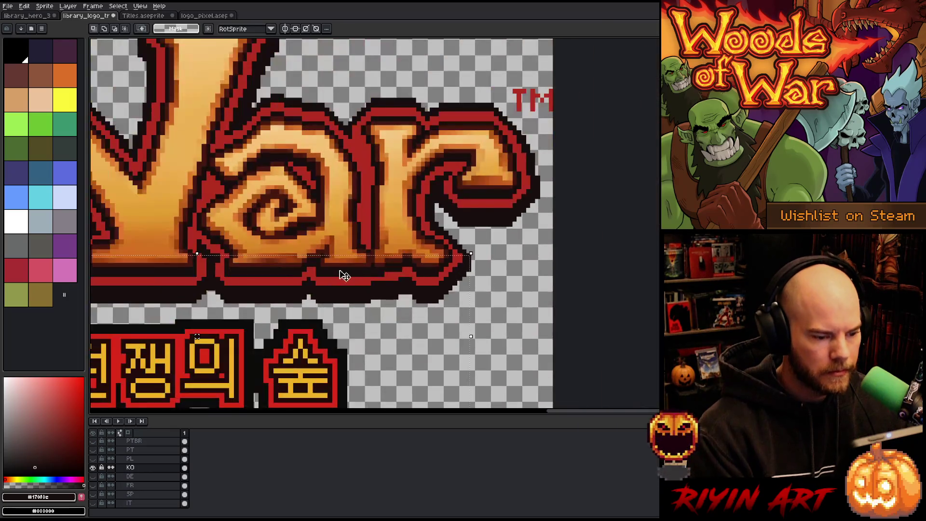
scroll(333, 338, up, 3)
scroll(434, 305, down, 2)
scroll(434, 305, down, 1)
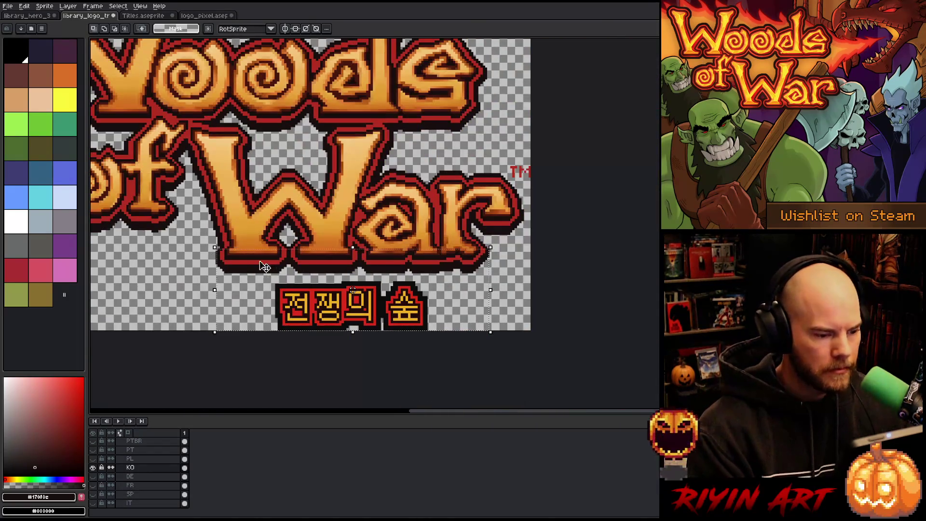
click(25, 6)
mouse_move(118, 156)
click(173, 165)
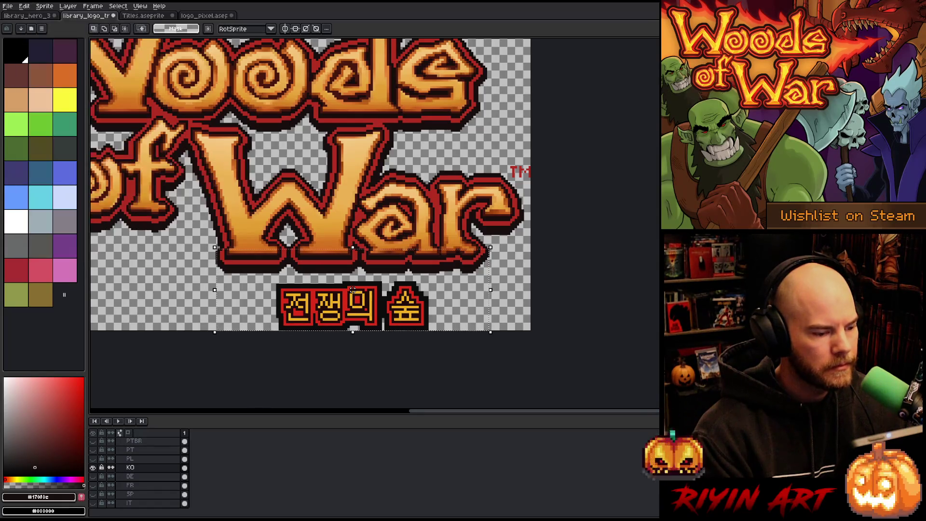
key(ctrl+d)
scroll(352, 290, down, 3)
scroll(269, 220, up, 3)
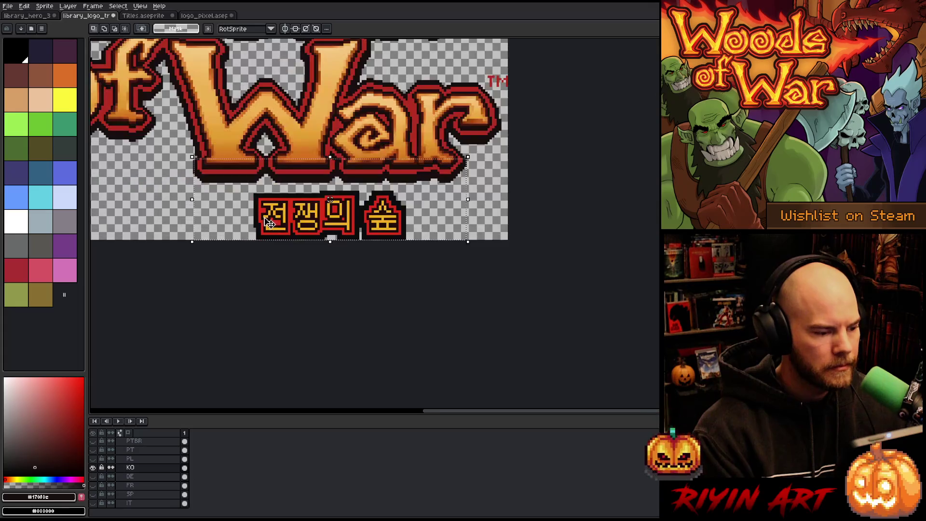
key(ctrl+shift+d)
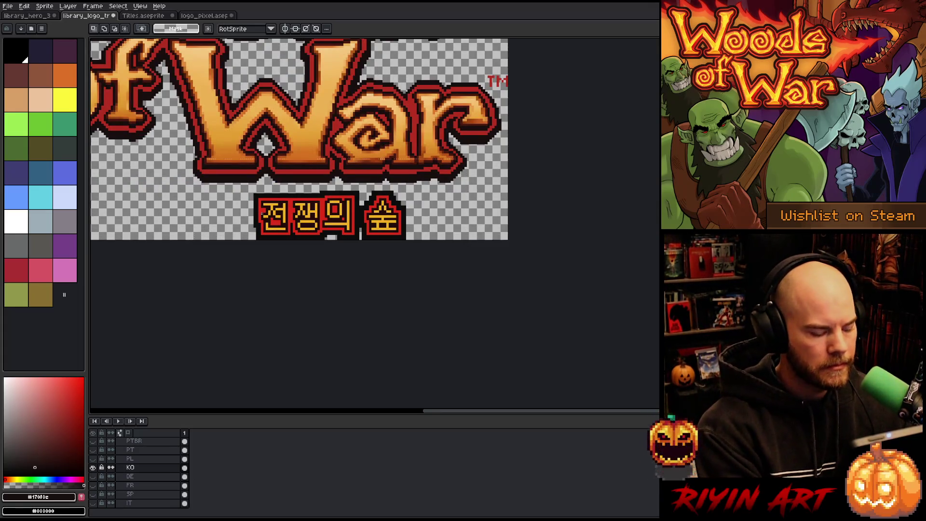
scroll(158, 481, up, 2)
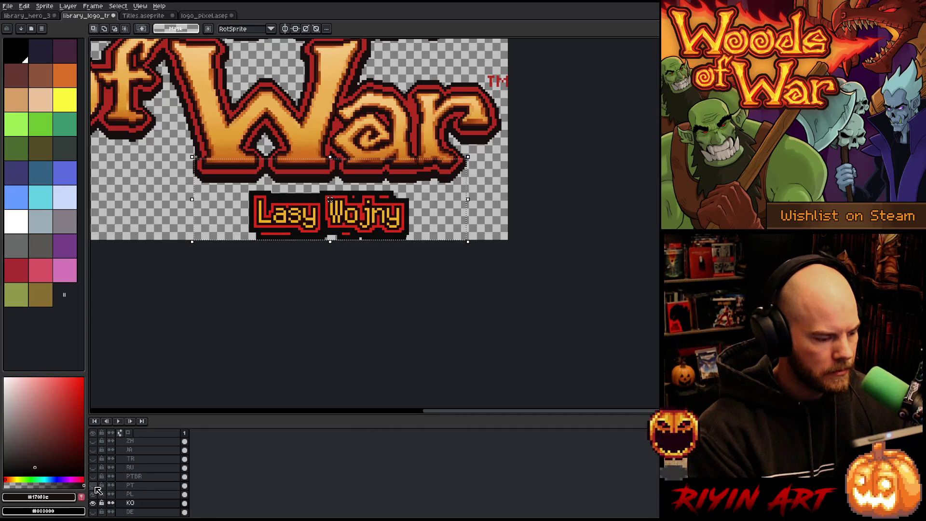
- Toggle the PT, RU and ZH subtitle layers so only the Polish 'Lasy Wojny' subtitle remains visible
click(94, 486)
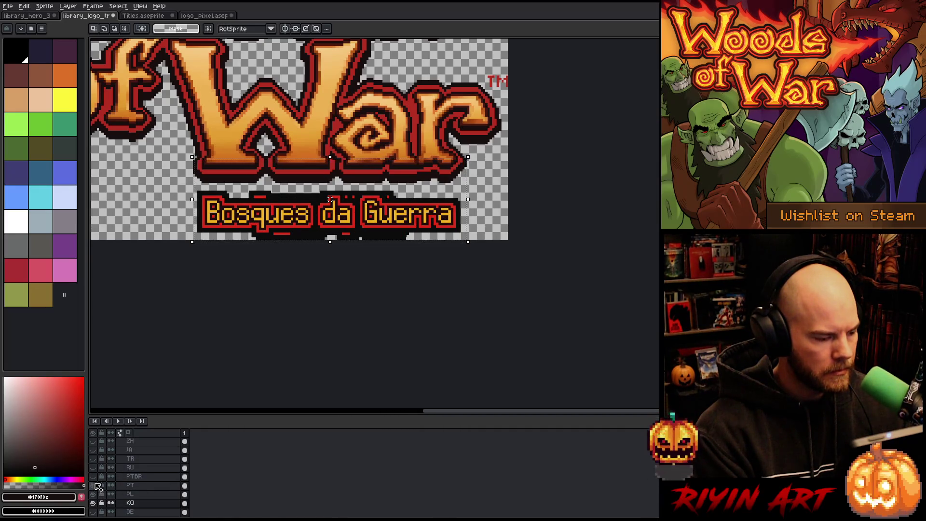
click(93, 468)
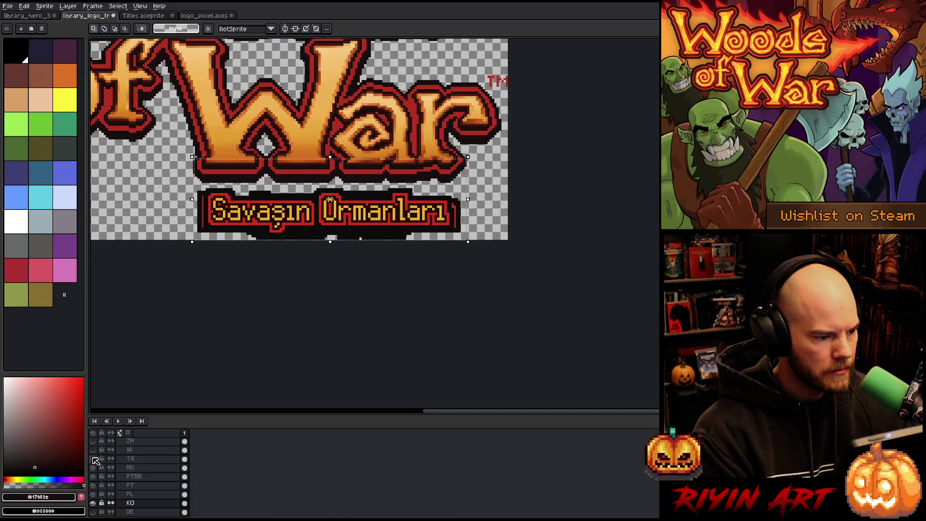
scroll(94, 451, up, 1)
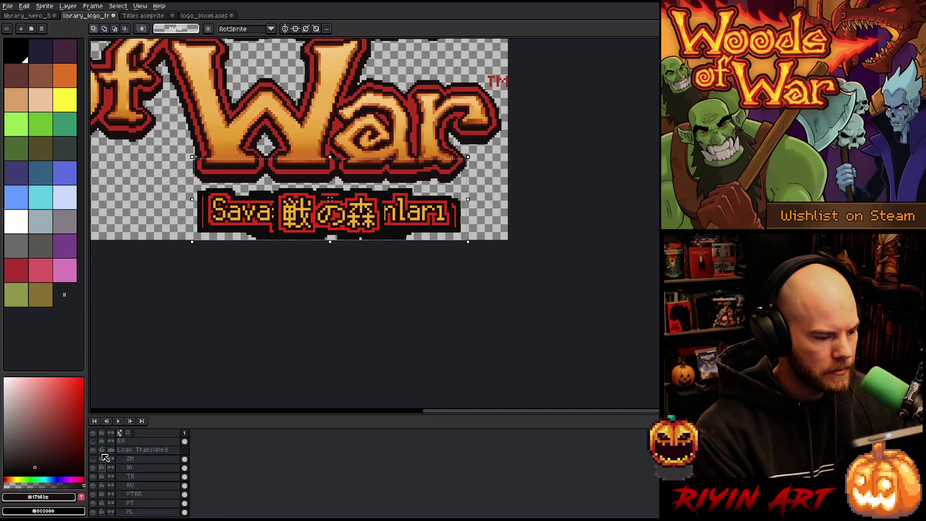
click(94, 458)
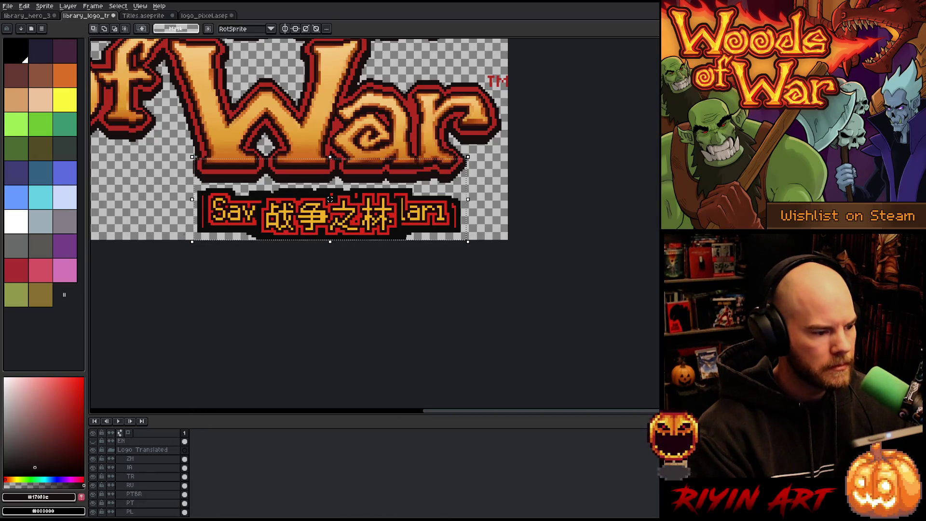
click(25, 6)
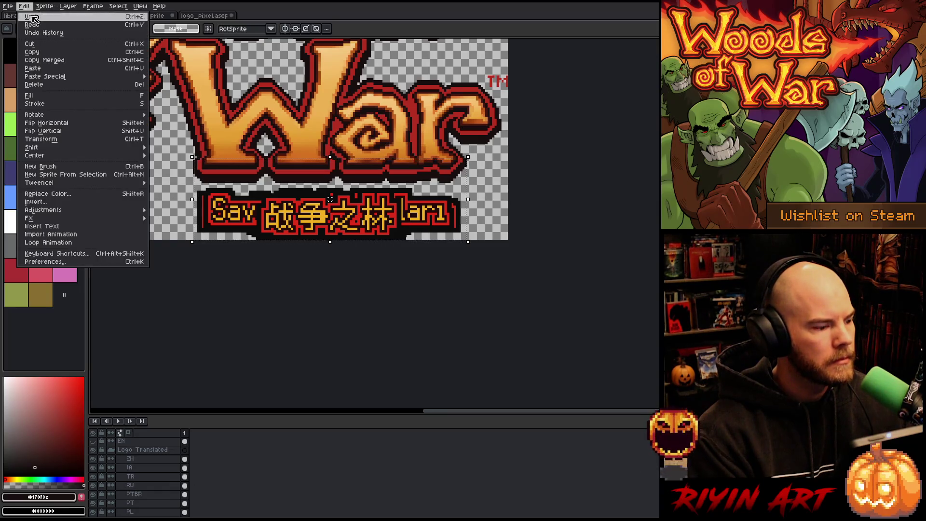
mouse_move(60, 148)
click(175, 163)
drag(93, 459, 98, 506)
scroll(98, 492, down, 2)
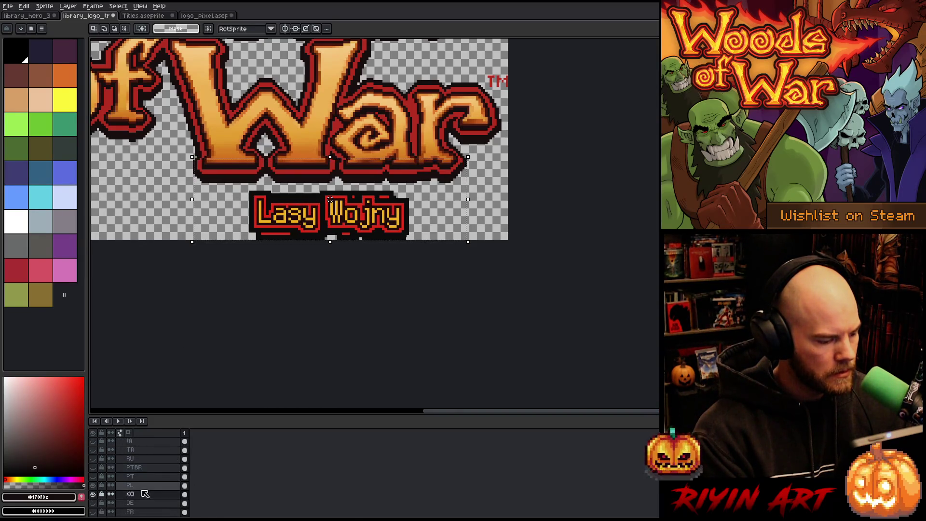
- Export the Korean logo as a PNG with the _ko file suffix
scroll(319, 306, down, 3)
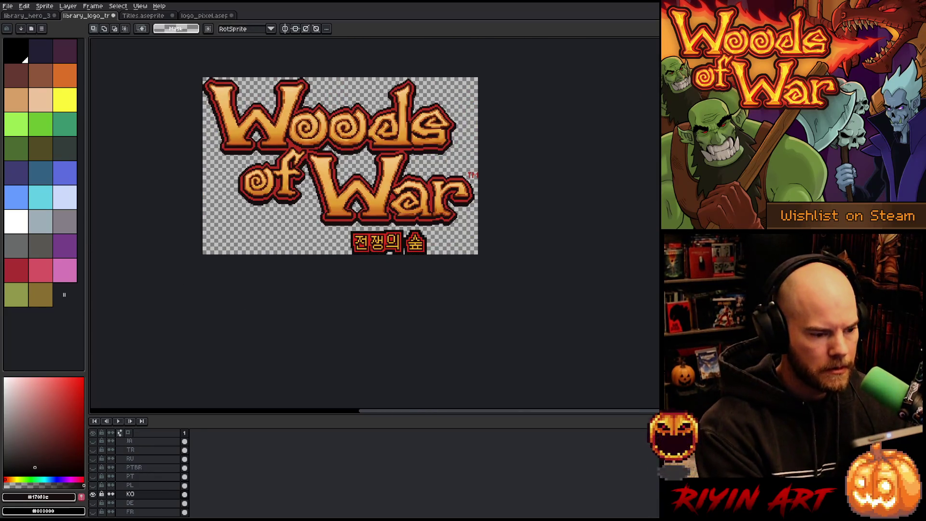
click(8, 5)
mouse_move(43, 83)
click(125, 81)
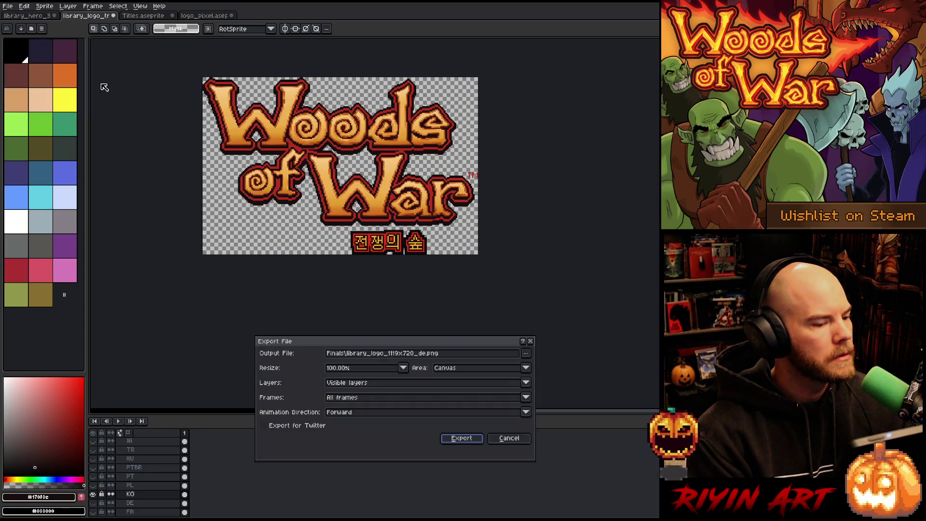
click(426, 354)
key(BackSpace)
key(BackSpace)
text(ko)
key(Return)
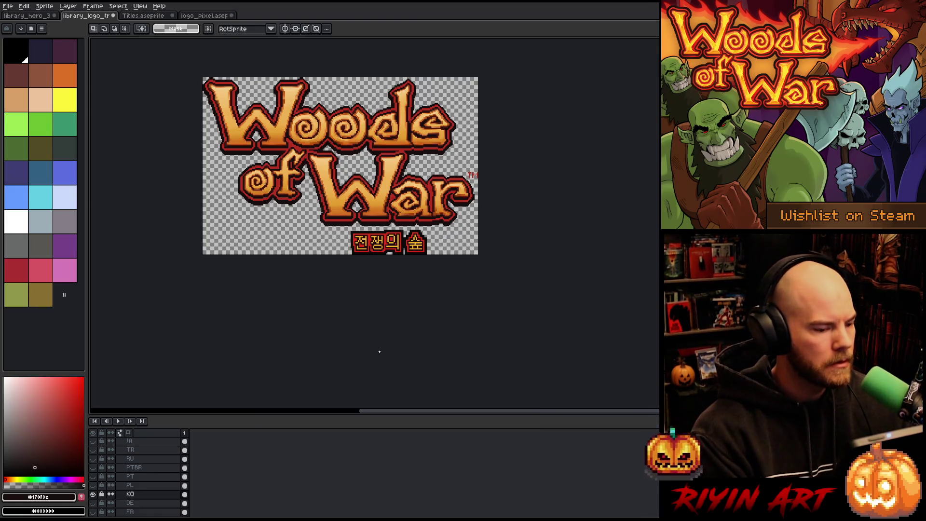
- Swap the Korean subtitle for the Polish one and lower it 2 pixels
click(93, 495)
click(93, 485)
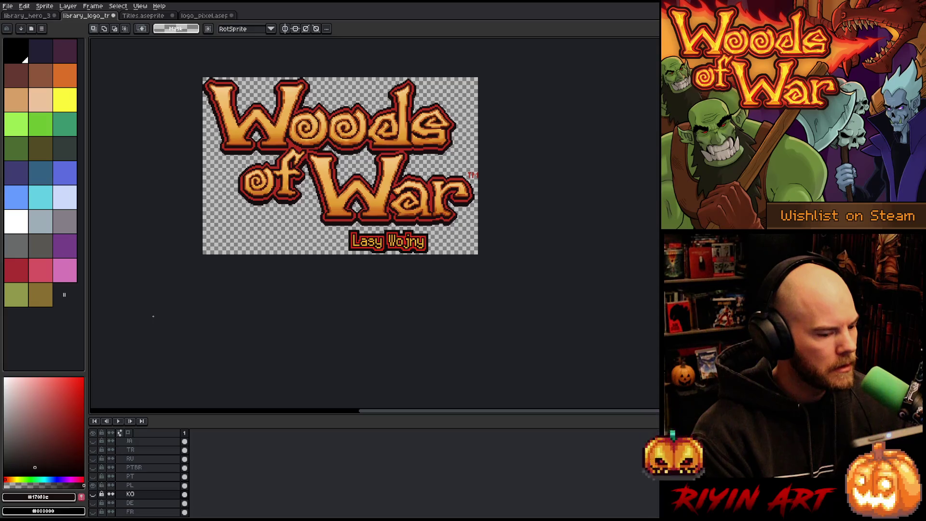
click(130, 485)
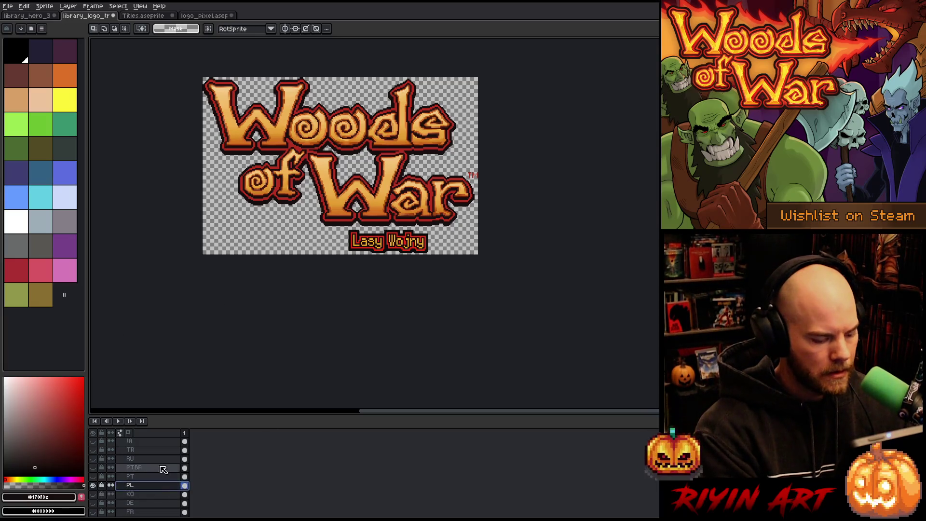
scroll(390, 241, up, 3)
key(Down)
key(Down)
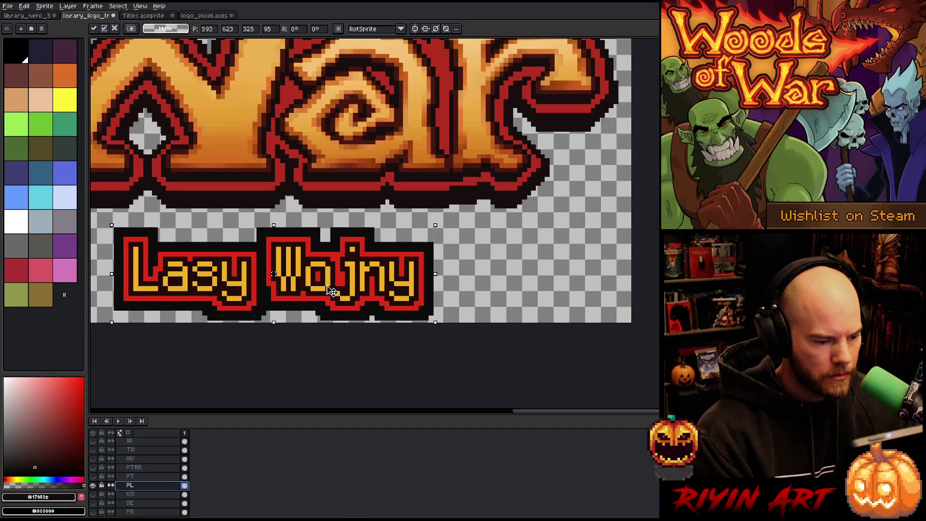
scroll(394, 323, up, 2)
key(Down)
scroll(393, 321, down, 4)
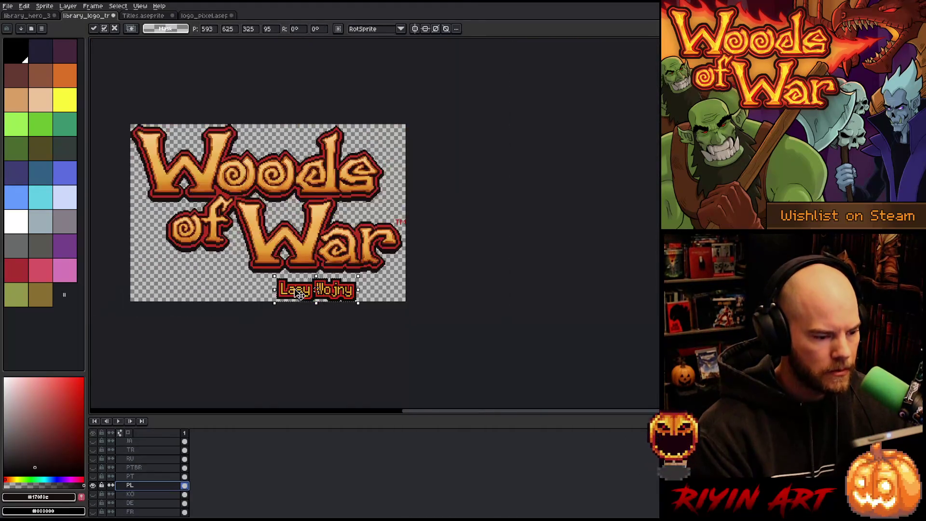
key(ctrl+d)
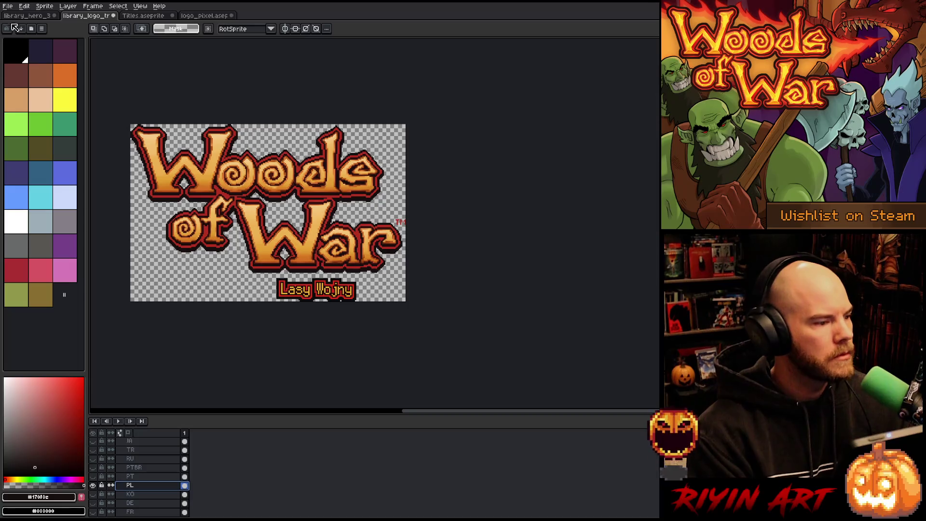
- Export the Polish logo as a PNG with the _pl suffix, then hide the Polish layer
click(8, 6)
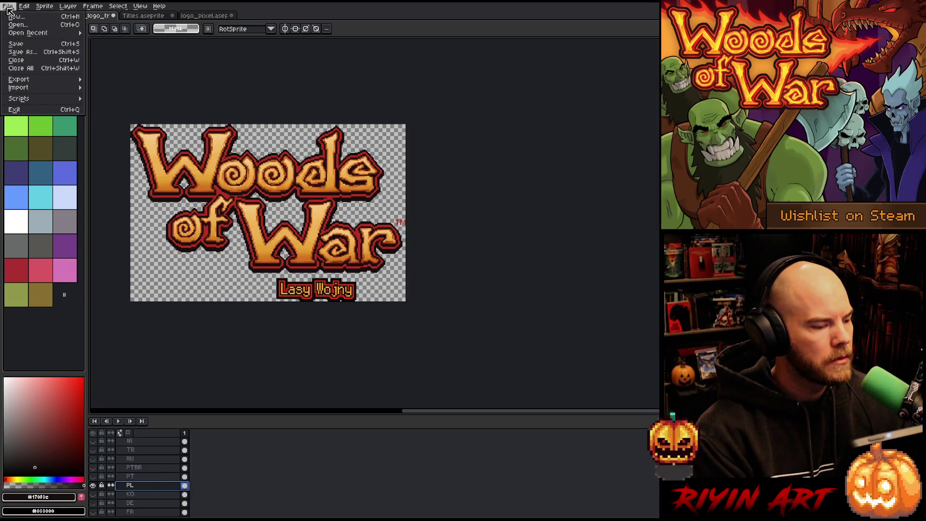
mouse_move(44, 81)
click(130, 79)
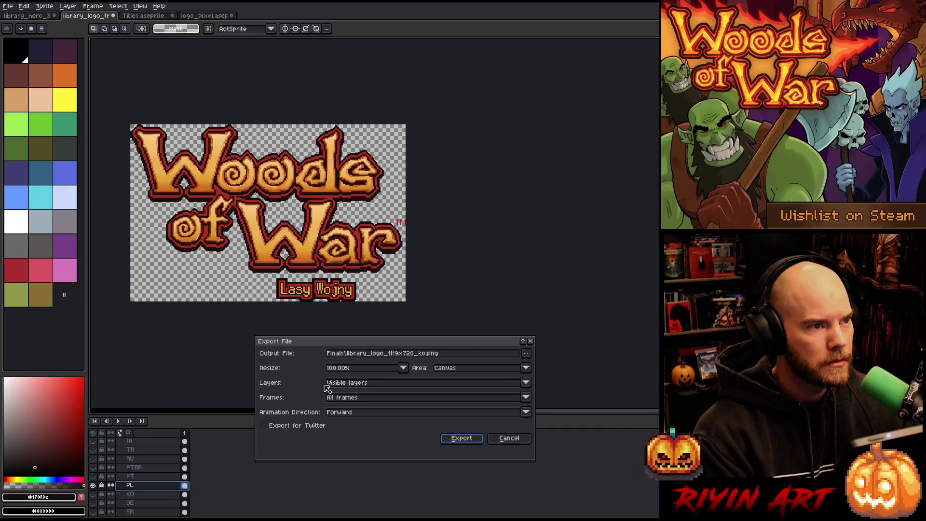
click(427, 355)
key(BackSpace)
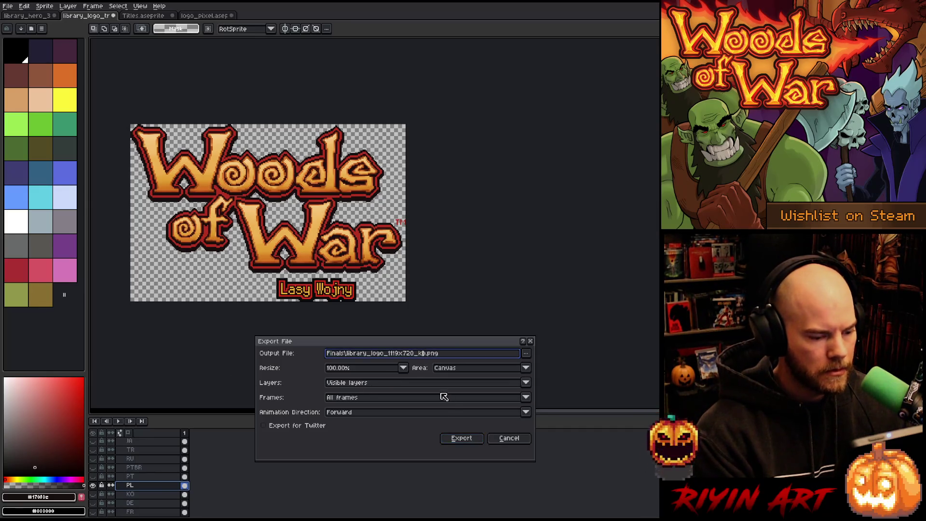
text(pl)
click(462, 439)
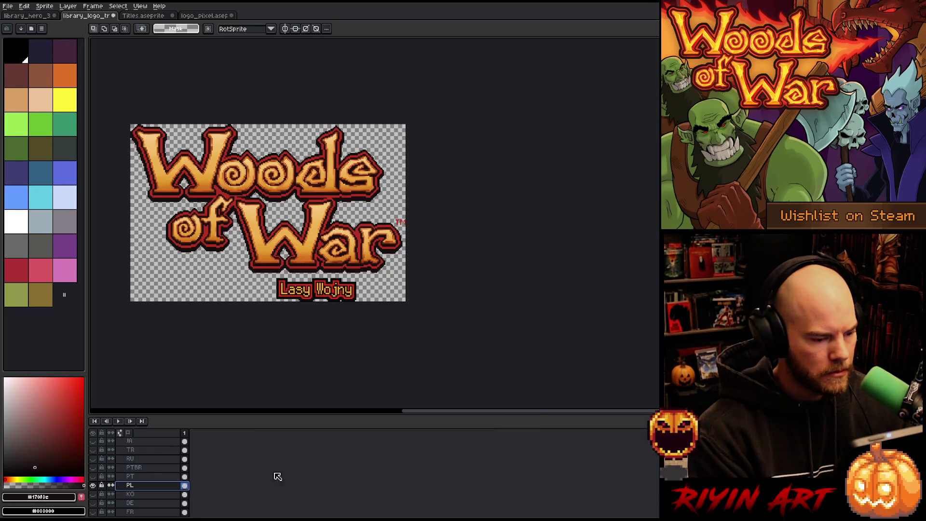
click(92, 485)
- Show the Portuguese subtitle 'Bosques da Guerra' and move it down slightly
click(92, 476)
click(134, 478)
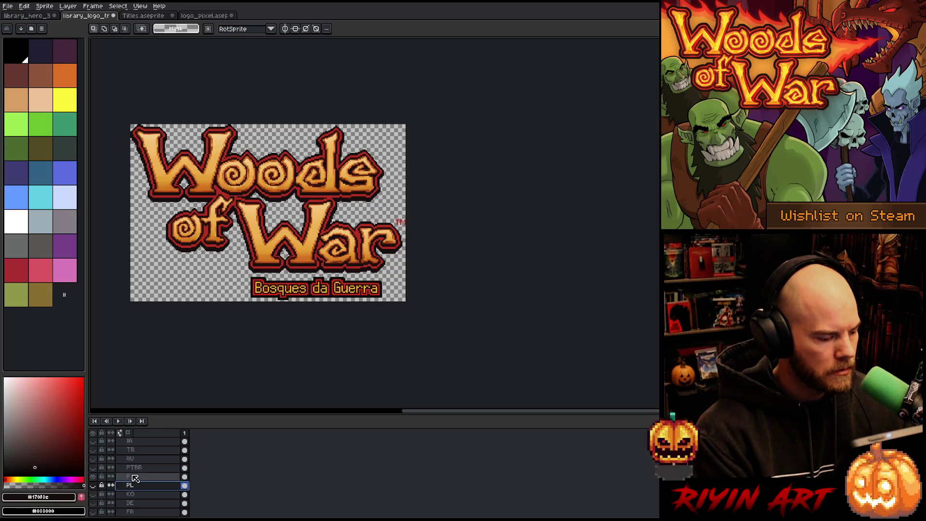
scroll(279, 301, up, 4)
drag(280, 300, 284, 305)
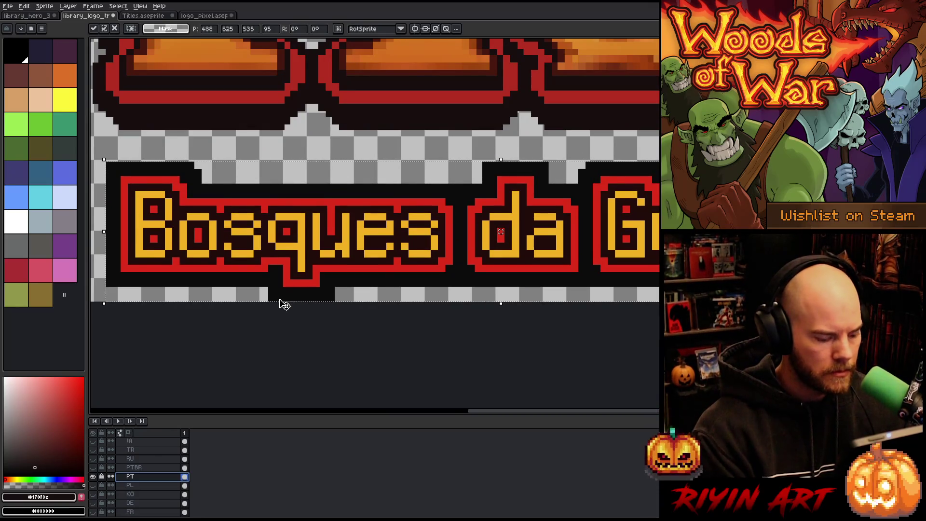
key(Return)
scroll(278, 294, down, 5)
scroll(183, 232, up, 1)
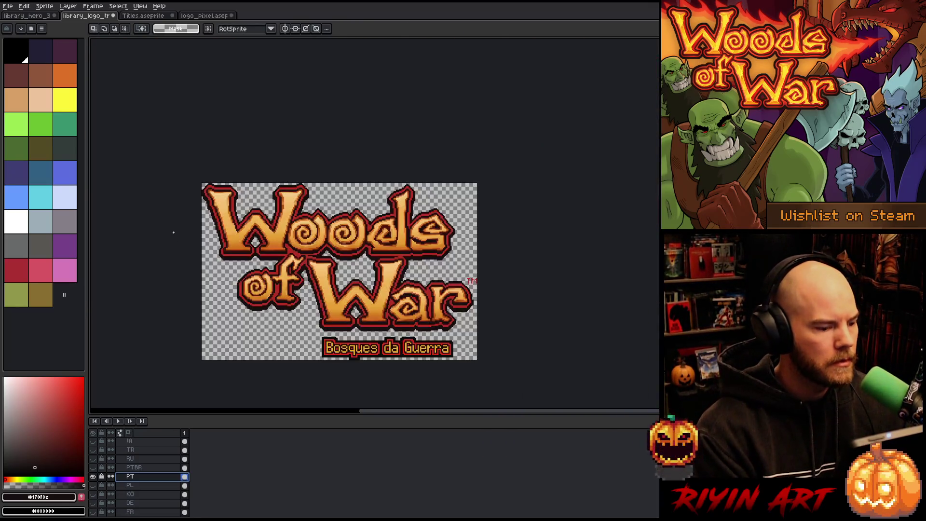
- Export the Portuguese logo version as a PNG with the _ptbr suffix
click(7, 6)
mouse_move(48, 79)
click(102, 81)
click(420, 355)
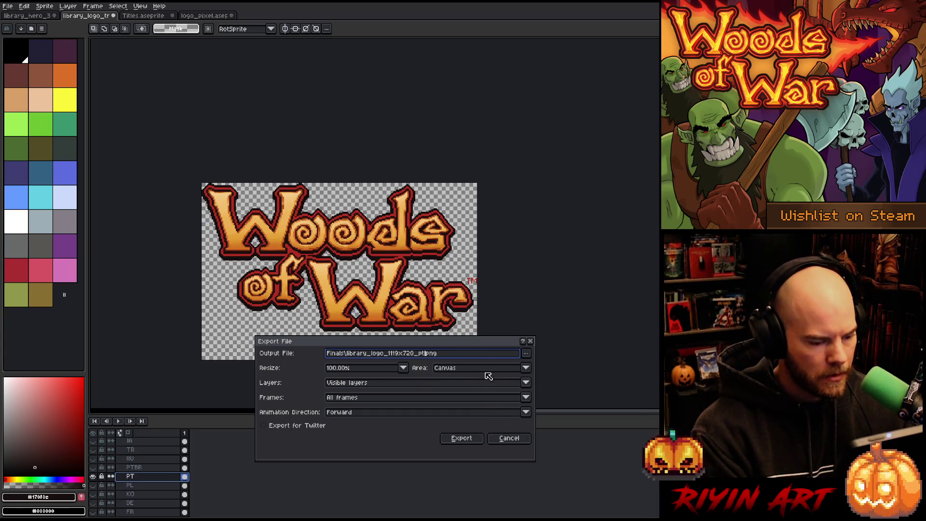
click(461, 439)
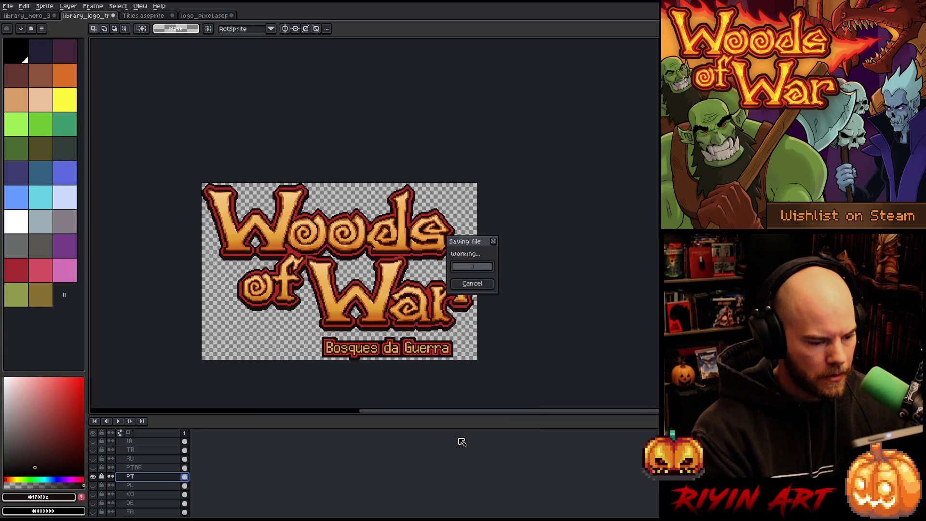
click(7, 6)
click(93, 81)
click(428, 354)
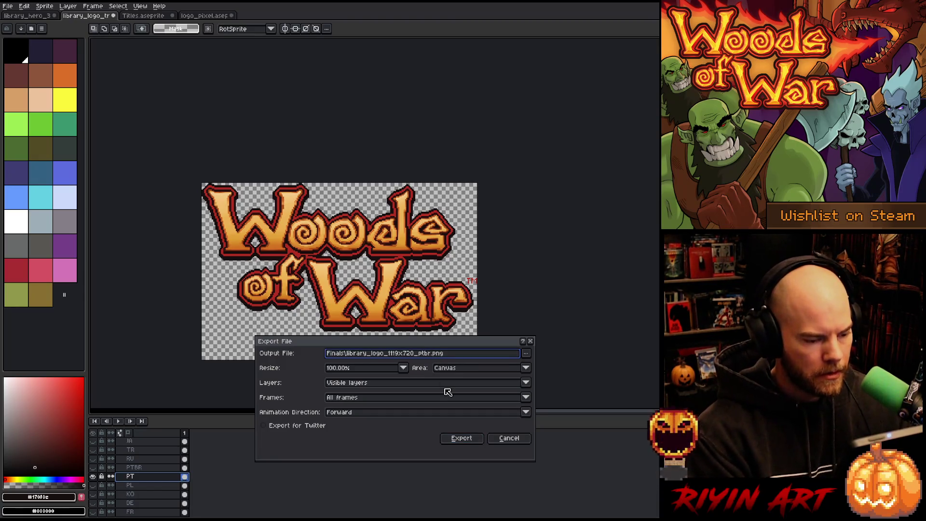
key(Return)
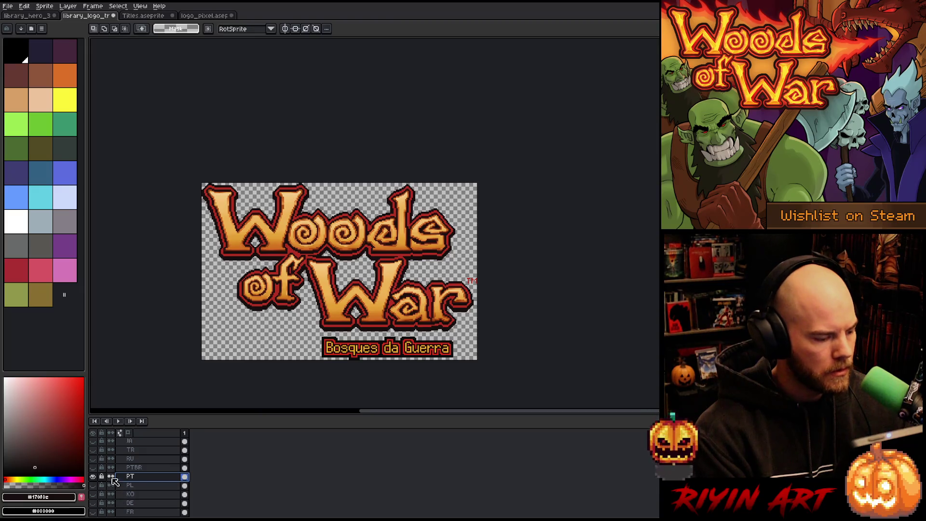
- Hide the Portuguese subtitle, then show the Russian subtitle and move it down slightly
click(93, 476)
click(94, 459)
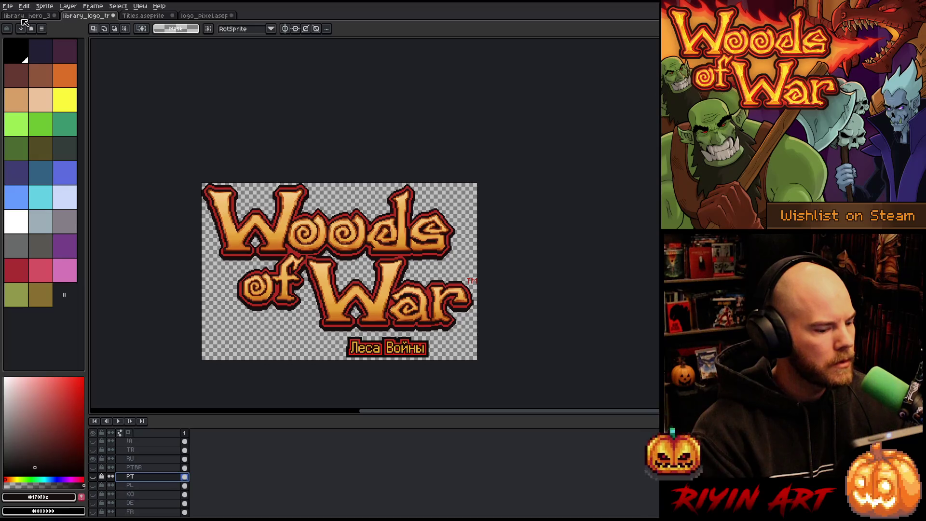
click(131, 459)
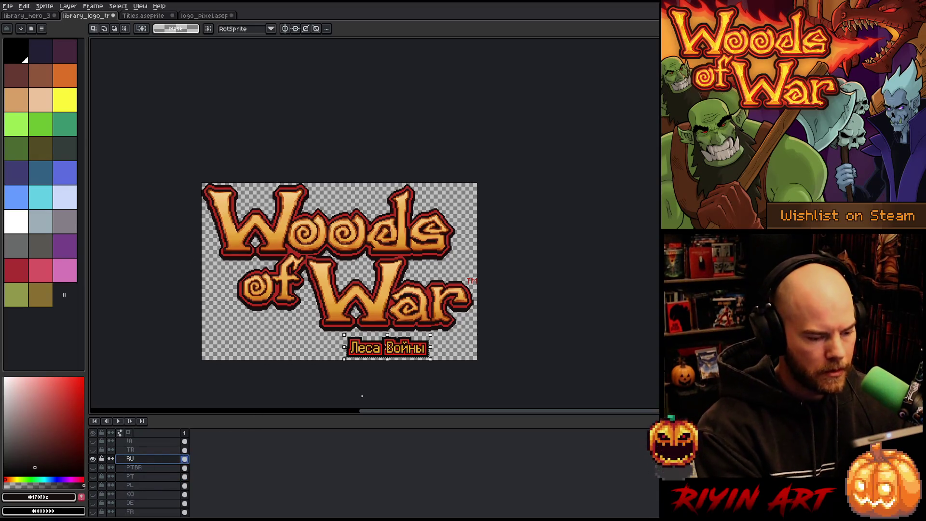
scroll(357, 357, up, 5)
drag(372, 377, 386, 392)
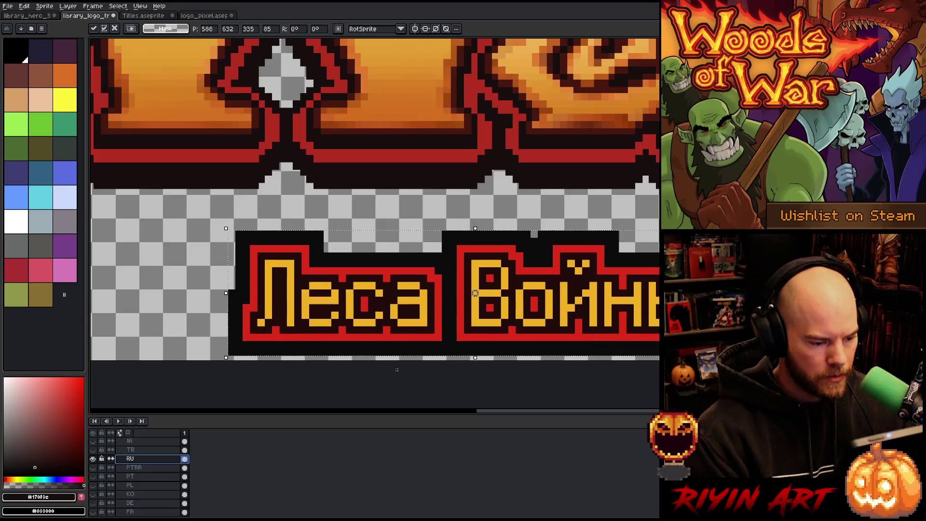
scroll(399, 369, up, 3)
scroll(400, 370, down, 5)
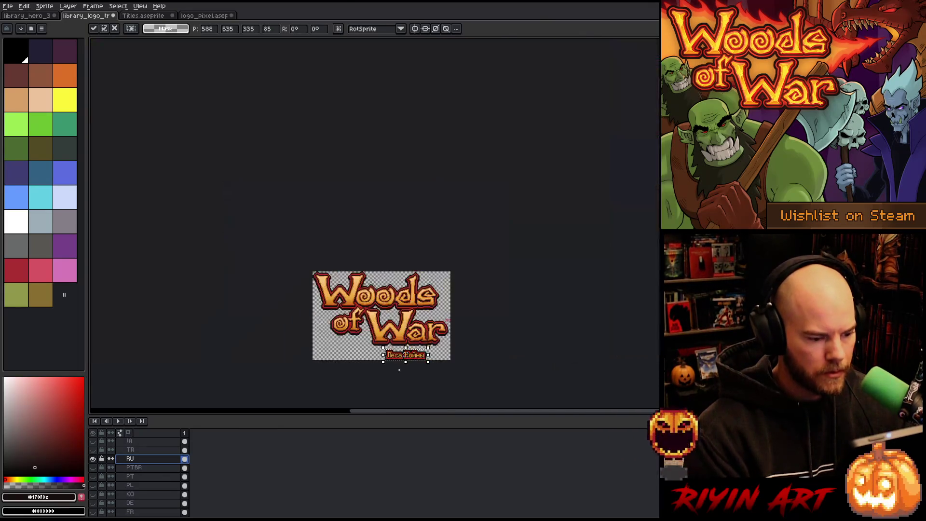
scroll(400, 361, up, 1)
key(Return)
- Export the Russian logo as library_logo_1119x720_ru.png, then hide the Russian subtitle
click(7, 6)
mouse_move(48, 80)
click(106, 81)
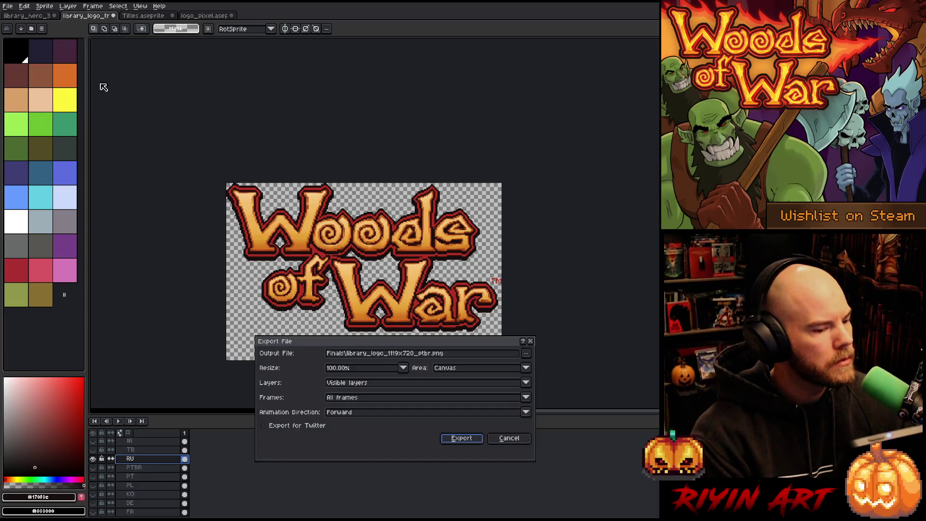
click(426, 354)
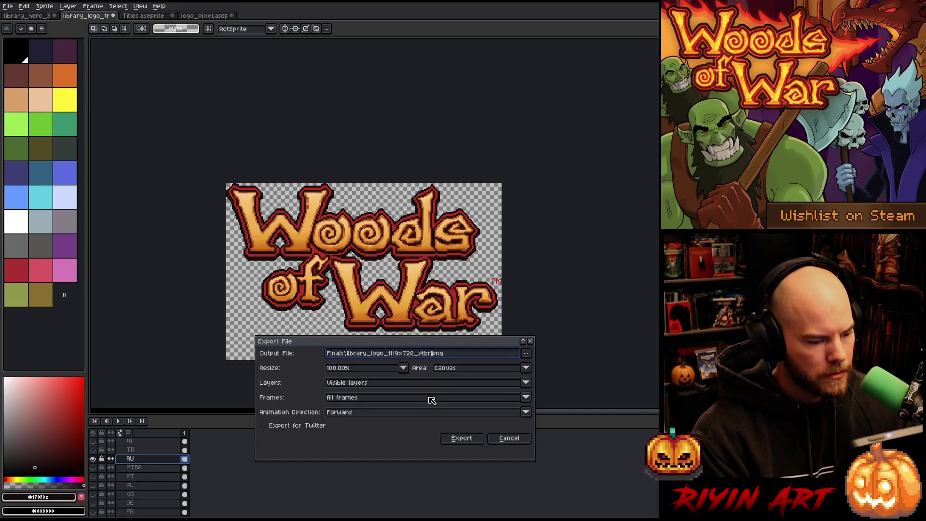
text(u)
key(Return)
click(94, 458)
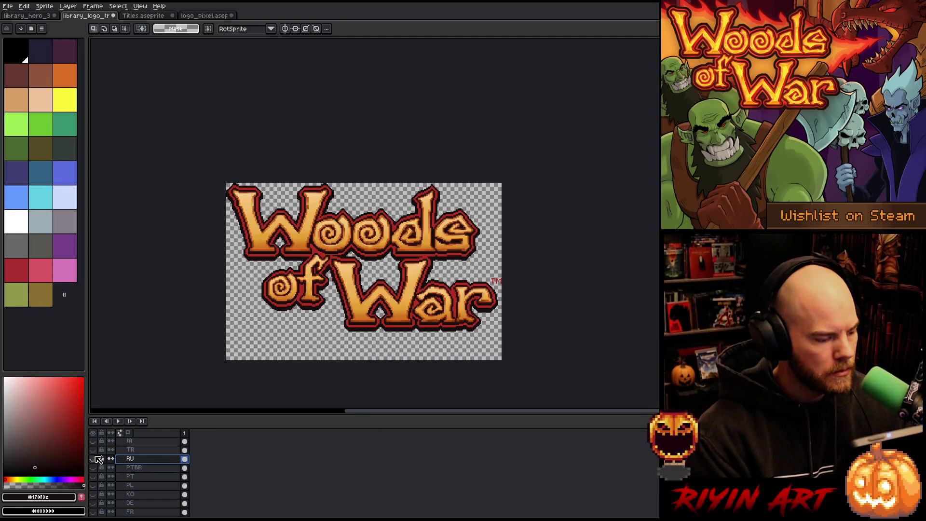
- Show the Turkish subtitle layer and adjust its placement on the logo
click(93, 450)
click(8, 6)
key(Escape)
click(147, 451)
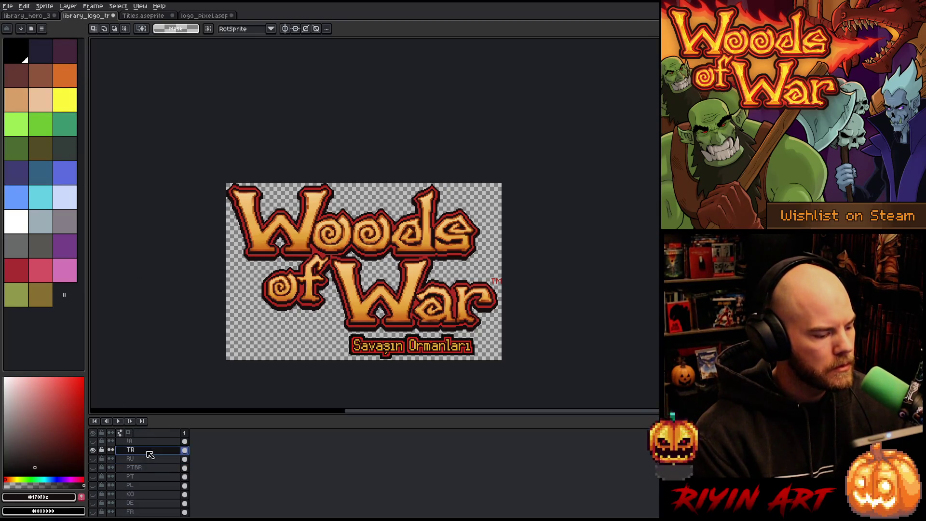
scroll(446, 359, up, 3)
scroll(274, 292, left, 1)
scroll(174, 362, up, 3)
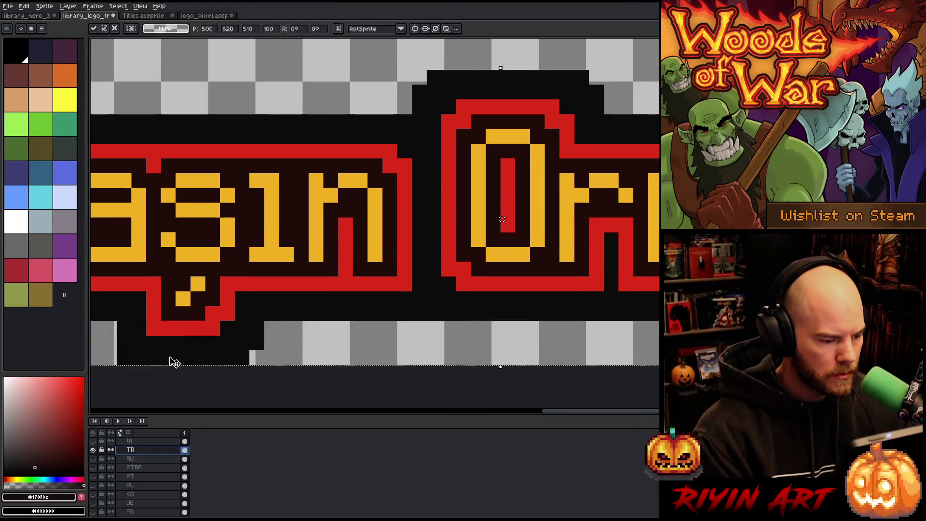
scroll(174, 361, down, 5)
scroll(174, 362, up, 3)
drag(171, 308, 351, 281)
scroll(352, 281, down, 2)
key(Return)
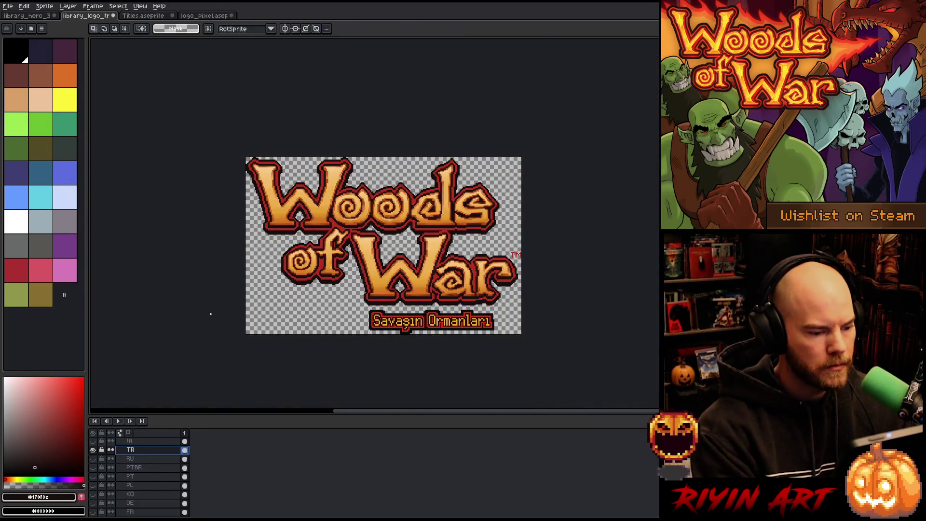
- Export the Turkish logo version as a PNG with the tr suffix
click(8, 6)
mouse_move(29, 79)
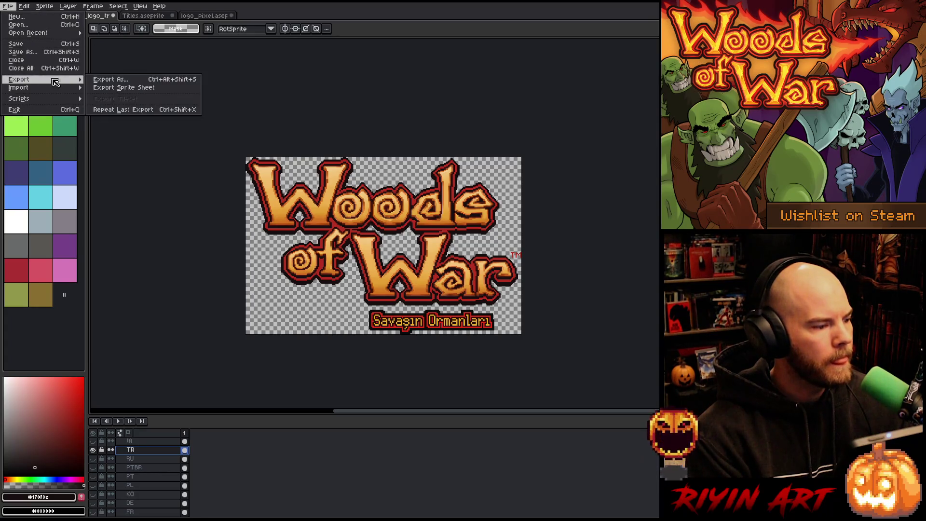
click(120, 82)
click(425, 354)
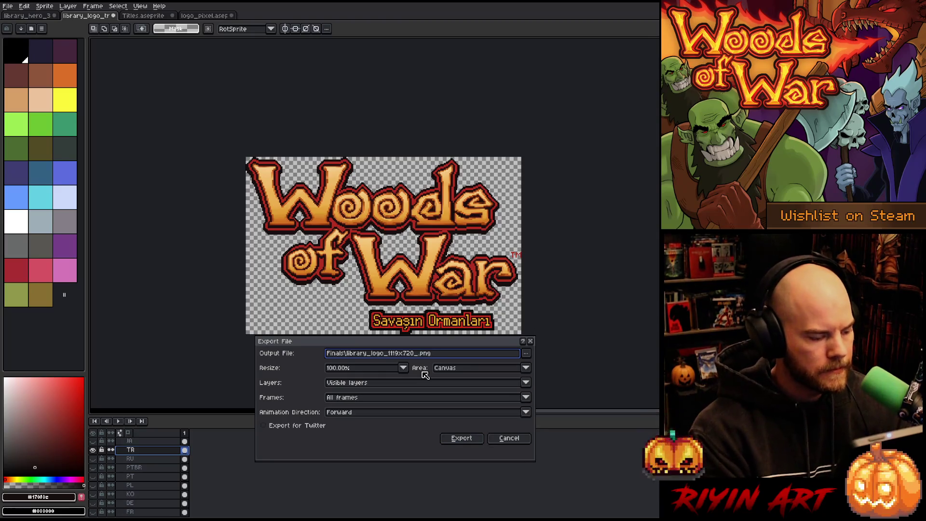
key(Return)
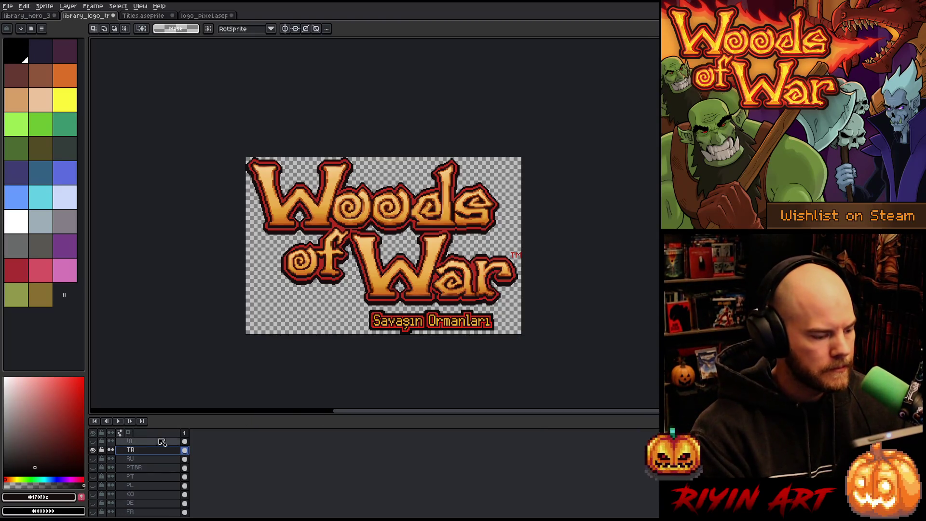
- Swap the Turkish subtitle for the Japanese one and reposition it
click(93, 450)
click(93, 441)
click(129, 441)
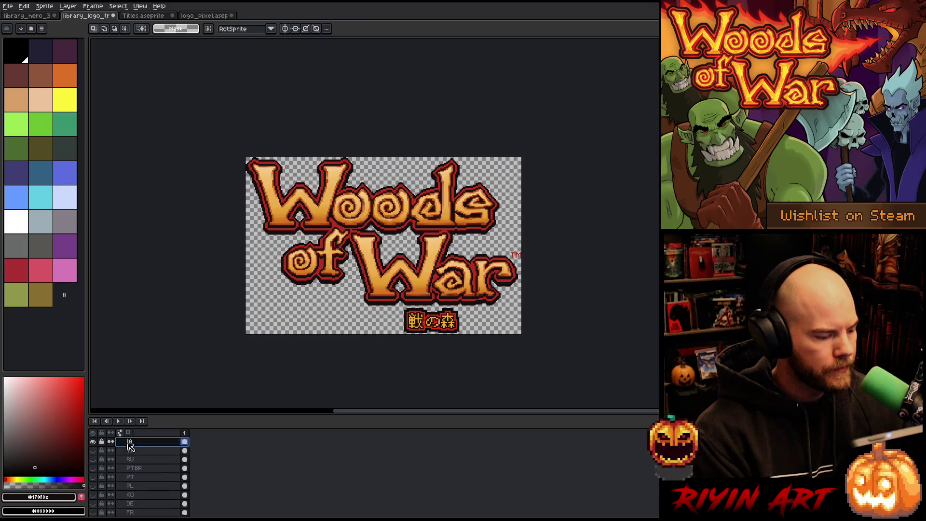
scroll(432, 342, up, 2)
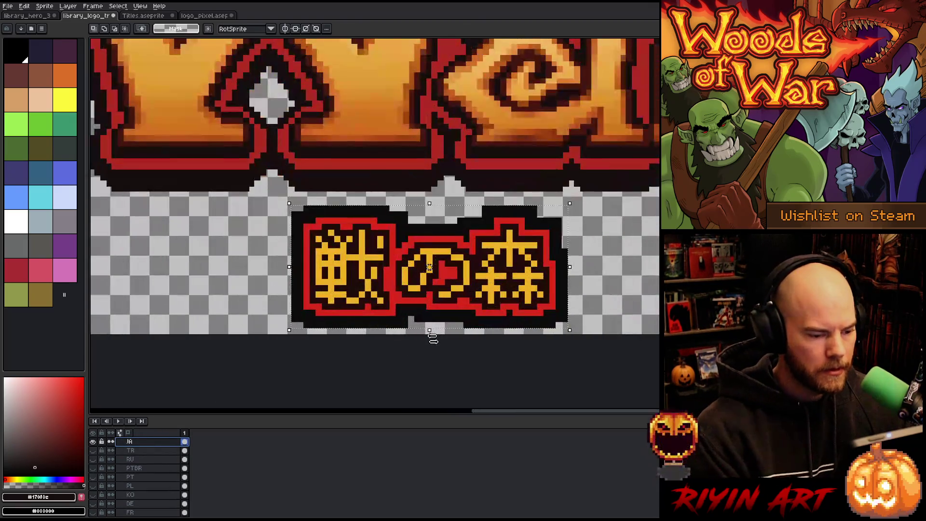
click(430, 333)
scroll(431, 331, up, 3)
scroll(440, 188, down, 5)
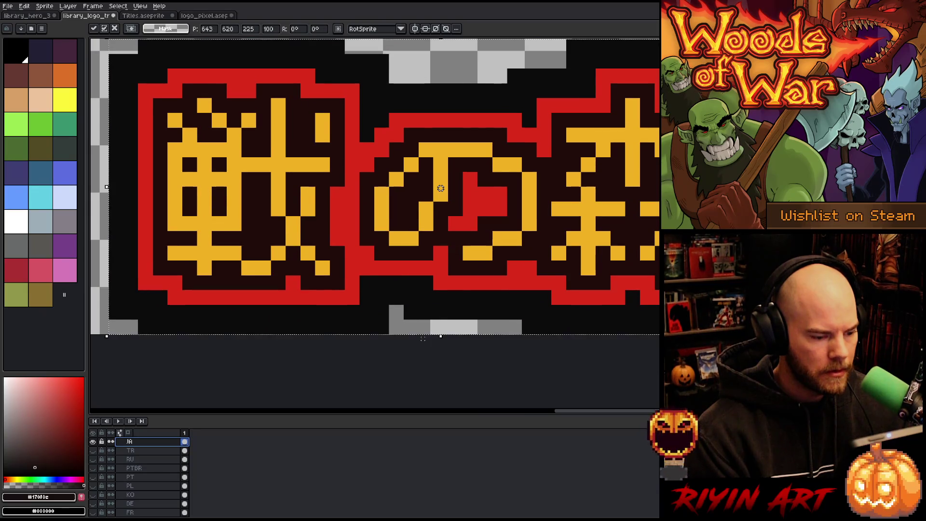
click(428, 337)
scroll(408, 340, up, 1)
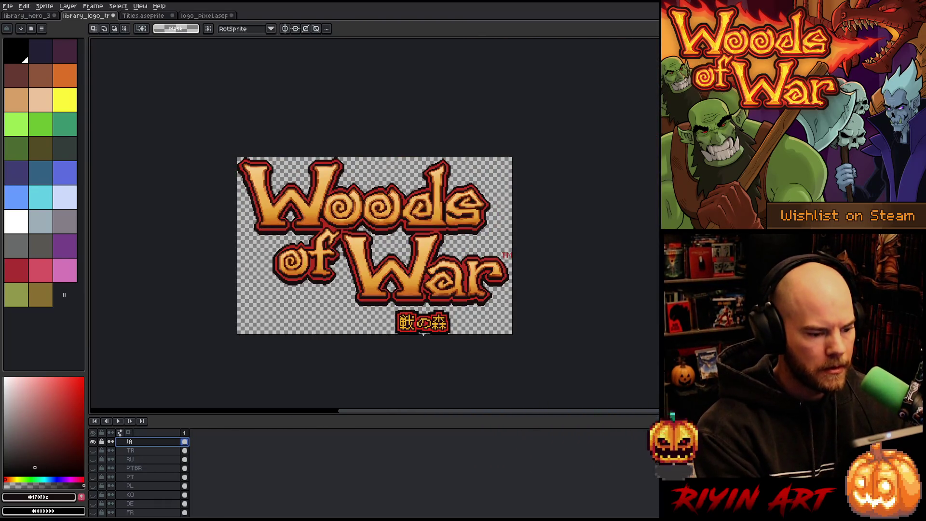
scroll(407, 340, down, 1)
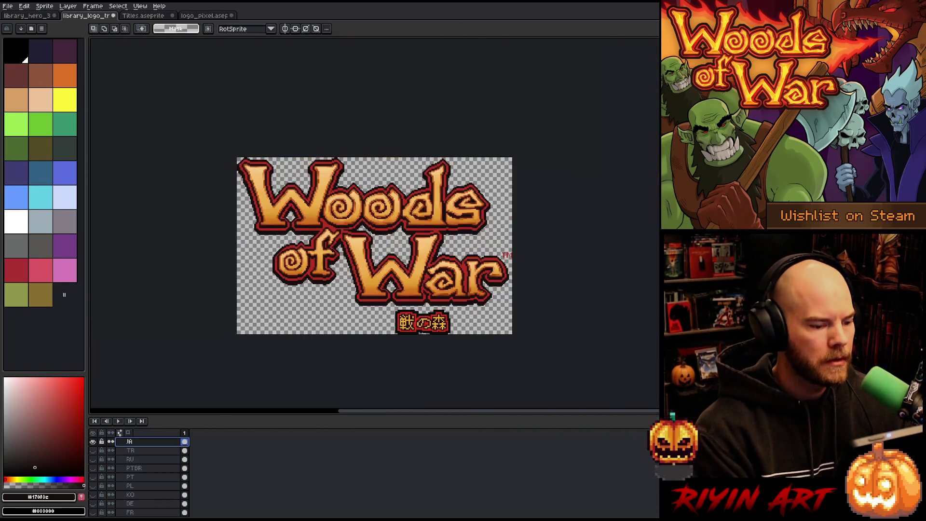
- Export the Japanese logo version as a PNG with the suffix changed to ja
click(7, 6)
mouse_move(43, 79)
click(102, 82)
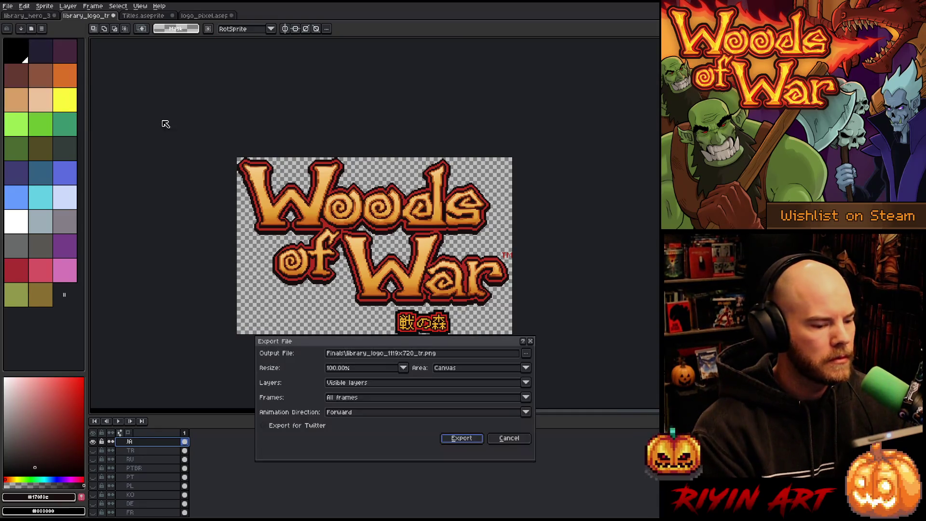
click(419, 354)
key(Delete)
key(Delete)
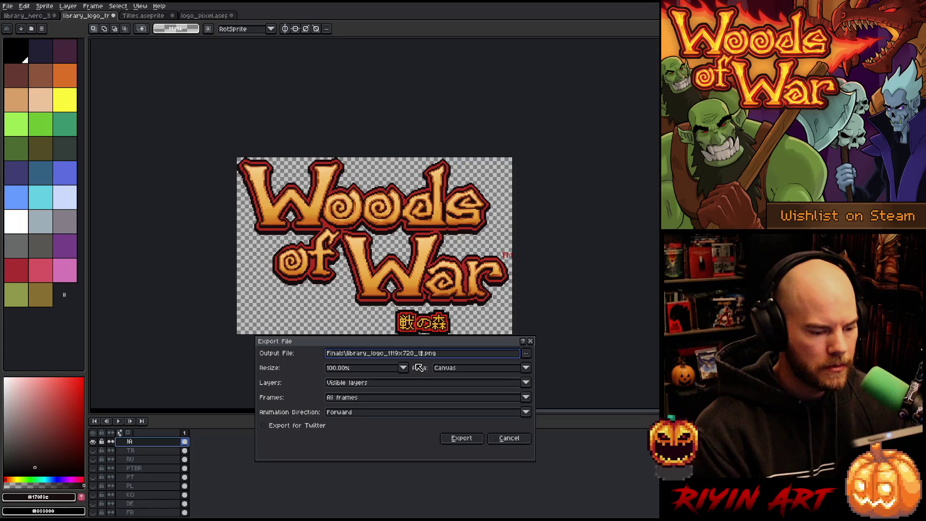
text(ja)
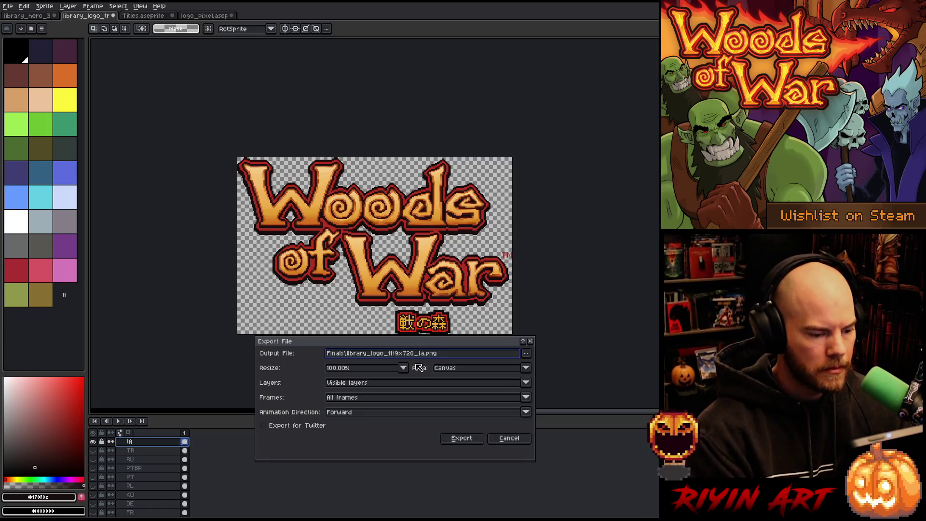
click(461, 438)
- Hide the Japanese subtitle and show the Chinese ZH subtitle layer
scroll(120, 451, up, 3)
scroll(120, 452, up, 1)
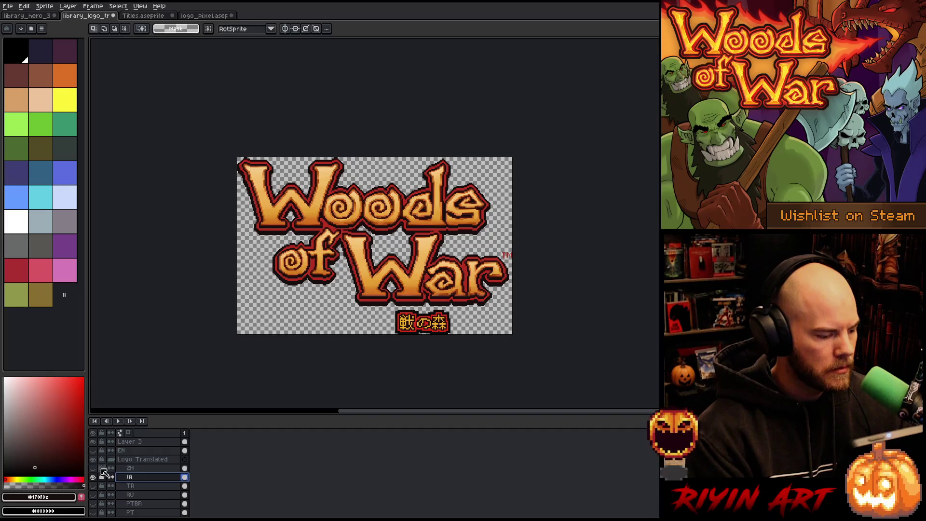
click(92, 476)
click(93, 468)
click(129, 468)
scroll(381, 317, up, 3)
scroll(416, 326, down, 3)
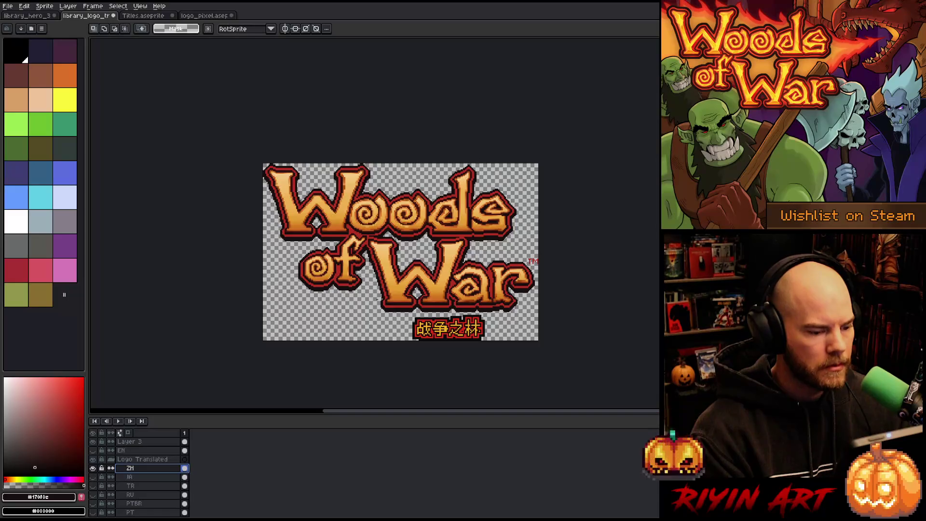
- Export the Chinese logo as library_logo_1119x720_zh.png, then save and close the logo document
click(13, 9)
mouse_move(20, 79)
click(115, 83)
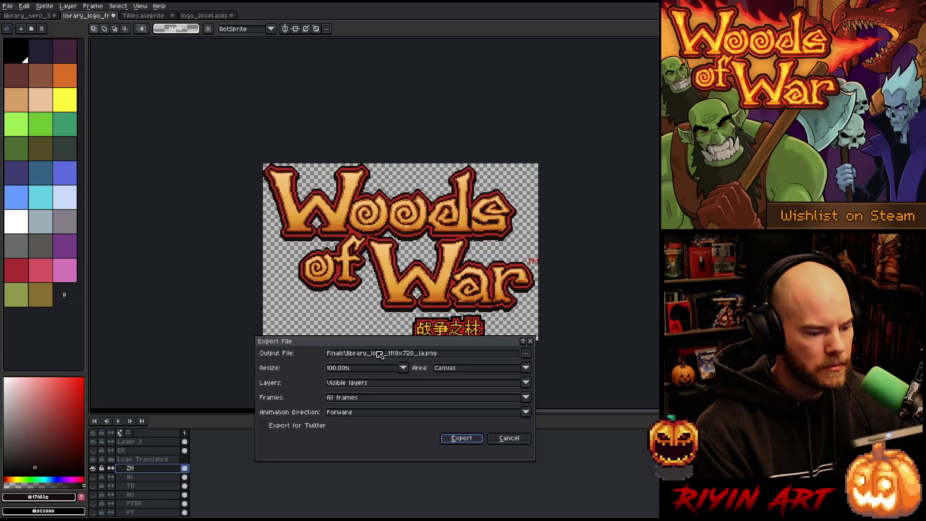
double_click(431, 353)
key(BackSpace)
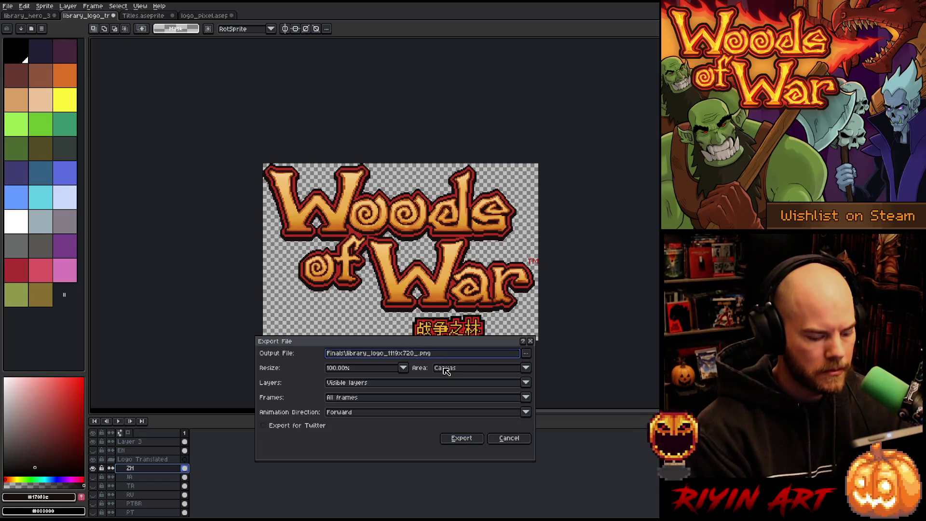
text(zh)
click(461, 439)
key(ctrl+s)
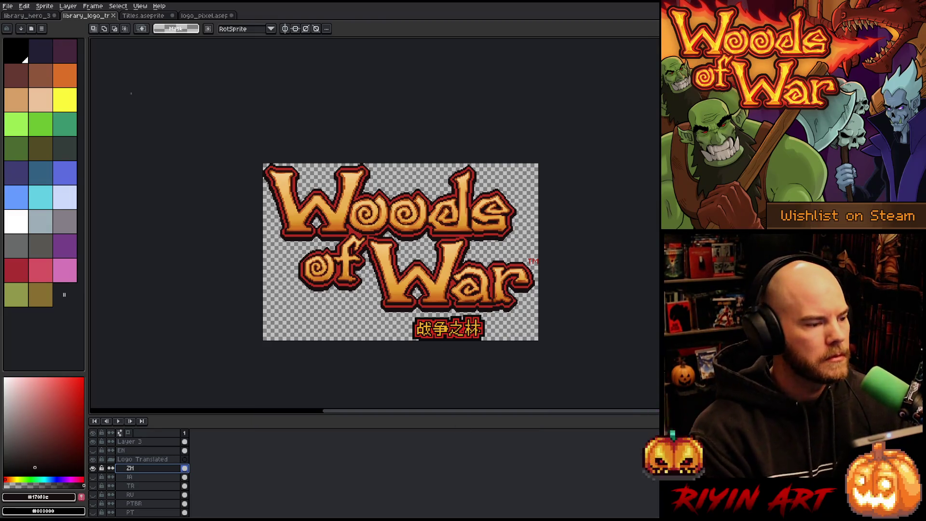
click(114, 16)
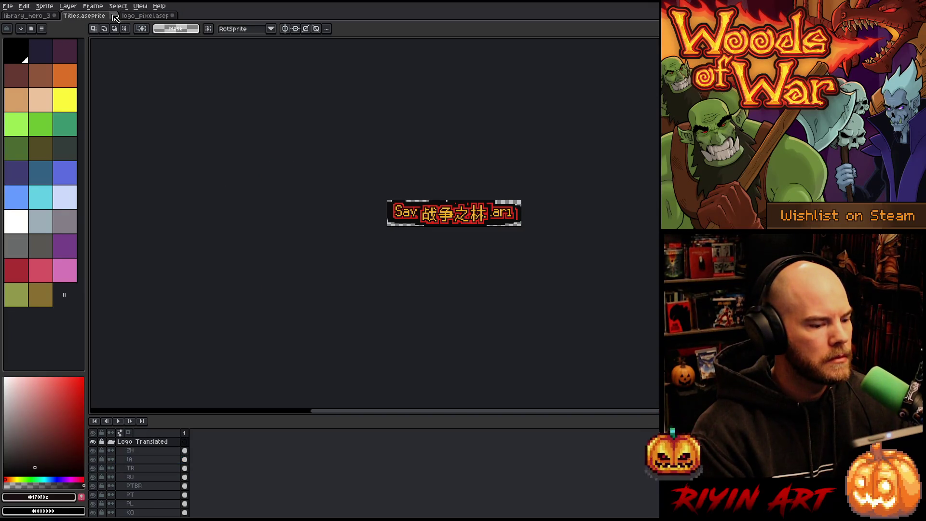
- Close the Titles and logo_pixel documents without saving
click(114, 16)
click(472, 284)
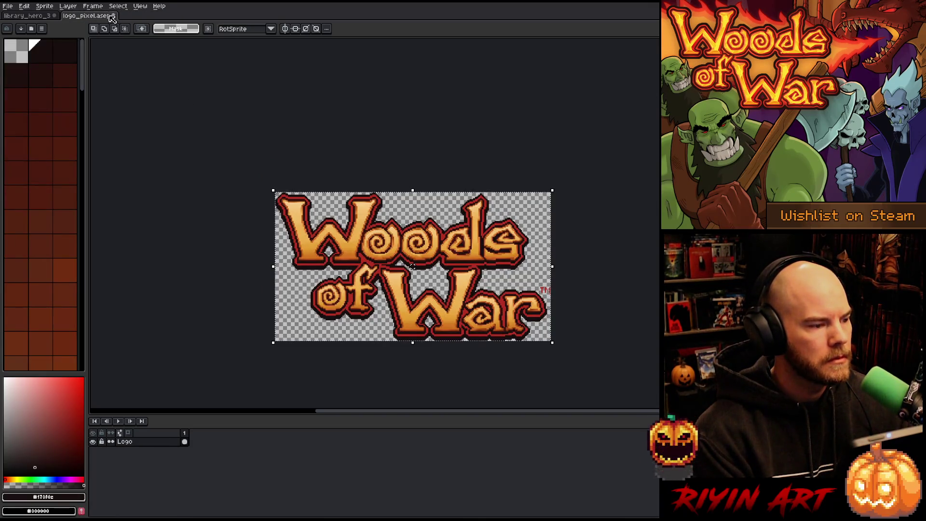
click(114, 15)
click(472, 284)
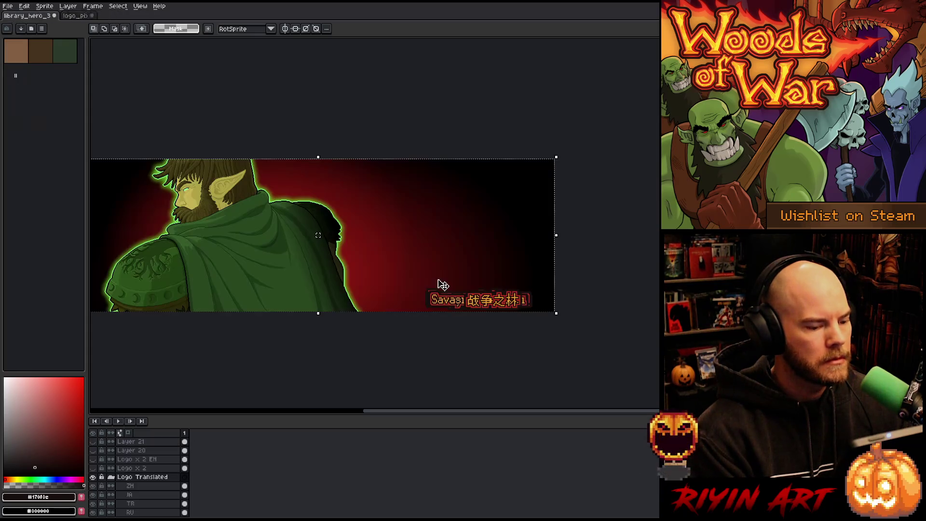
- Hide and collapse the Logo Translated group in library_hero_3 and centre the banner
click(92, 476)
click(111, 477)
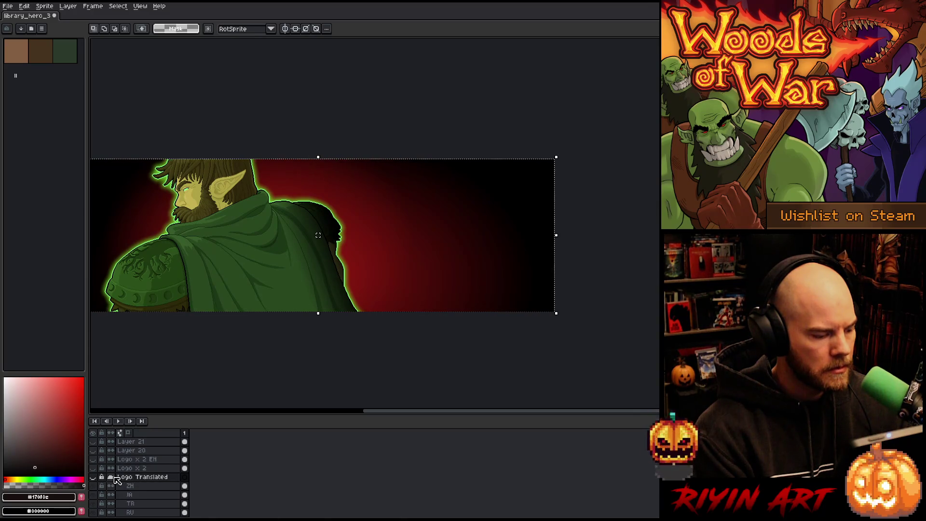
key(ctrl+d)
key(h)
drag(207, 320, 287, 332)
key(m)
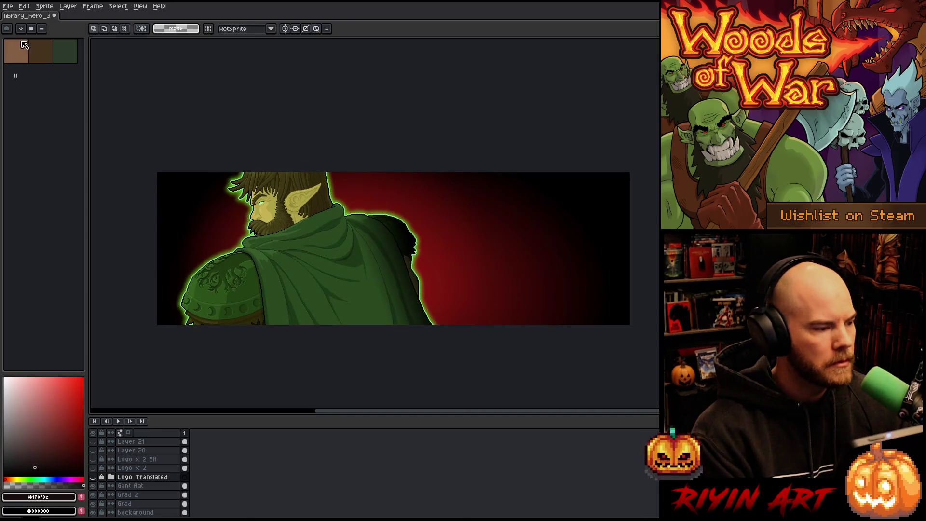
click(8, 7)
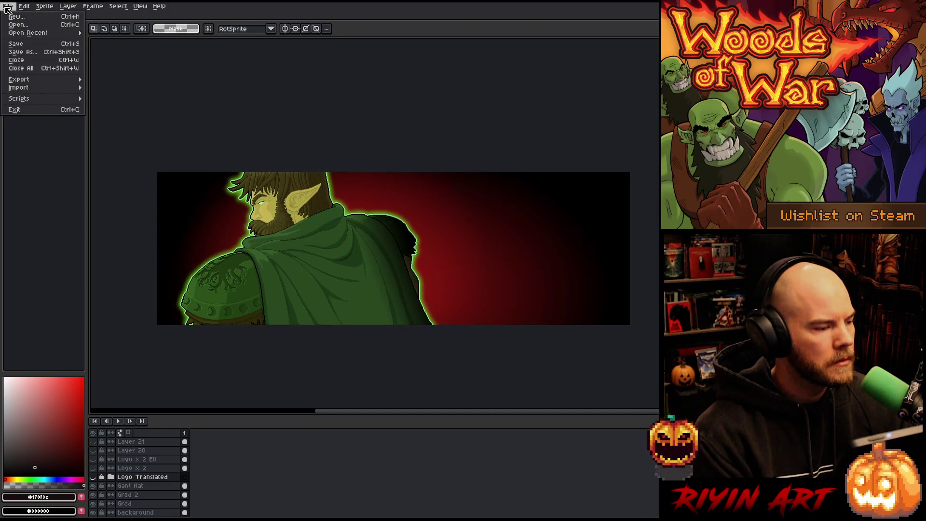
- Export the hero banner as library_hero_3840x1240.png, fixing the width and removing the _zh suffix
mouse_move(19, 79)
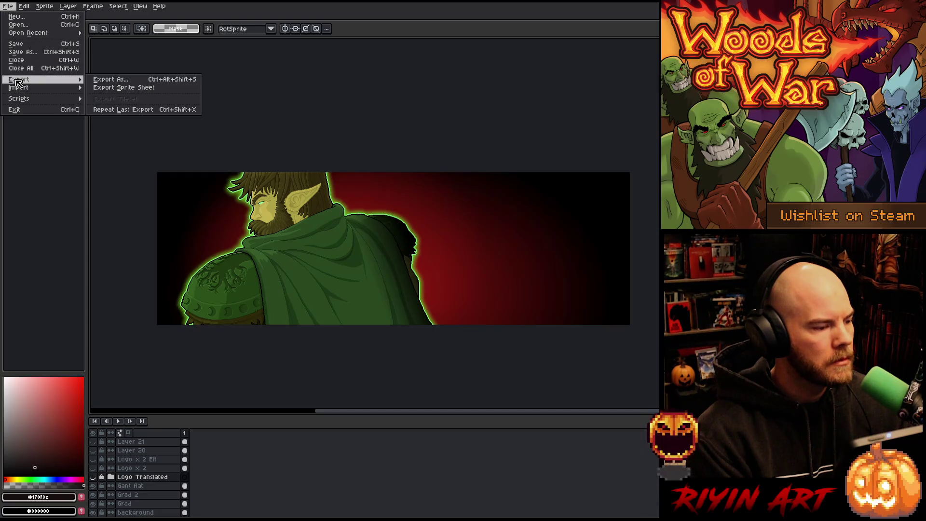
click(104, 82)
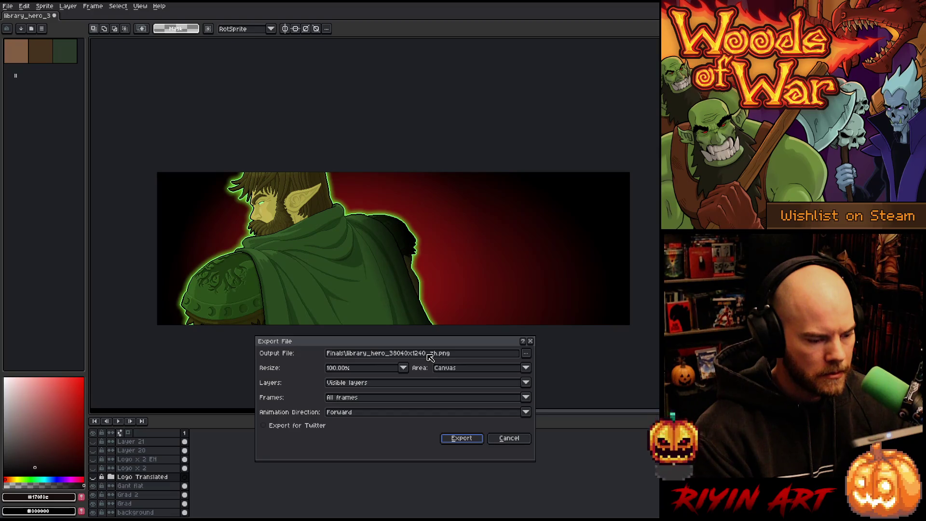
click(410, 356)
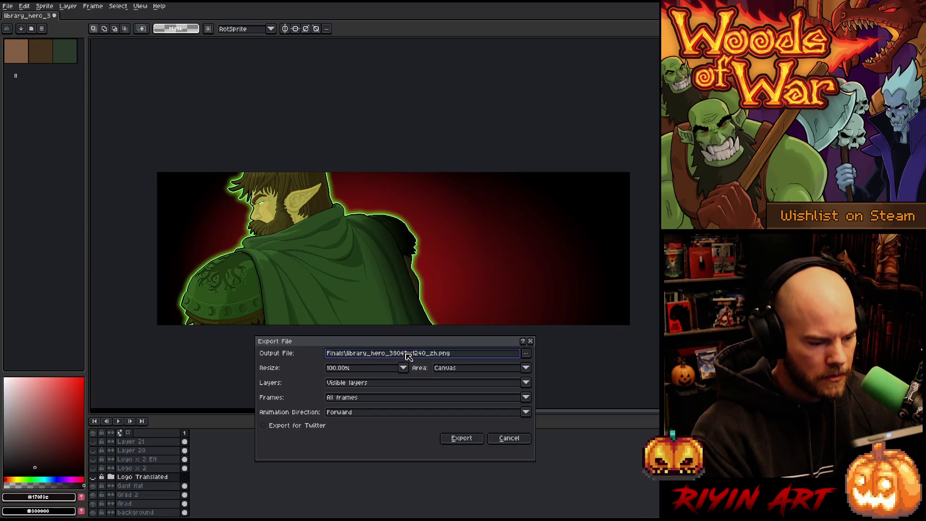
key(BackSpace)
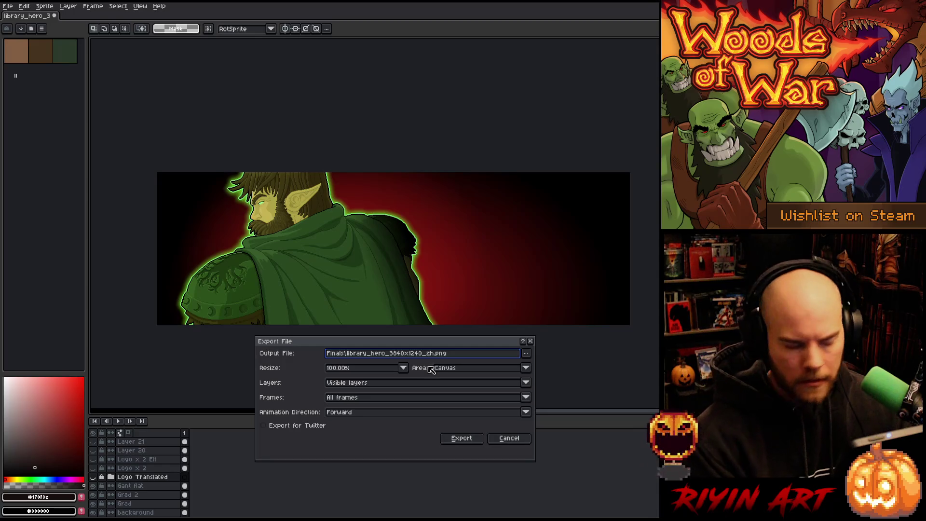
key(Right)
key(Right)
key(Right)
key(BackSpace)
key(BackSpace)
key(BackSpace)
key(Delete)
click(456, 445)
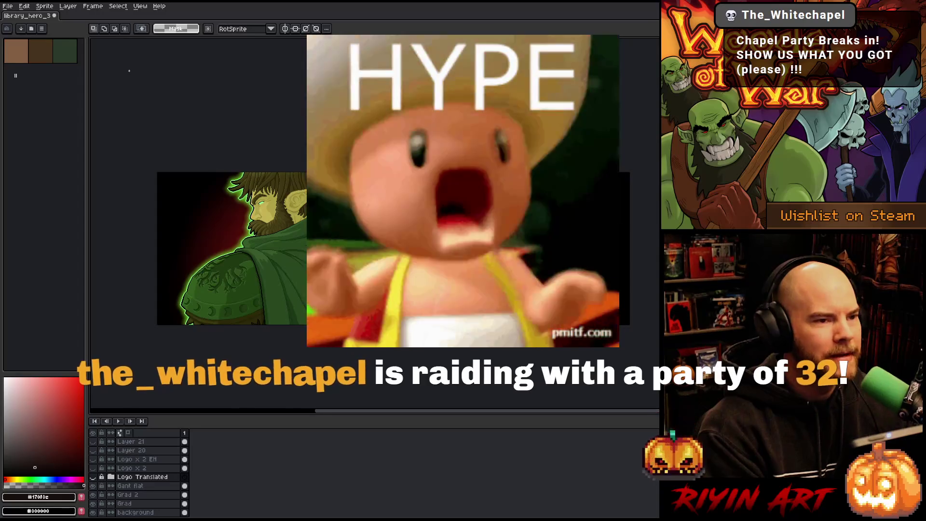
- Save library_hero_3 with Ctrl+S, keeping the Logo Translated group hidden
key(ctrl+s)
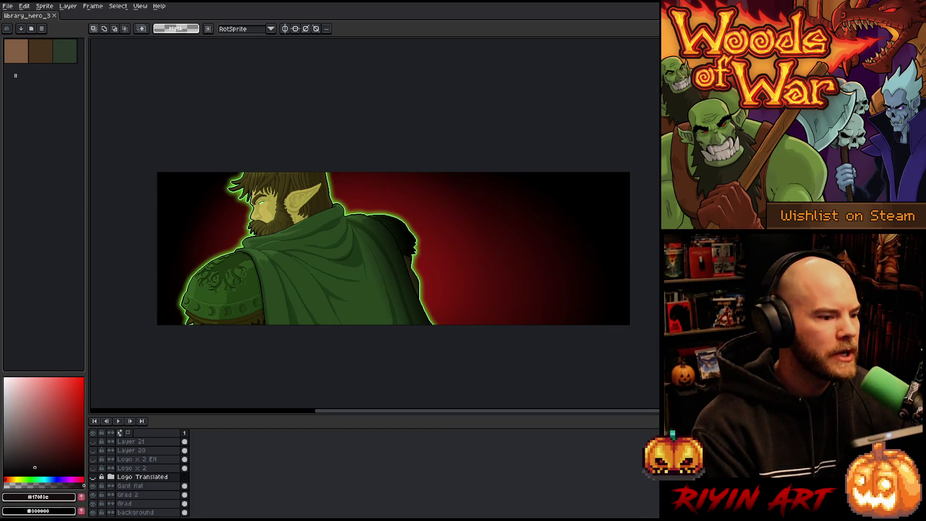
- Close the hero banner and open library_capsule_600x900_de.png
click(55, 16)
click(8, 5)
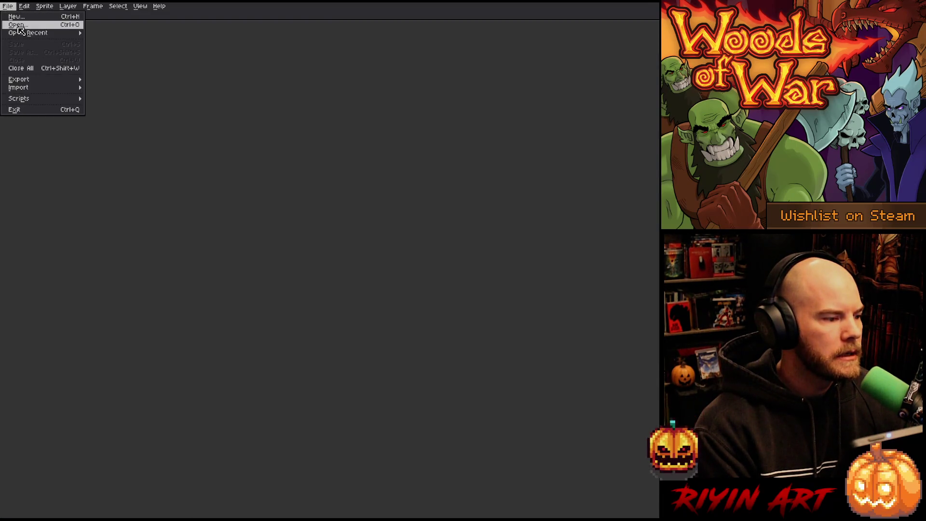
click(20, 31)
click(261, 195)
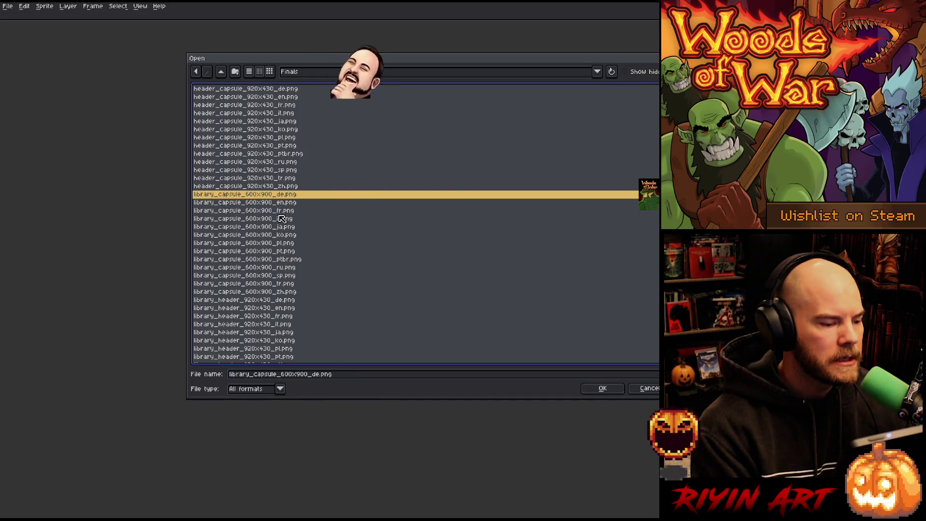
double_click(292, 210)
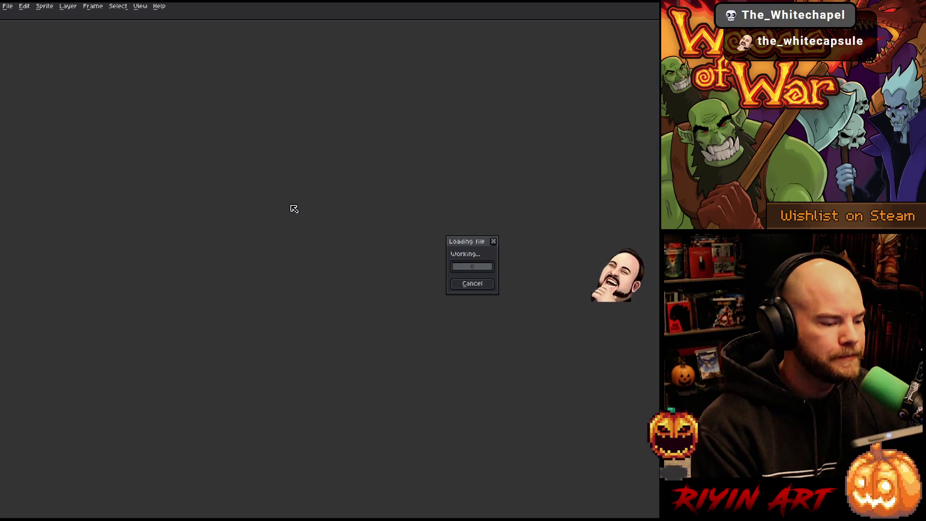
- Hide the timeline and zoom and pan to inspect the whole capsule art
key(Tab)
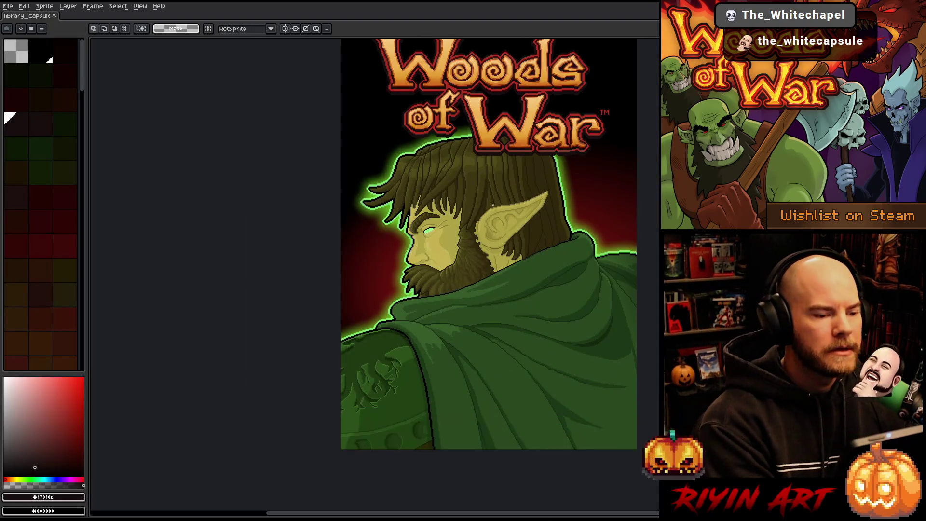
scroll(546, 203, down, 1)
mouse_move(545, 202)
mouse_down()
mouse_move(313, 235)
mouse_move(356, 207)
mouse_move(356, 190)
mouse_move(352, 201)
mouse_move(274, 235)
mouse_up()
scroll(312, 236, up, 1)
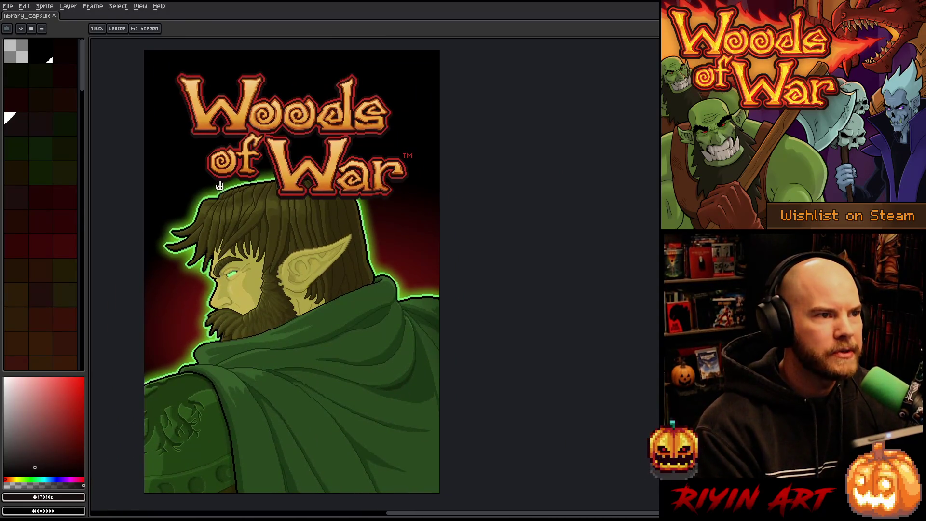
key(m)
click(6, 8)
click(6, 8)
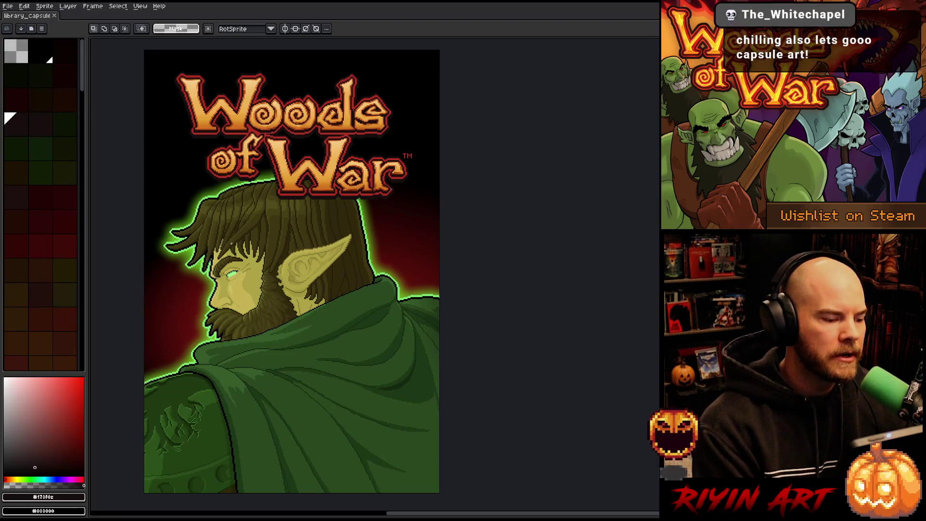
scroll(217, 289, up, 4)
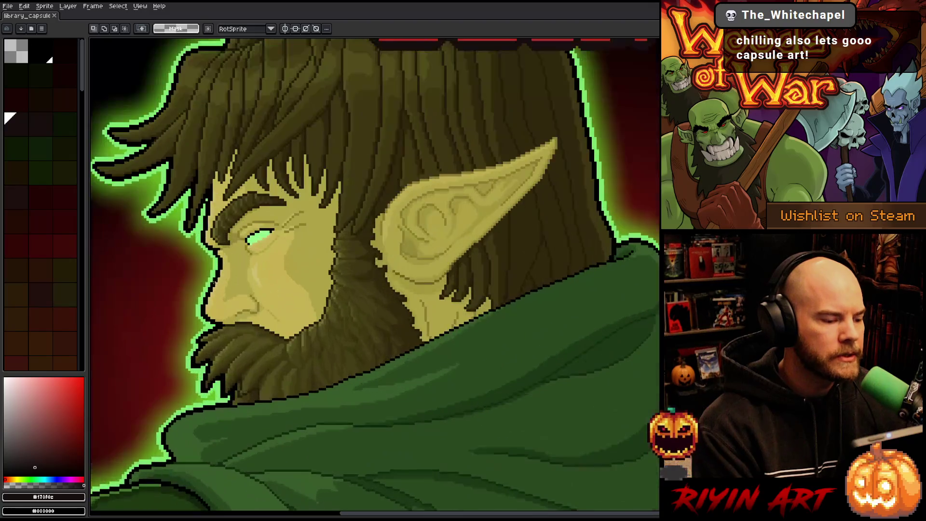
scroll(372, 195, down, 2)
scroll(372, 196, up, 1)
scroll(372, 195, down, 2)
scroll(372, 196, up, 3)
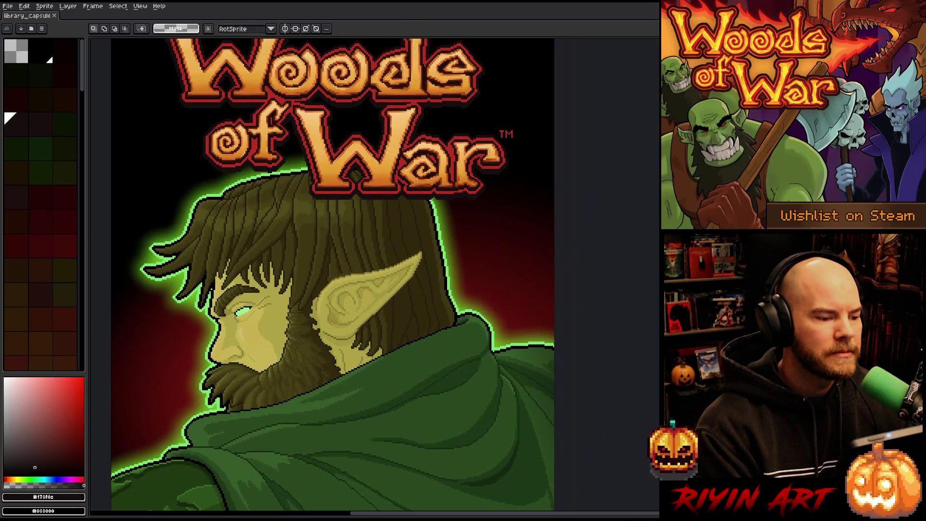
scroll(372, 195, down, 2)
drag(270, 294, 255, 247)
- Bring up the Open dialog listing the exported PNGs in the Finals folder
click(7, 6)
click(21, 29)
scroll(267, 218, down, 12)
scroll(267, 218, up, 12)
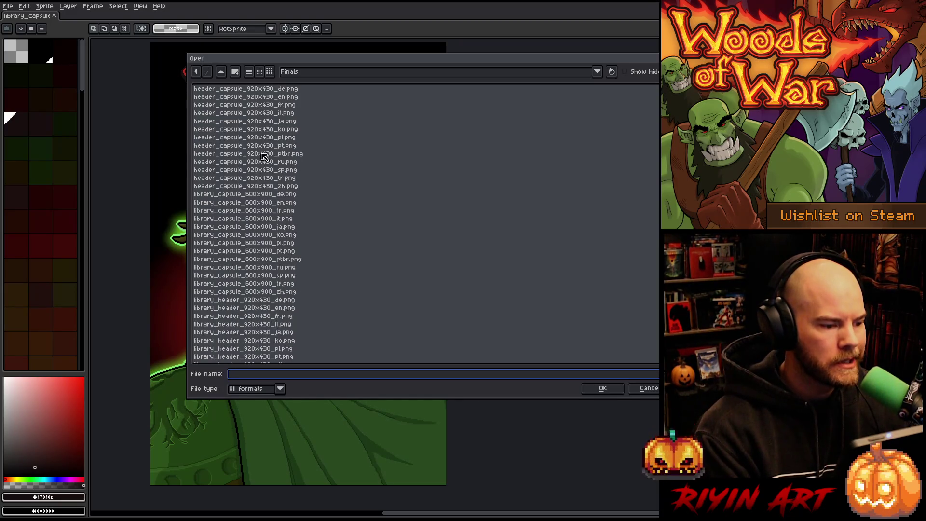
- Open header_capsule_920x430_en.png, show the timeline, and close the library_capsule document
double_click(271, 99)
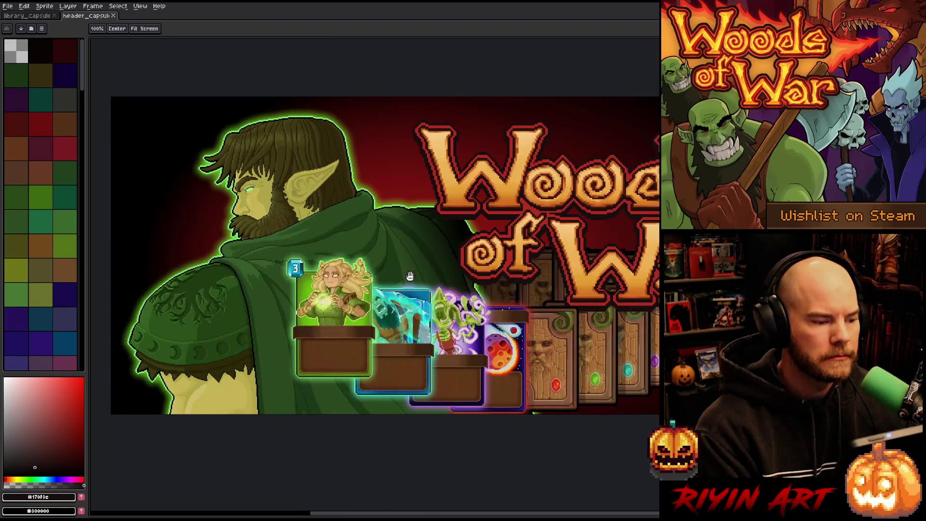
scroll(389, 268, down, 2)
key(Tab)
key(Tab)
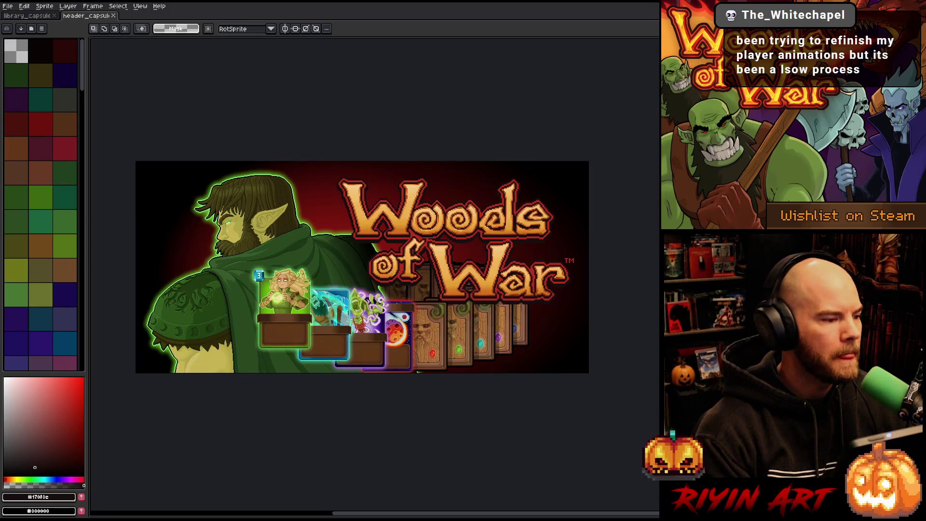
click(33, 16)
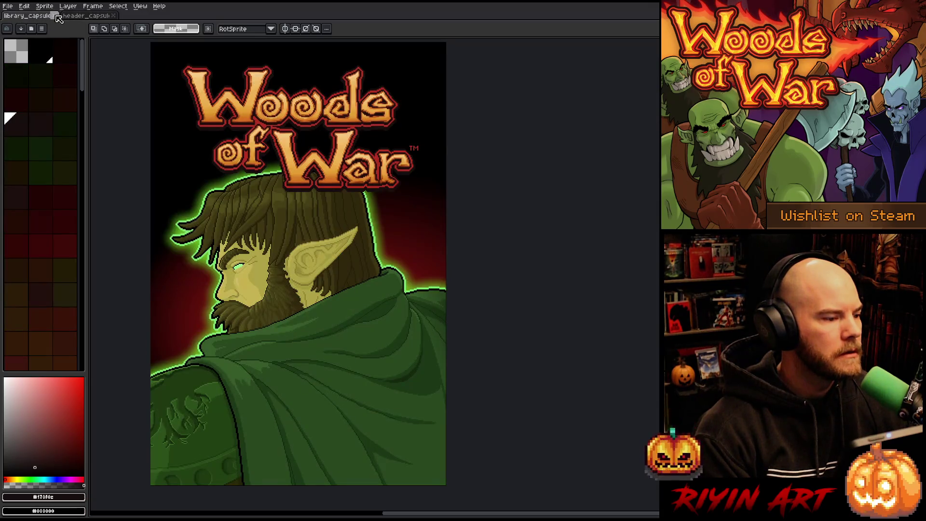
click(55, 16)
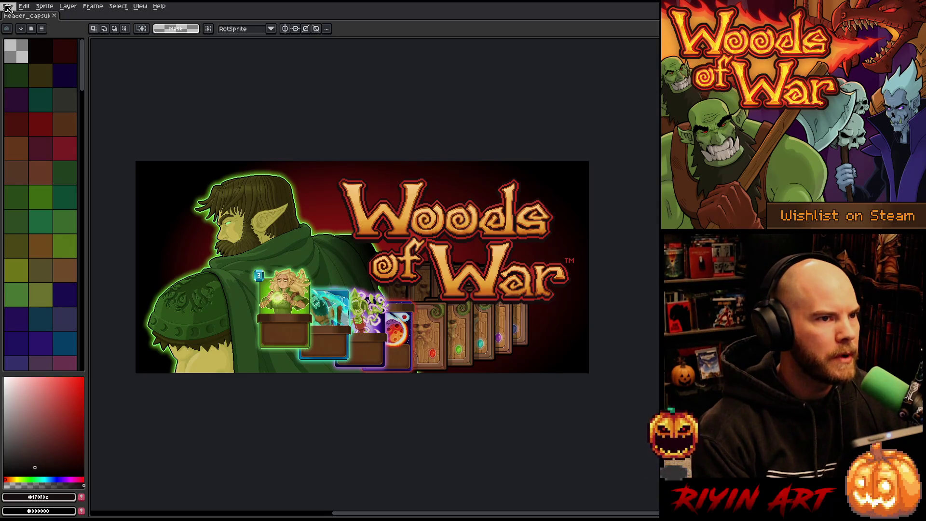
click(7, 5)
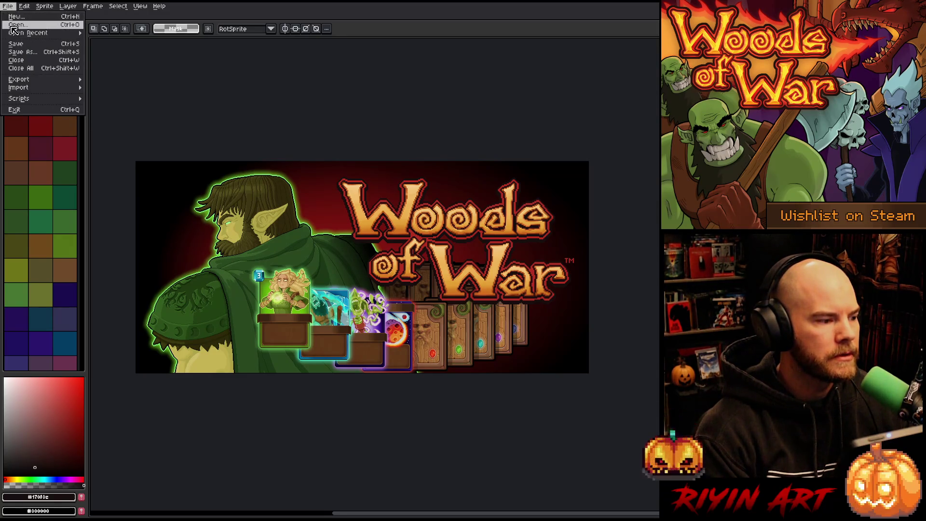
click(15, 24)
click(335, 73)
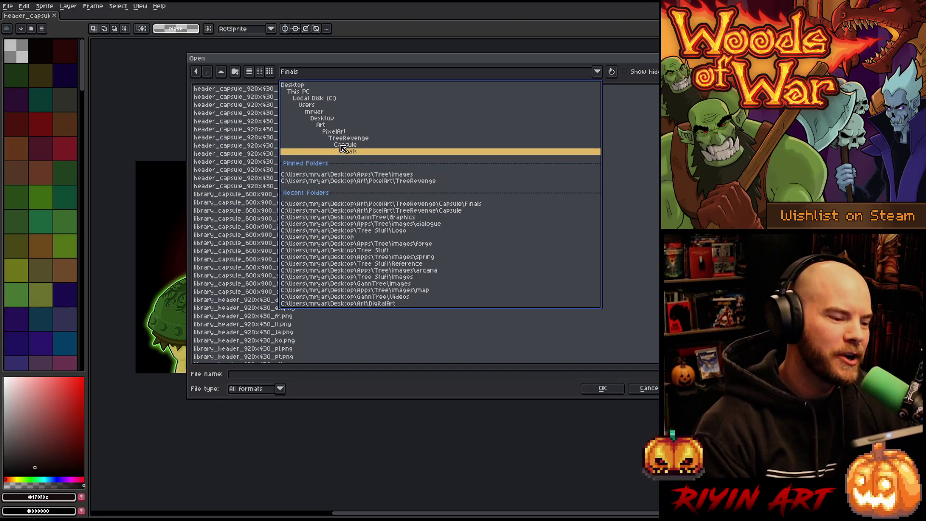
click(292, 73)
click(292, 73)
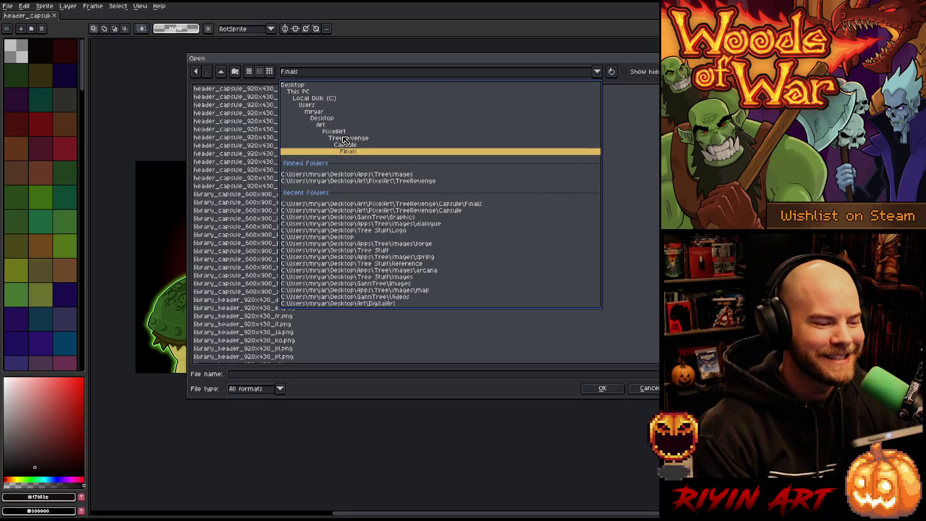
click(327, 119)
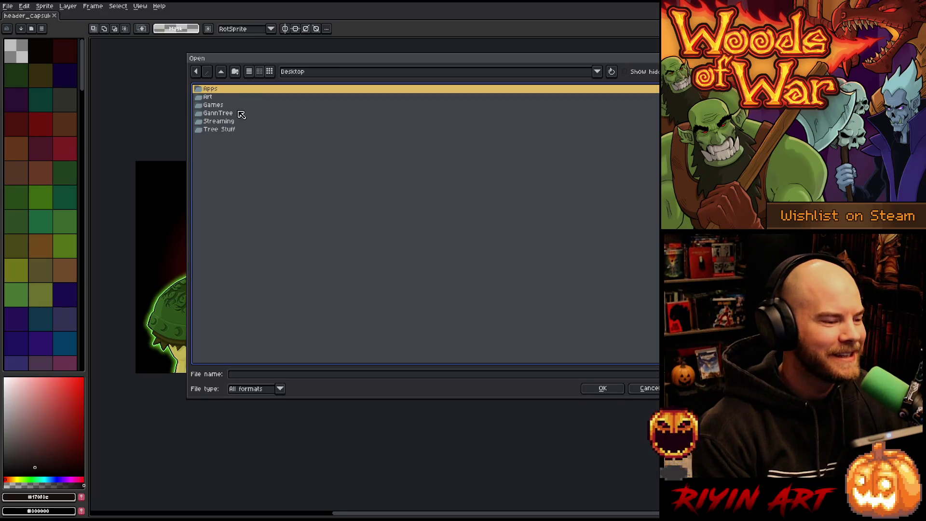
double_click(220, 113)
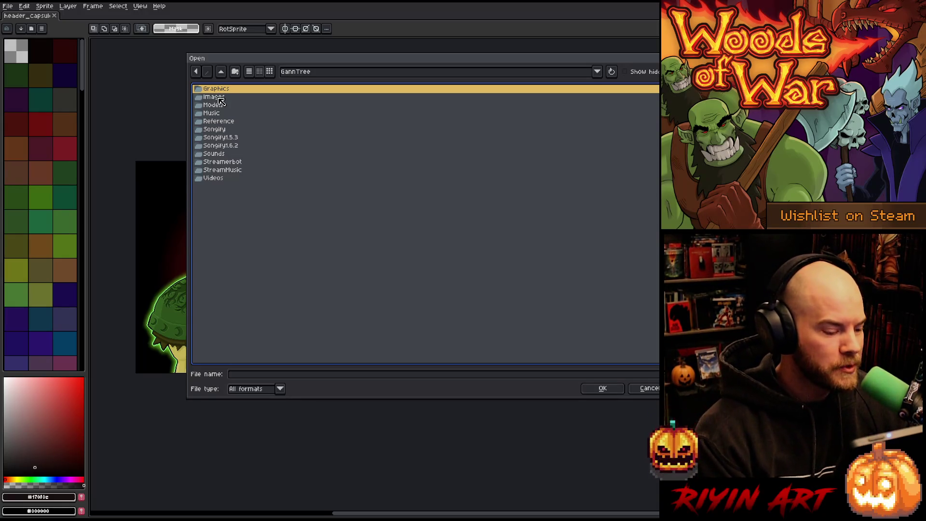
double_click(222, 90)
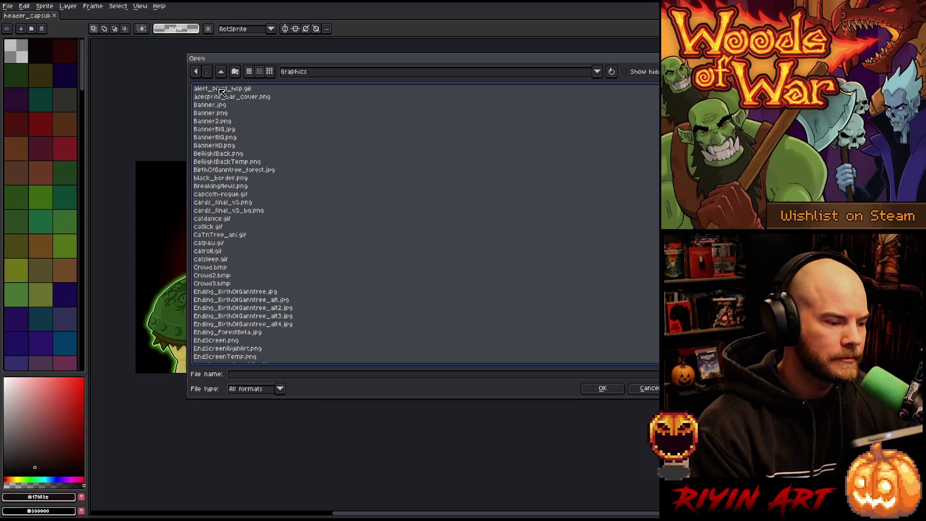
click(196, 72)
double_click(216, 90)
key(BackSpace)
click(224, 99)
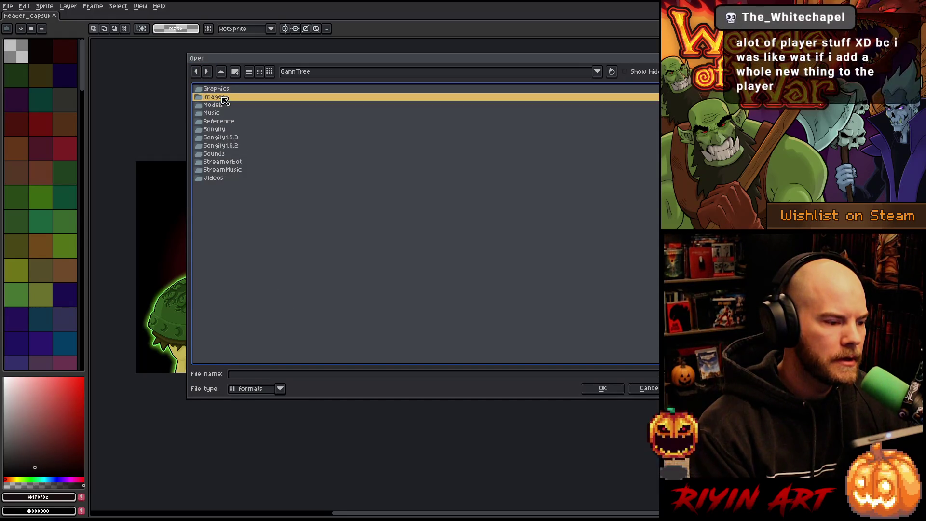
double_click(225, 99)
scroll(240, 138, down, 5)
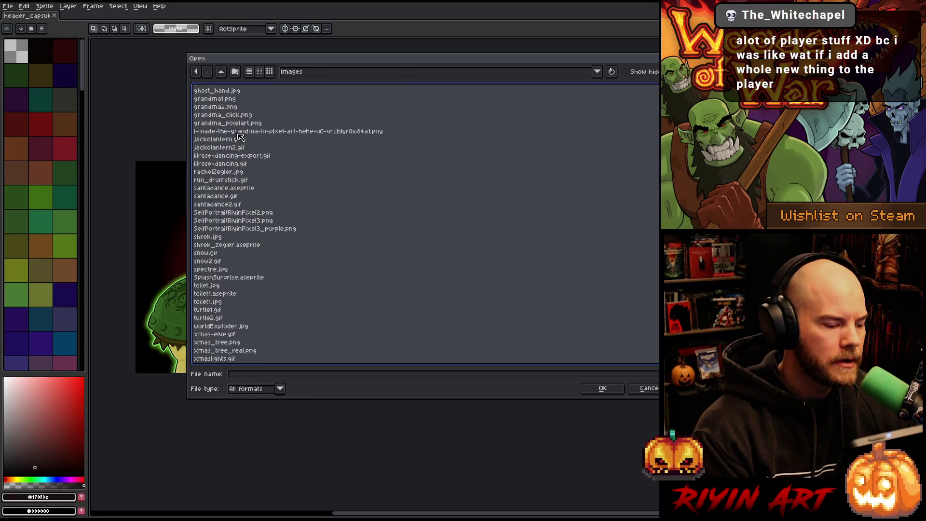
scroll(241, 138, up, 1)
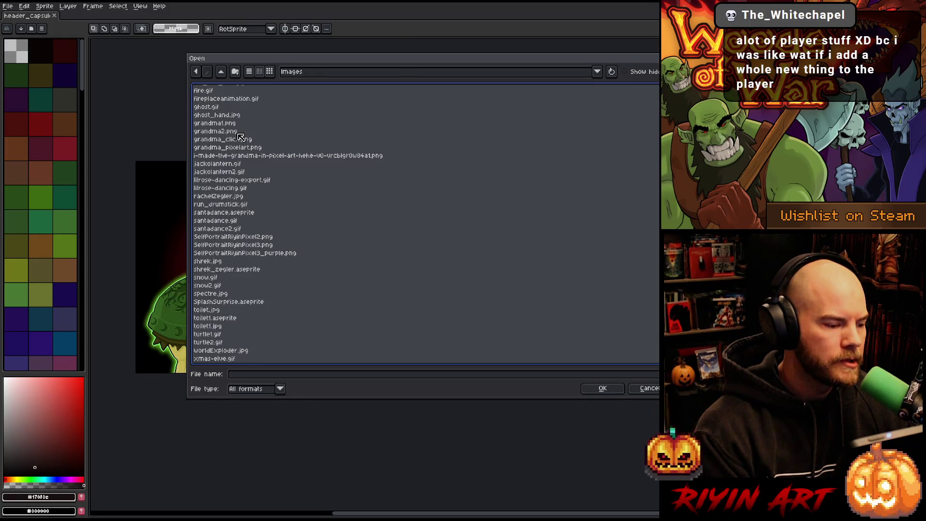
scroll(240, 137, up, 5)
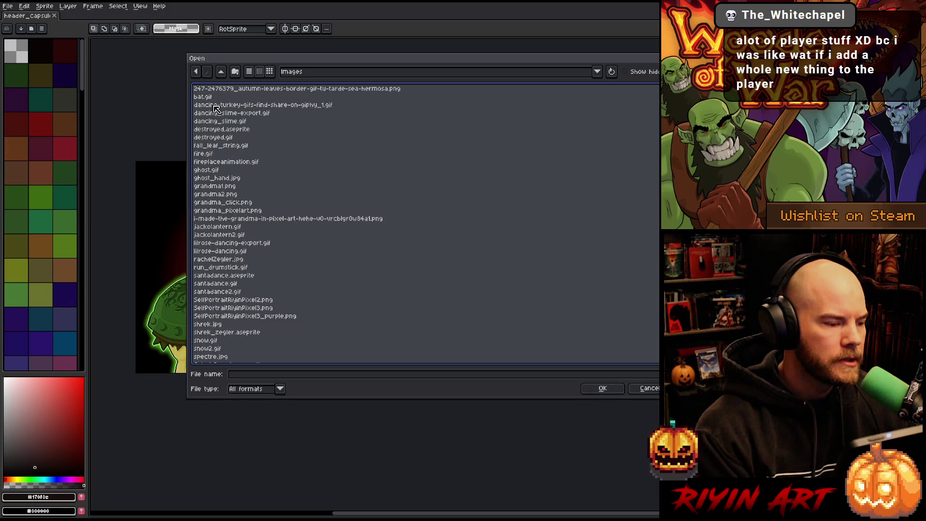
key(BackSpace)
double_click(224, 98)
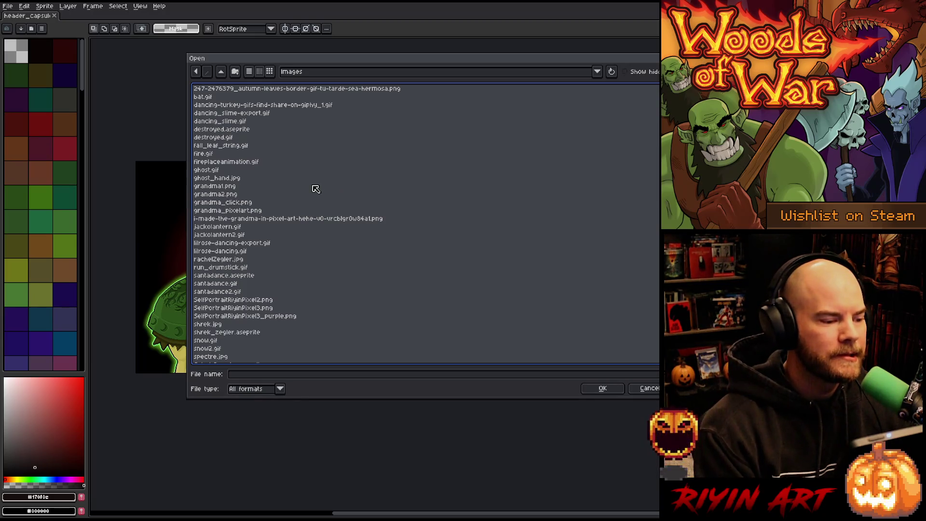
scroll(318, 186, down, 1)
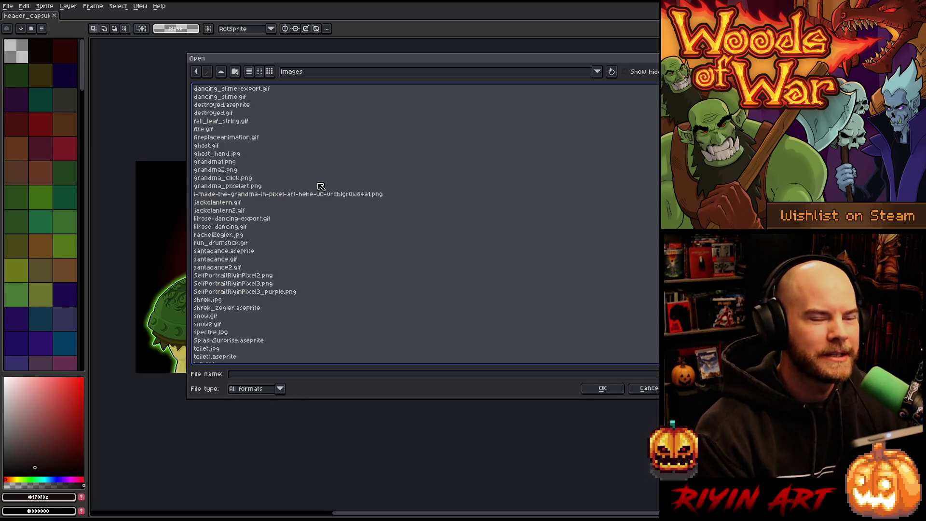
scroll(325, 263, down, 1)
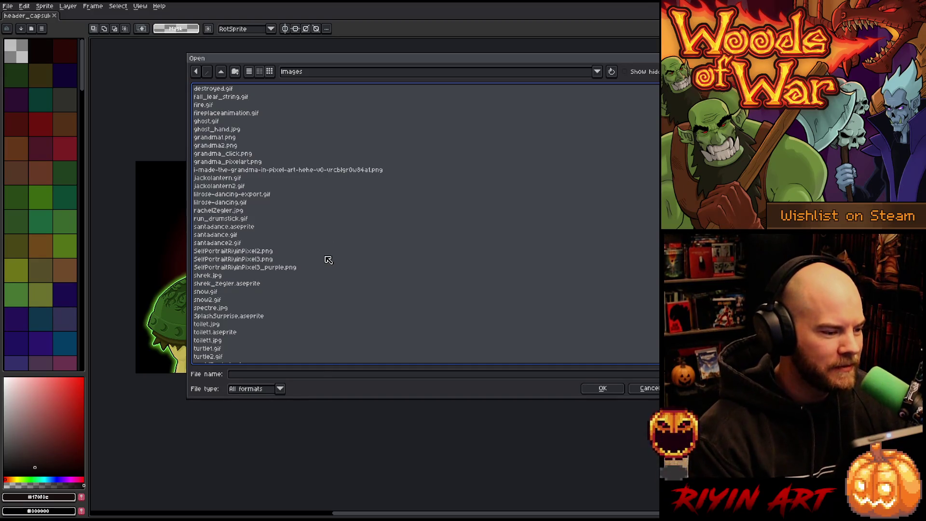
scroll(327, 261, down, 2)
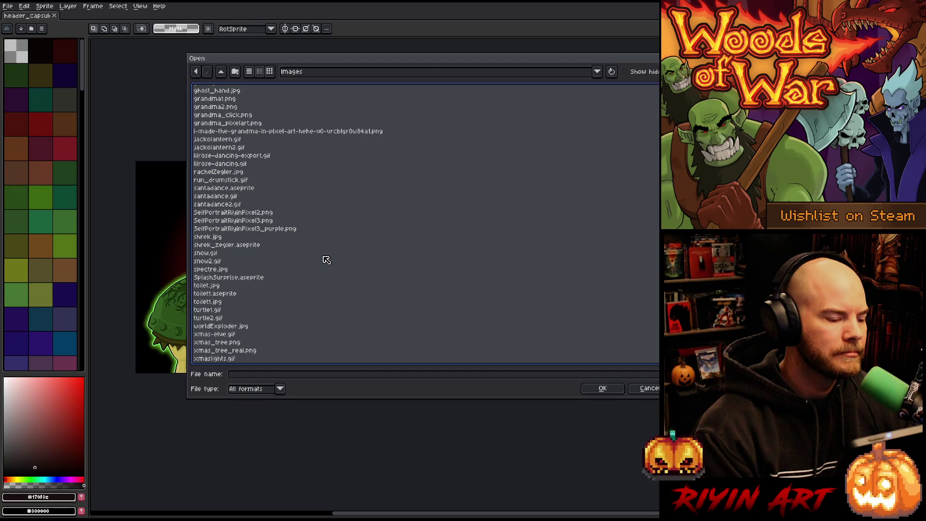
click(645, 384)
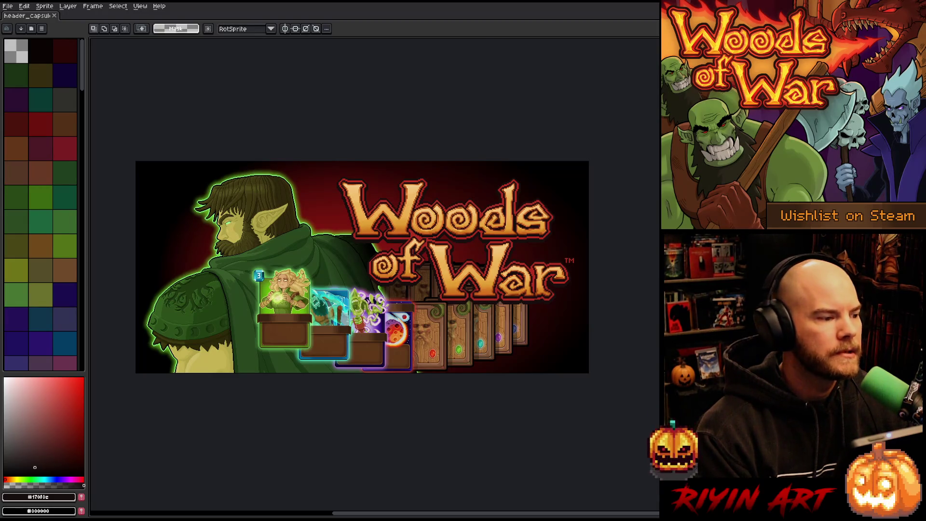
- In the File Open dialog, navigate through Art, Apps and GannTree into the Graphics folder
click(8, 6)
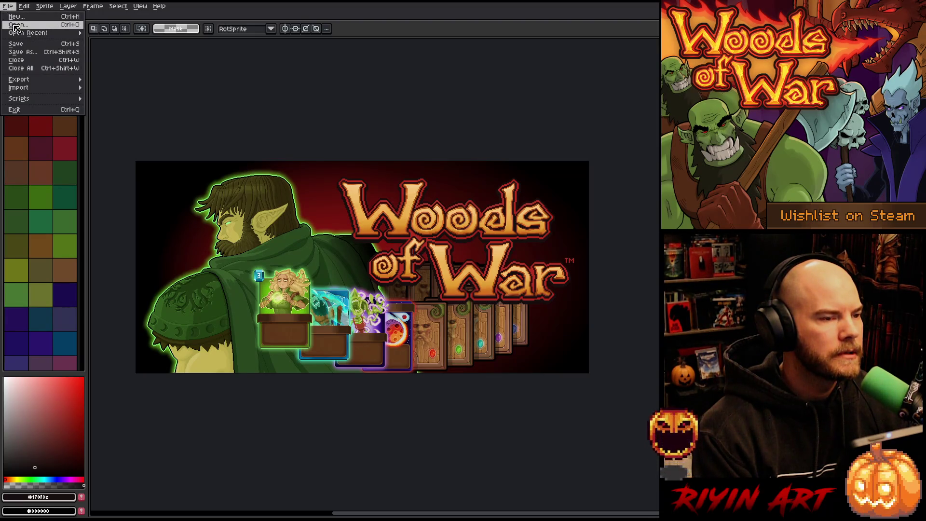
click(15, 25)
click(303, 73)
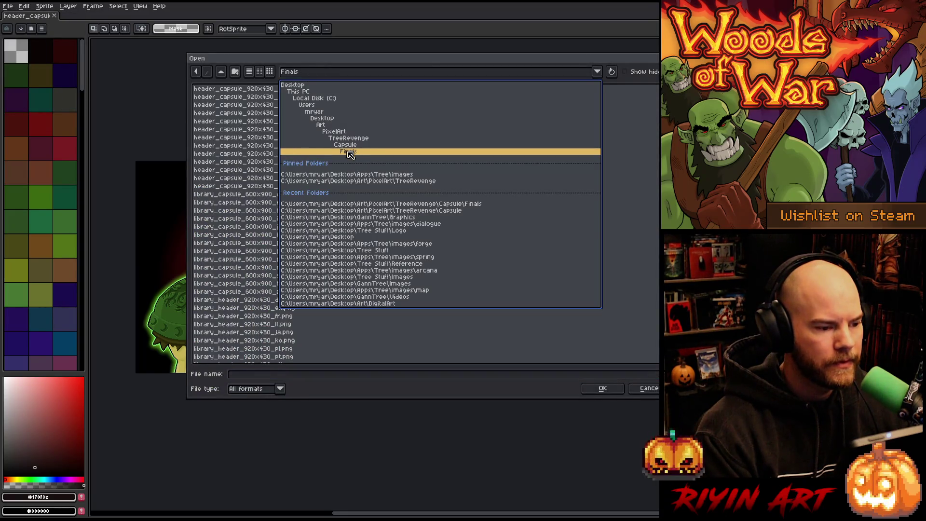
click(322, 119)
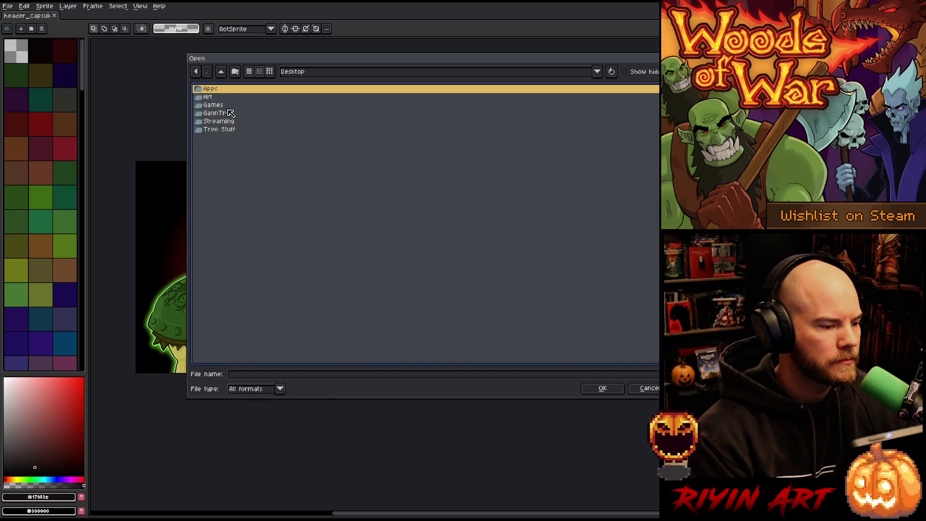
click(304, 72)
click(304, 72)
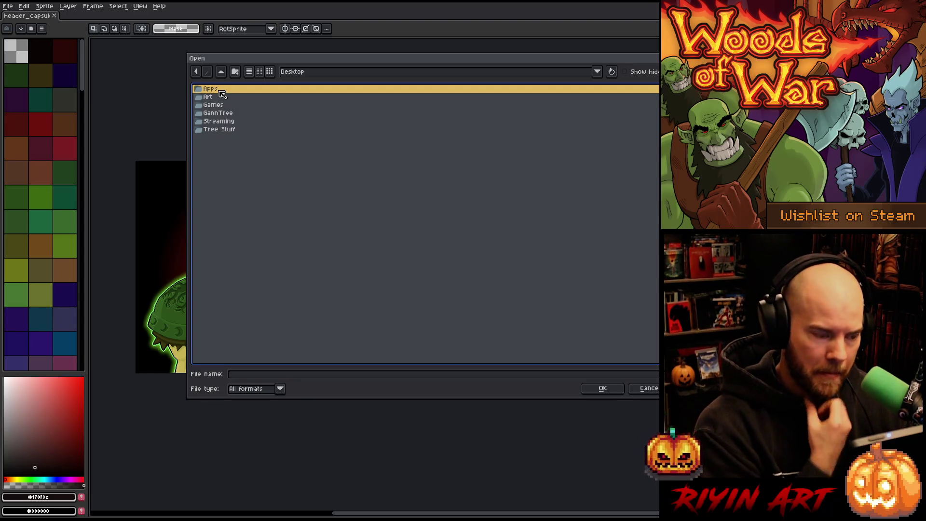
click(220, 98)
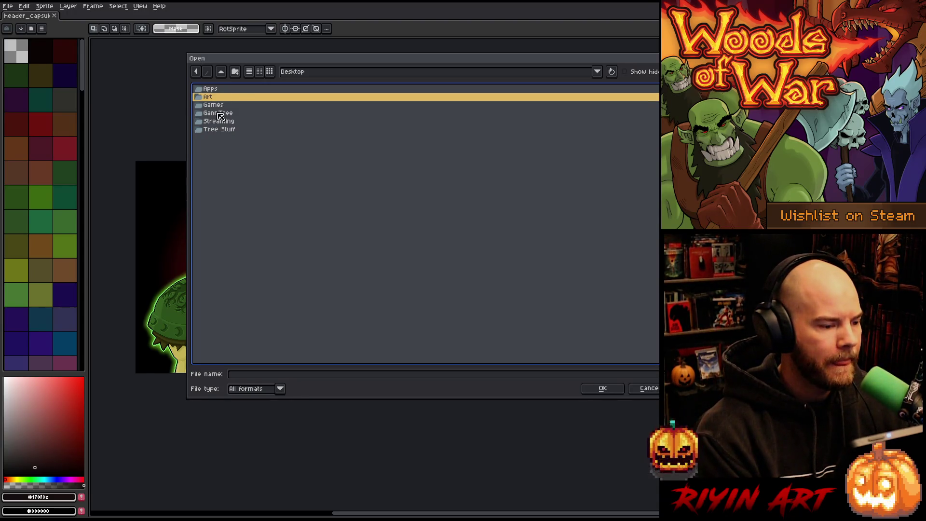
click(238, 90)
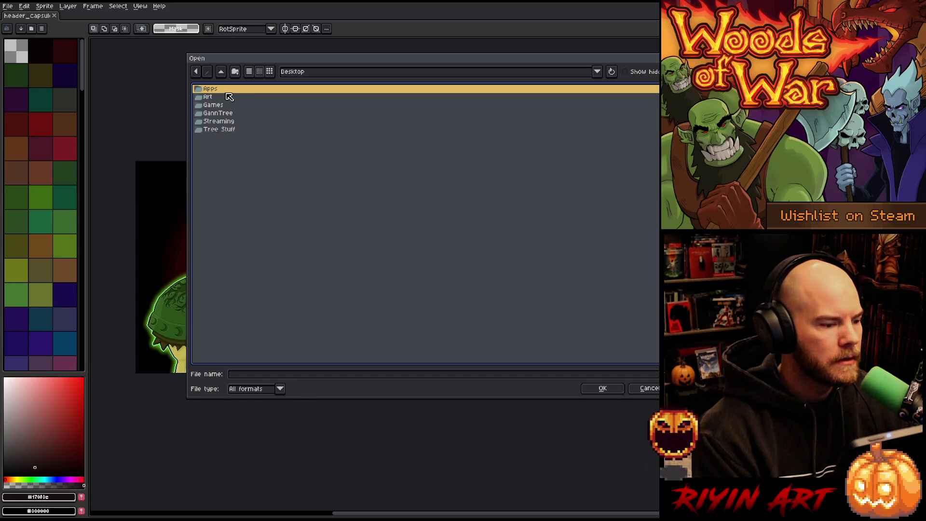
double_click(223, 114)
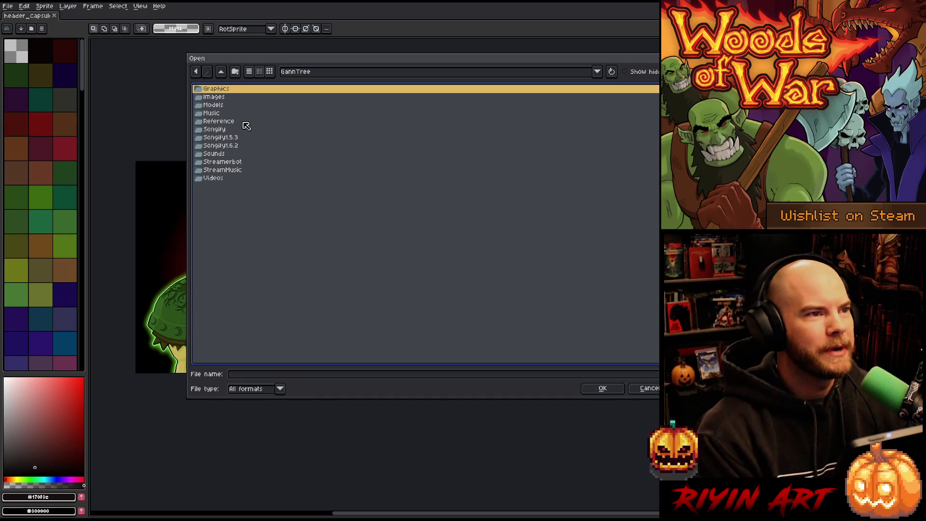
double_click(228, 89)
- Open wow_twitch_banner_72dpi_v6.png and pan around the banner image
scroll(238, 135, down, 15)
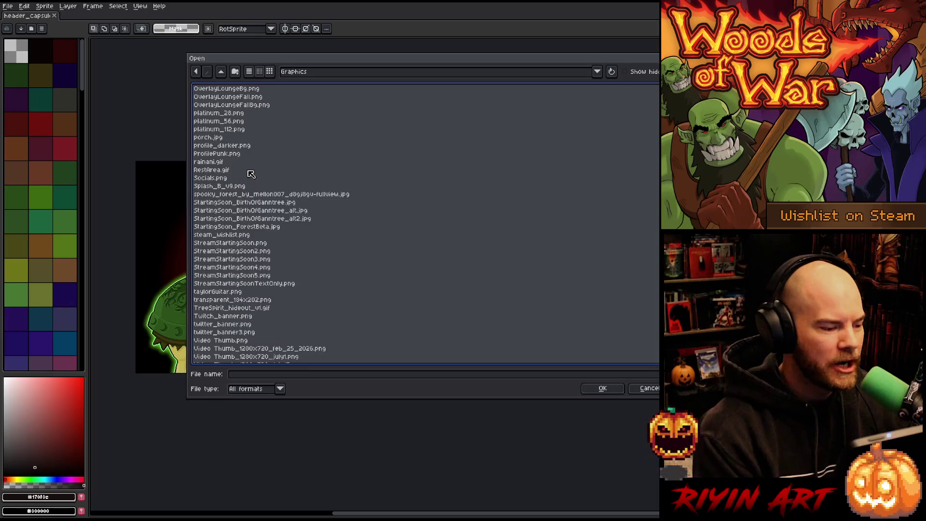
scroll(251, 178, up, 1)
scroll(255, 167, up, 1)
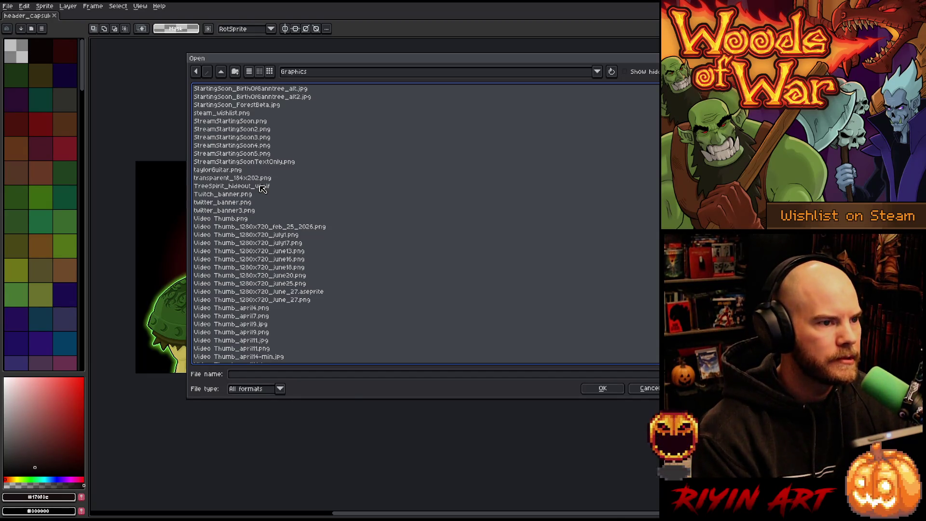
scroll(262, 188, down, 15)
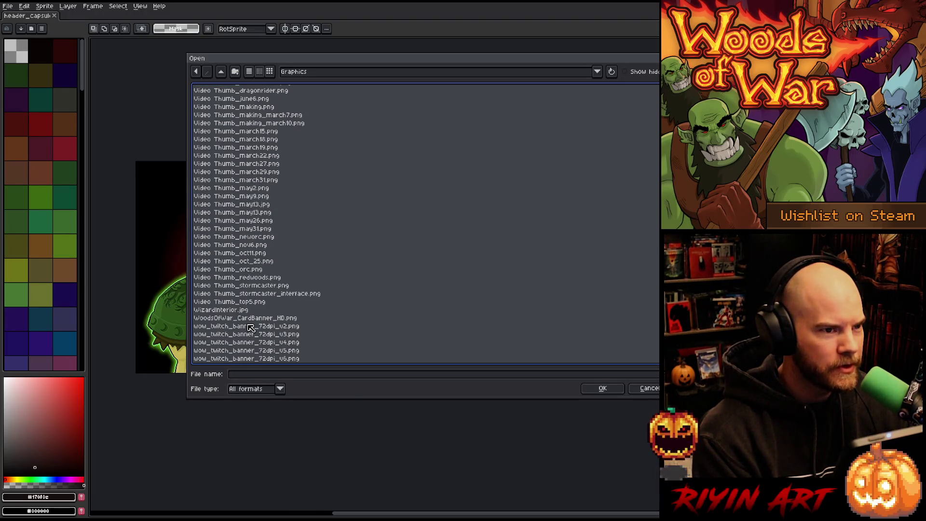
click(273, 359)
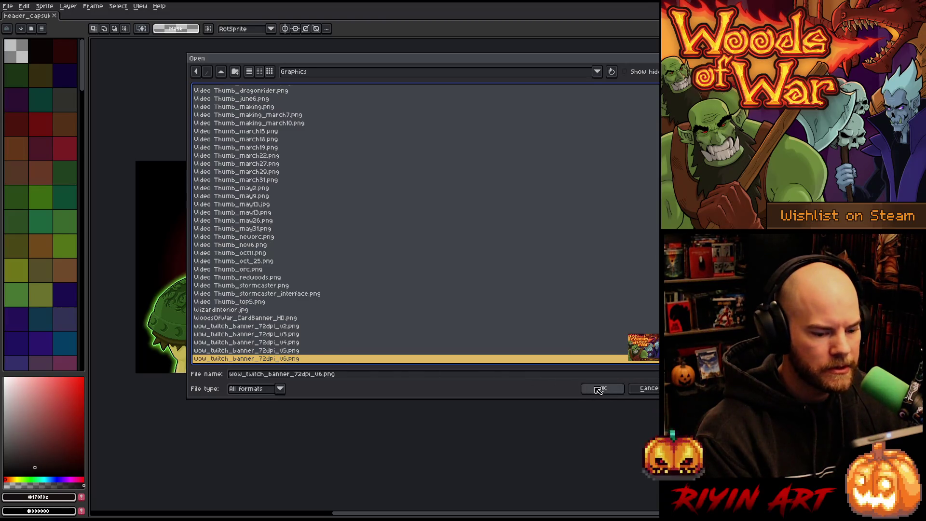
click(600, 389)
scroll(515, 275, up, 3)
mouse_move(515, 275)
mouse_down()
mouse_move(357, 267)
mouse_move(379, 263)
mouse_up()
- Zoom and pan around the Woods of War Twitch banner to inspect it
key(m)
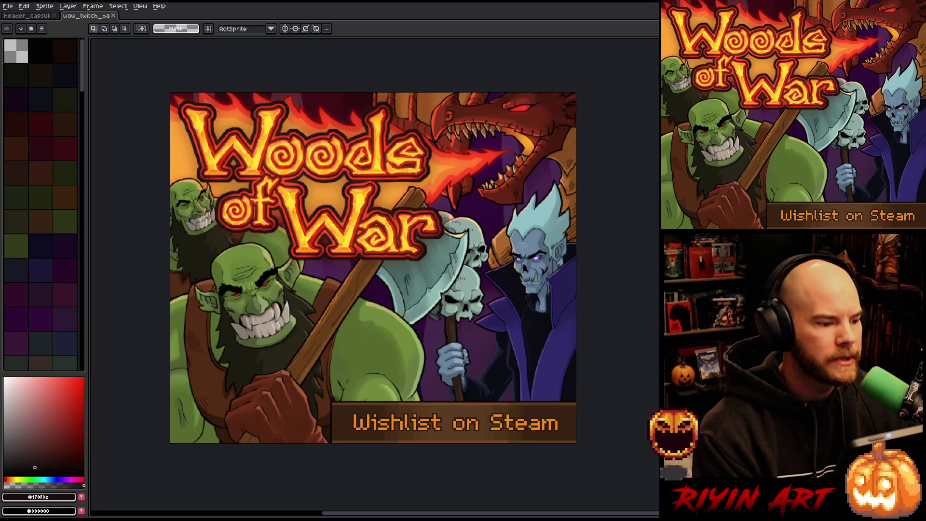
scroll(260, 289, up, 1)
drag(275, 279, 297, 281)
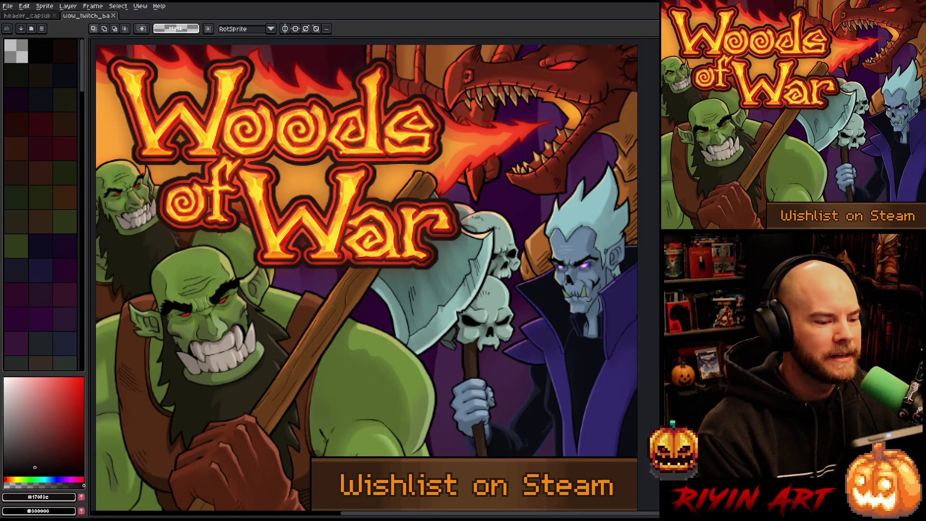
scroll(211, 208, down, 1)
scroll(309, 254, up, 1)
scroll(309, 254, down, 1)
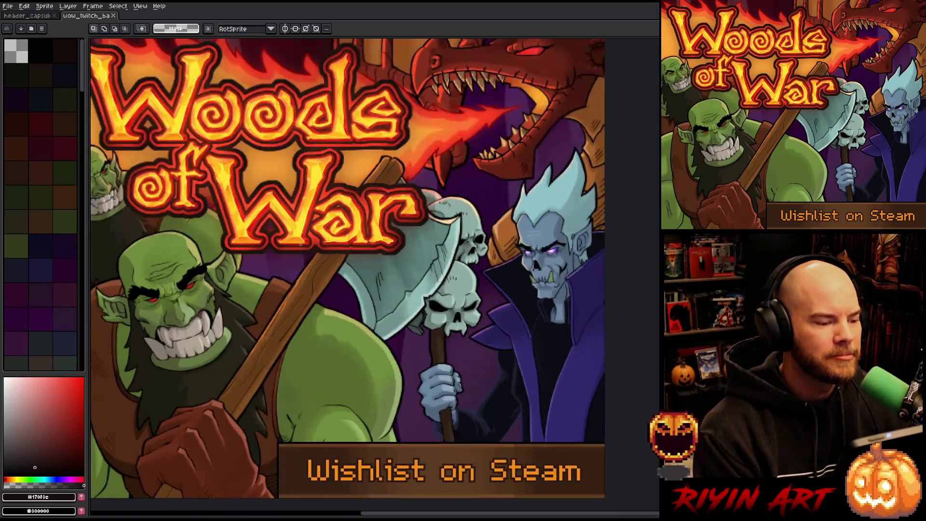
key(space)
drag(252, 241, 287, 249)
scroll(287, 250, up, 1)
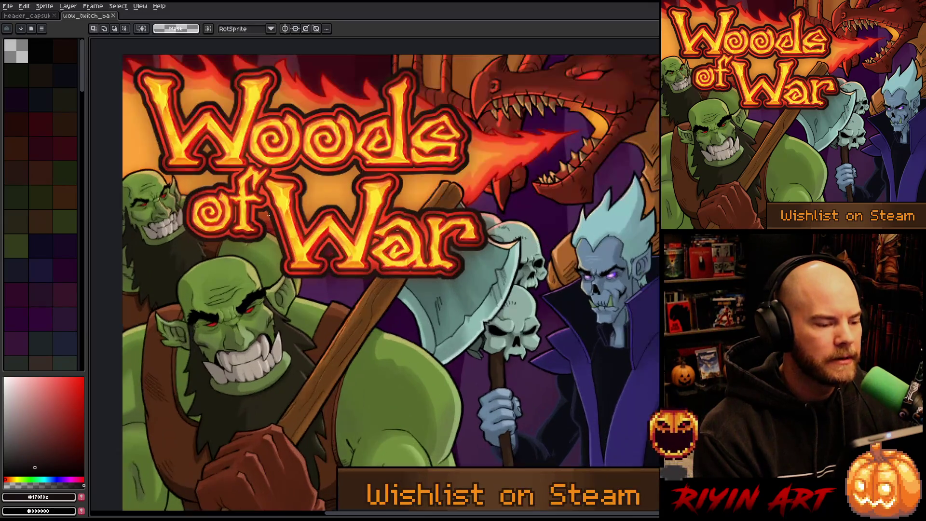
- Look over the header_capsule document and its layers, then close it
click(41, 16)
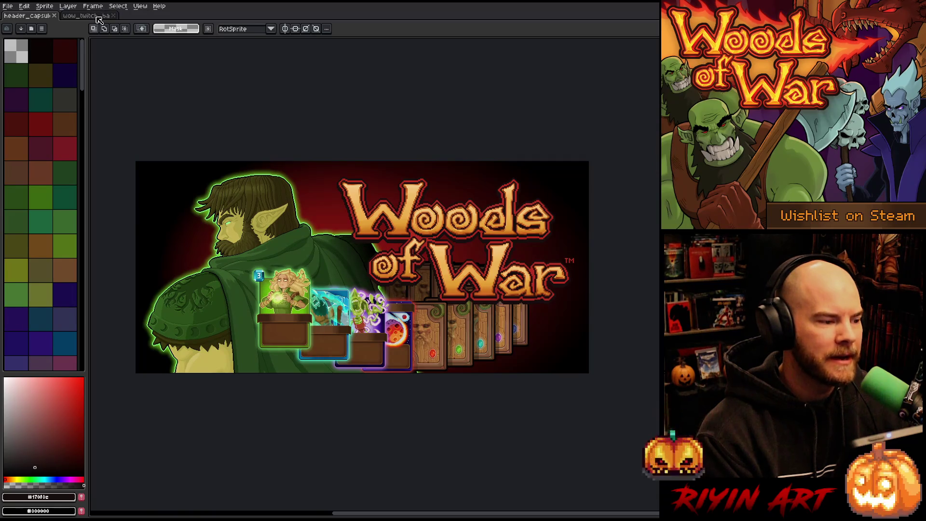
drag(331, 307, 320, 234)
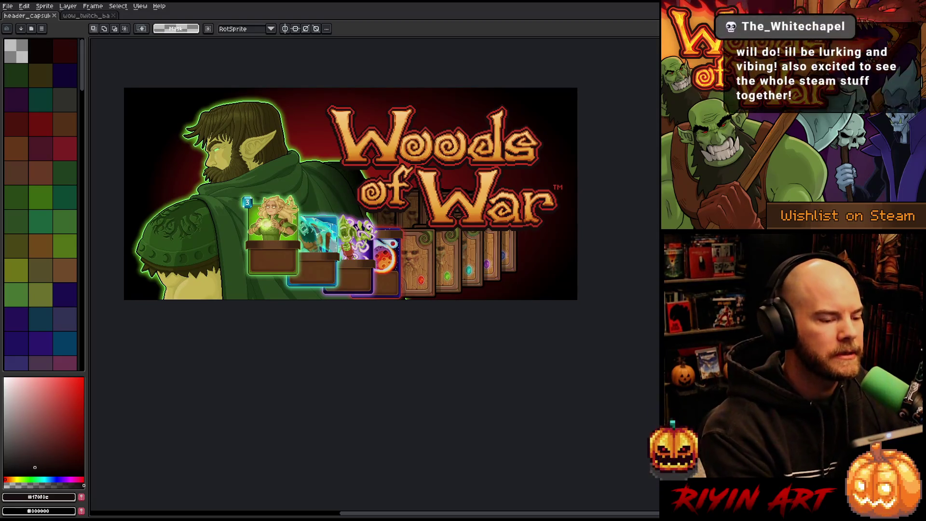
key(Tab)
key(Tab)
key(Tab)
key(Tab)
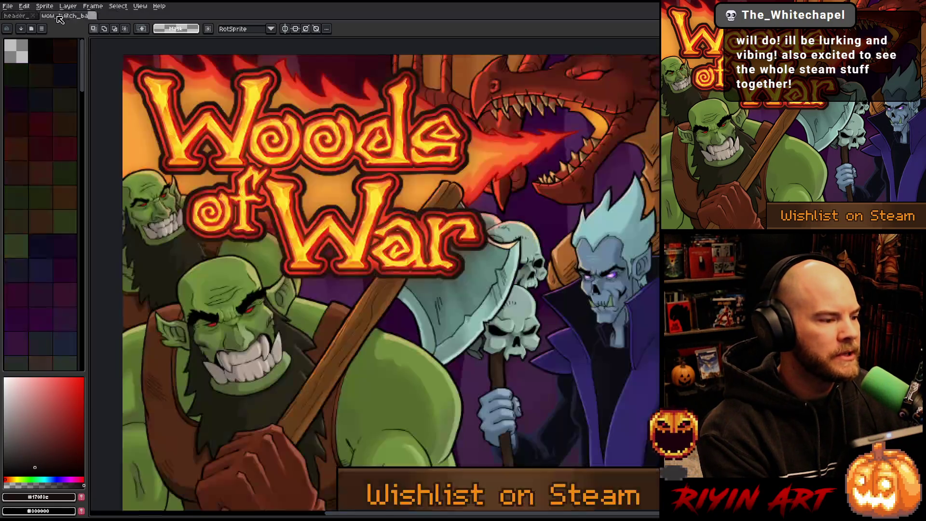
click(54, 15)
click(10, 8)
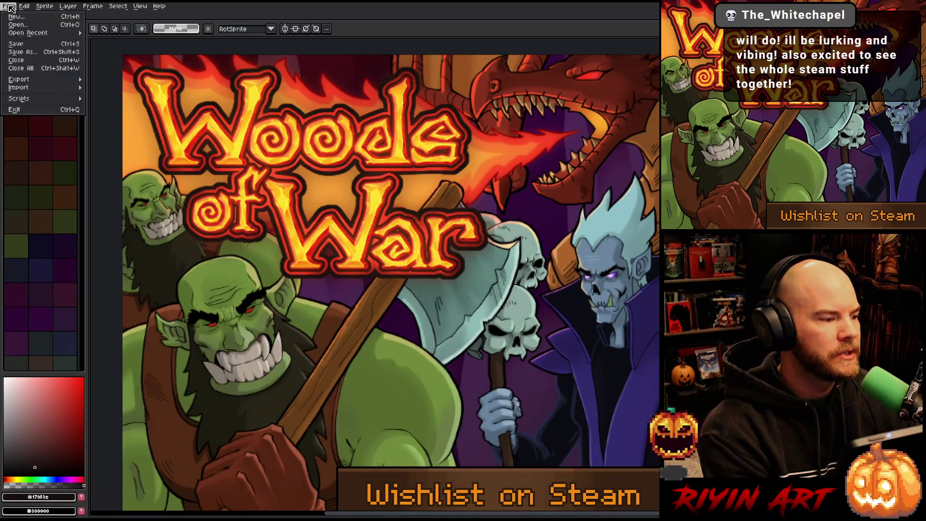
- Open the addPlayer_gant artwork from the TreeRevenge Capsule folder
click(20, 29)
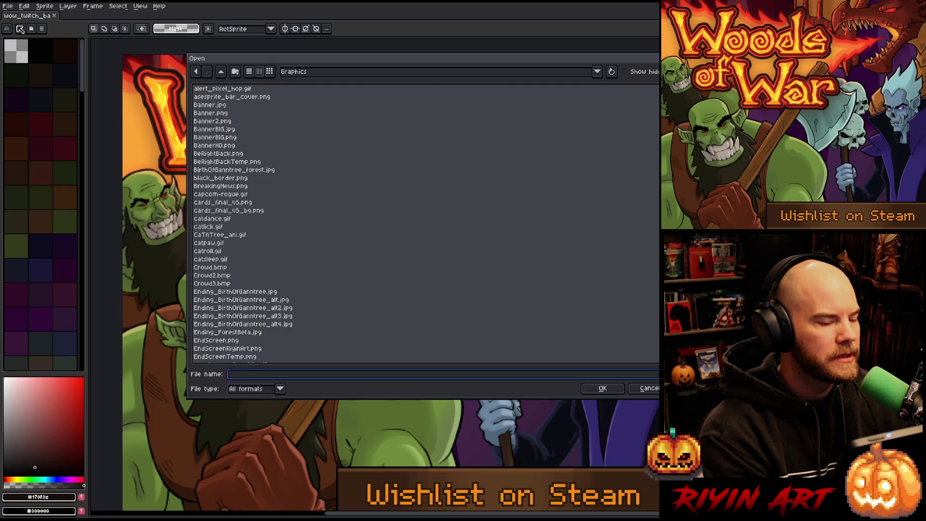
click(295, 73)
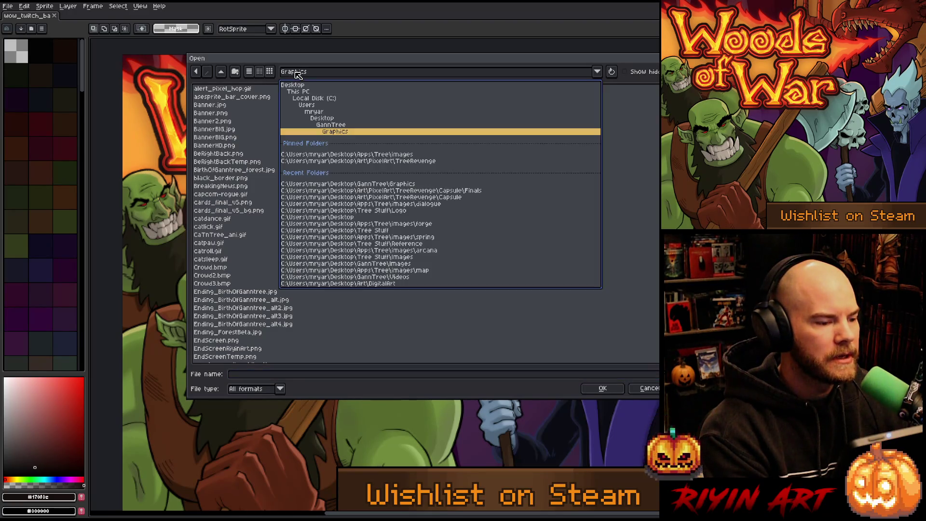
click(352, 162)
double_click(214, 89)
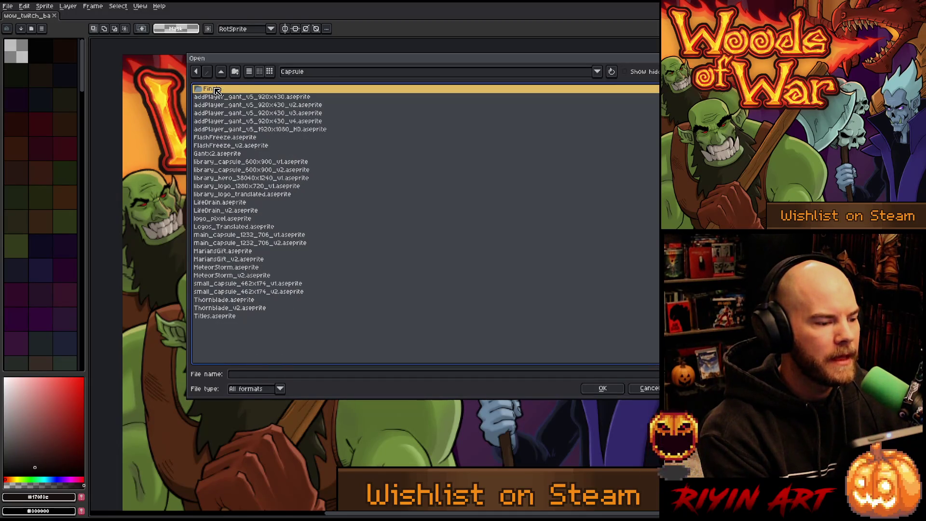
double_click(266, 106)
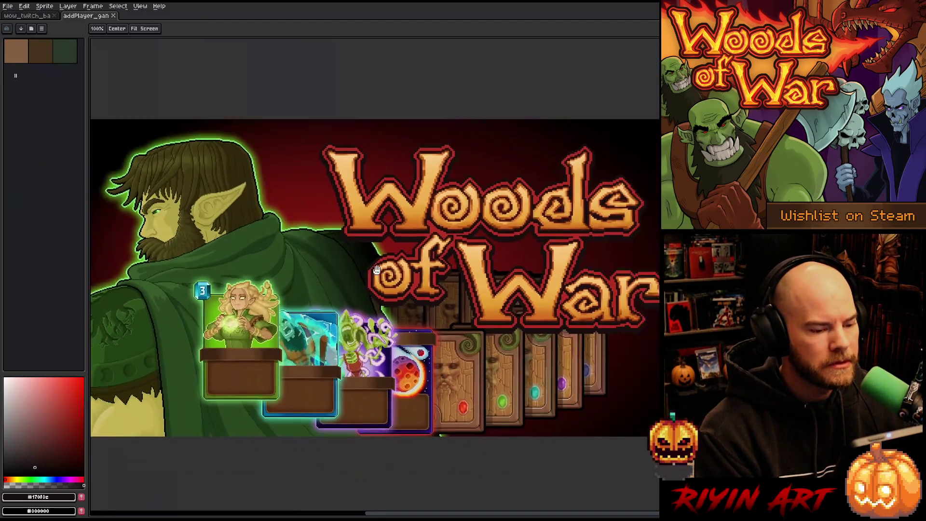
- Make the addPlayer artwork's Logo layer visible, then return to the wow_twitch banner
drag(377, 270, 387, 259)
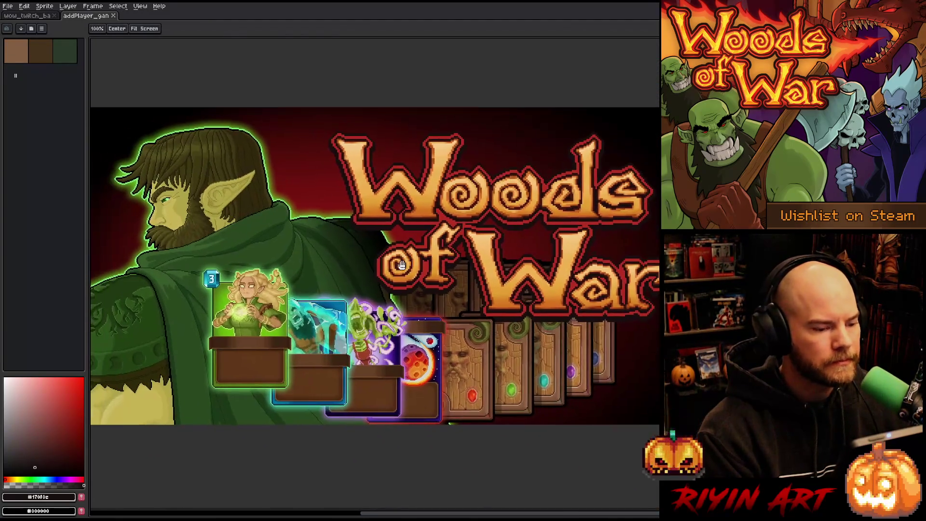
key(Tab)
scroll(165, 463, down, 1)
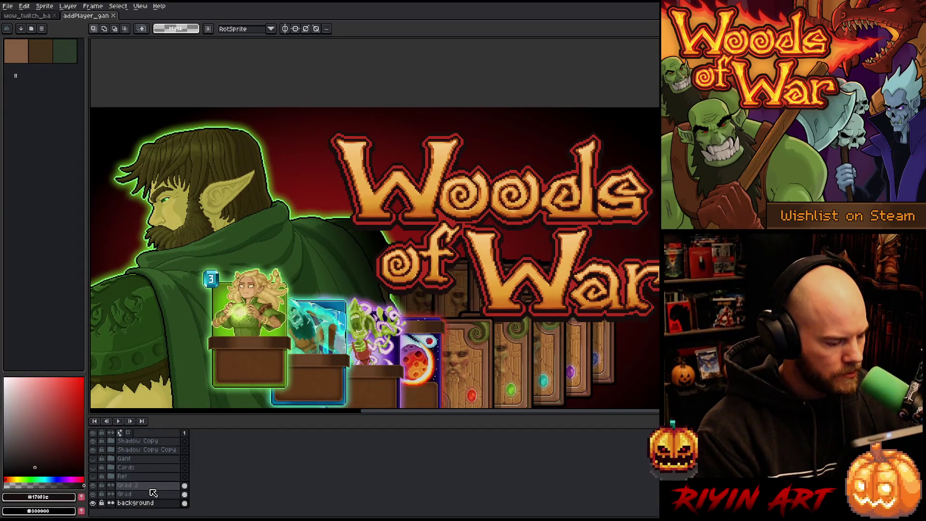
scroll(153, 493, up, 5)
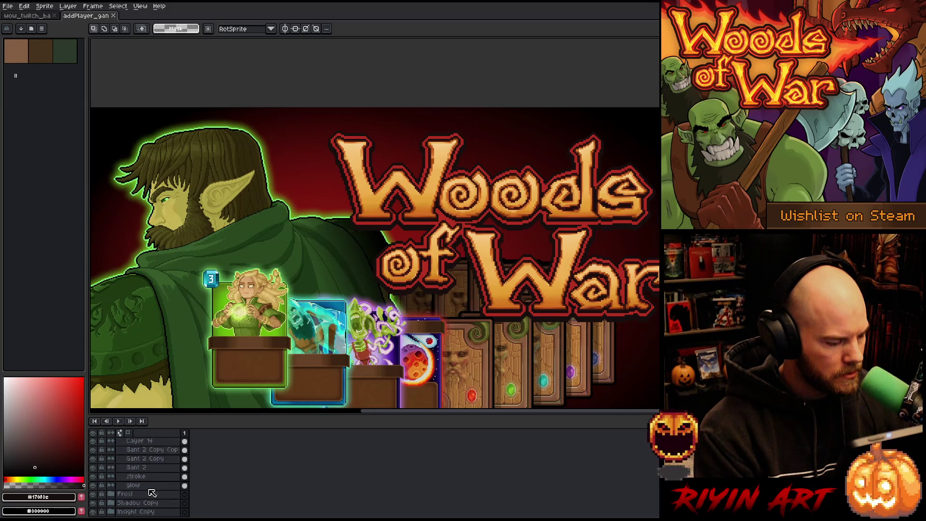
scroll(153, 492, up, 5)
click(130, 477)
click(93, 476)
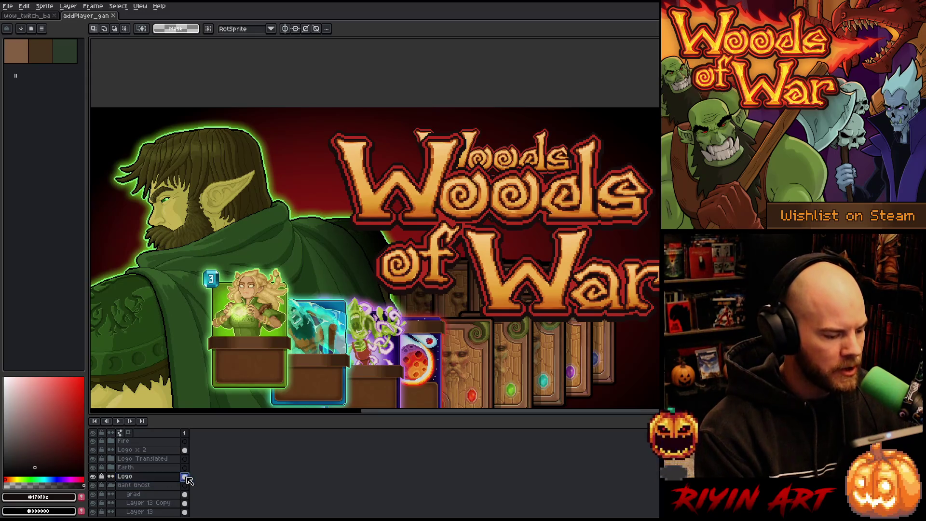
click(41, 16)
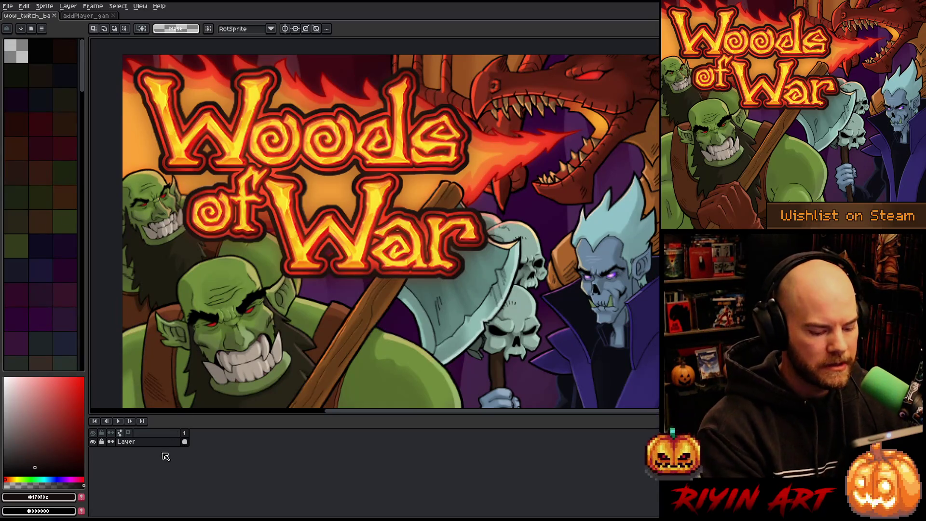
- Paste the logo as a new layer, center it, and drag it over the banner's big title
key(shift+n)
scroll(277, 260, down, 2)
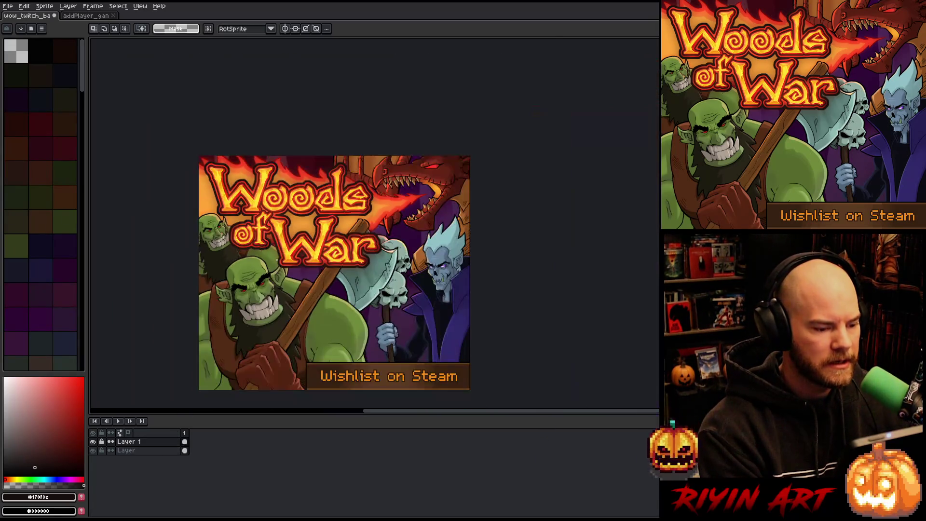
click(27, 7)
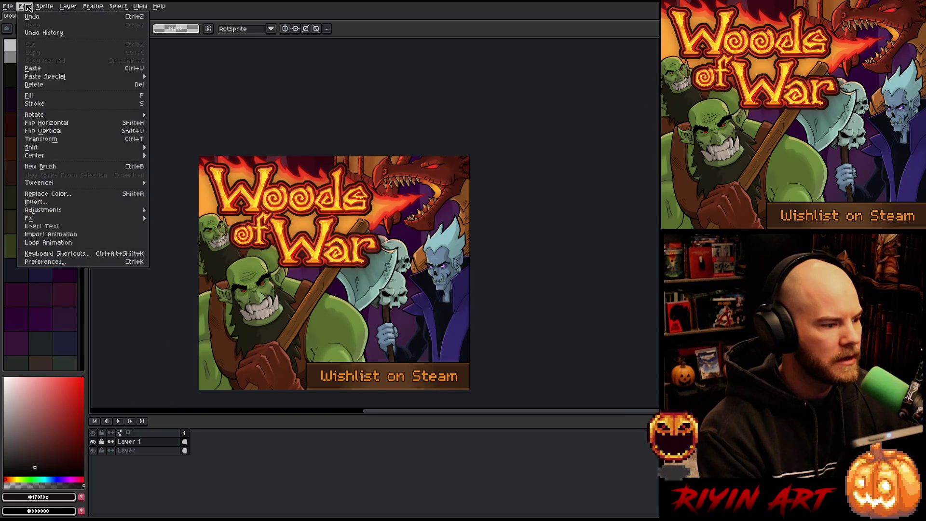
mouse_move(72, 157)
click(166, 156)
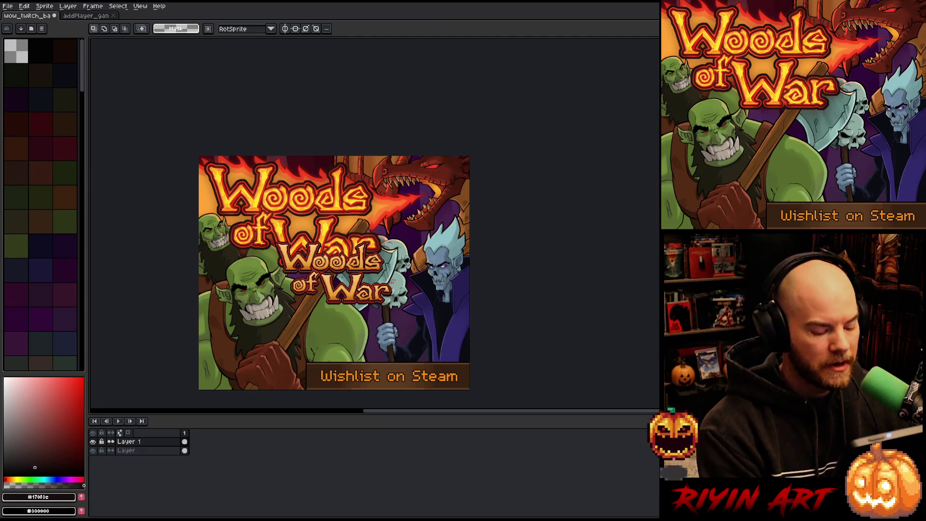
mouse_move(321, 264)
mouse_down()
mouse_move(282, 209)
mouse_move(263, 208)
mouse_move(262, 221)
mouse_move(271, 208)
mouse_up()
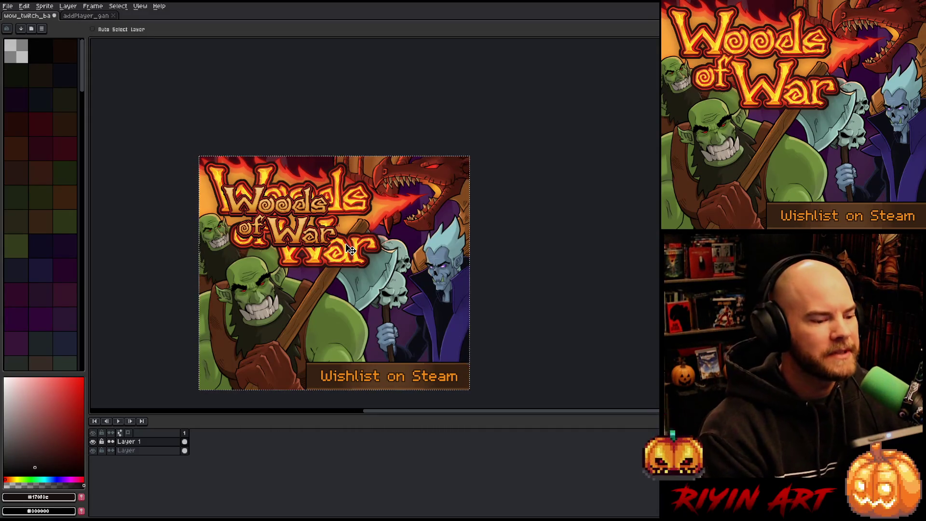
click(88, 17)
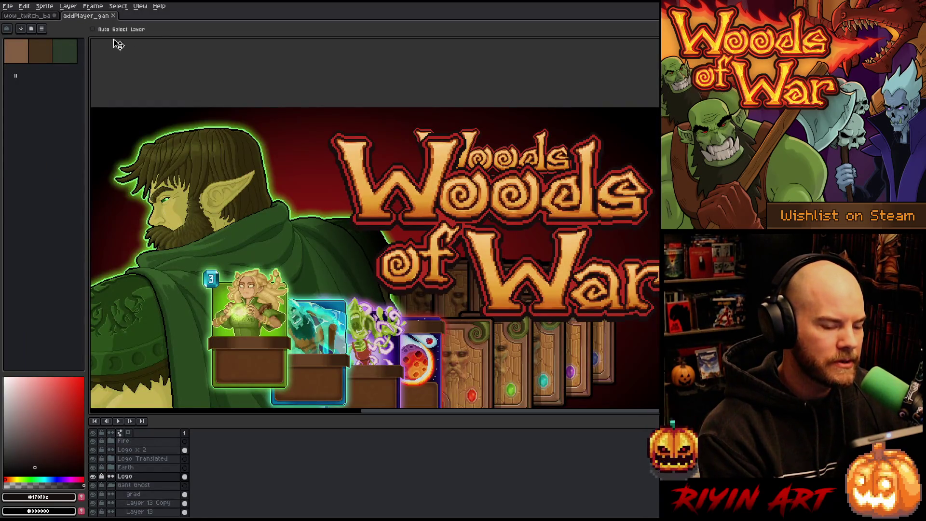
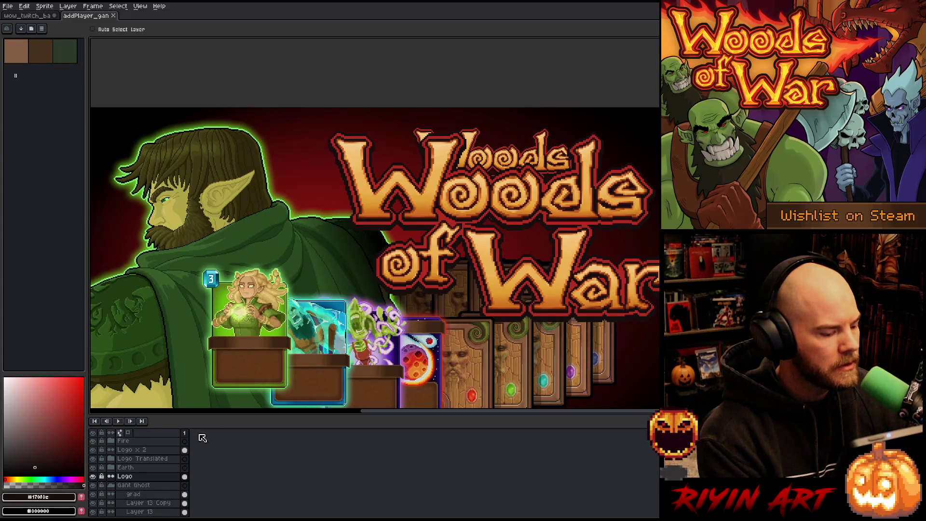
- Copy the Logo x 2 cel into the wow_twitch_ba banner's Layer 1 and drag it over the title
click(145, 450)
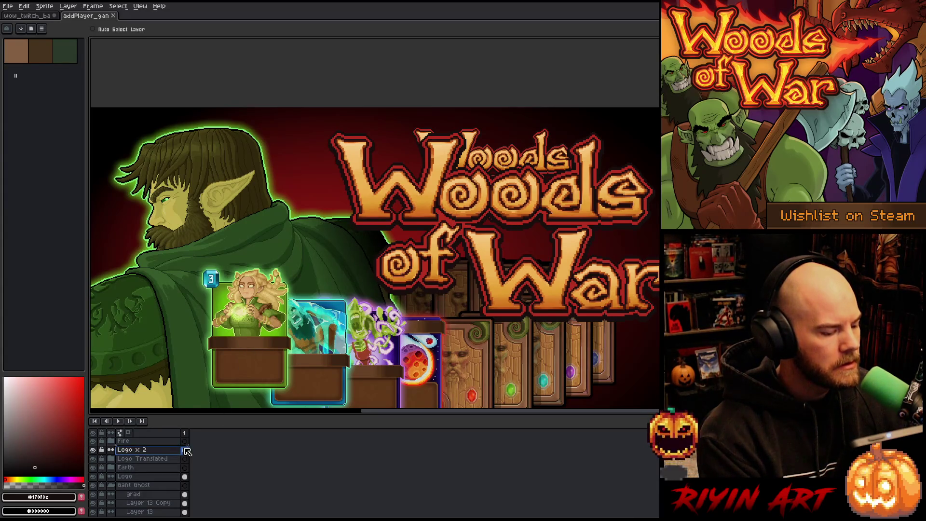
click(185, 450)
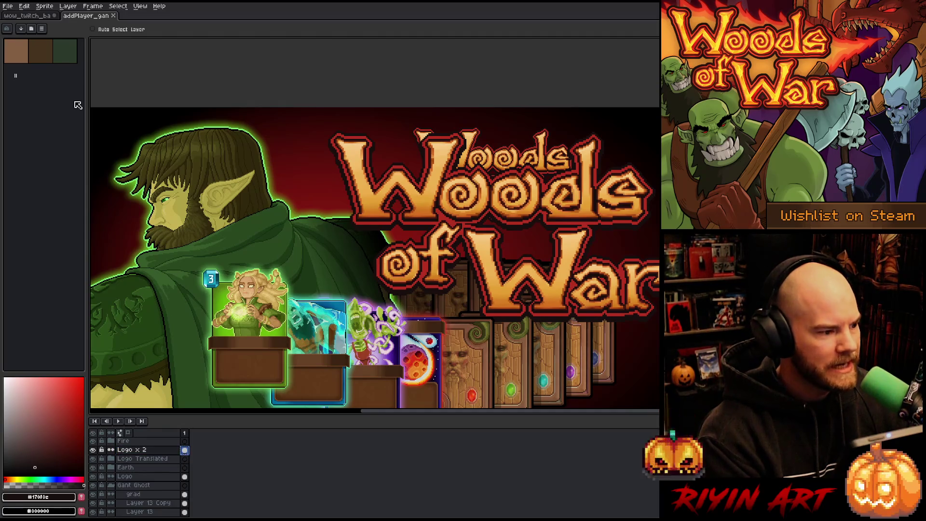
click(27, 16)
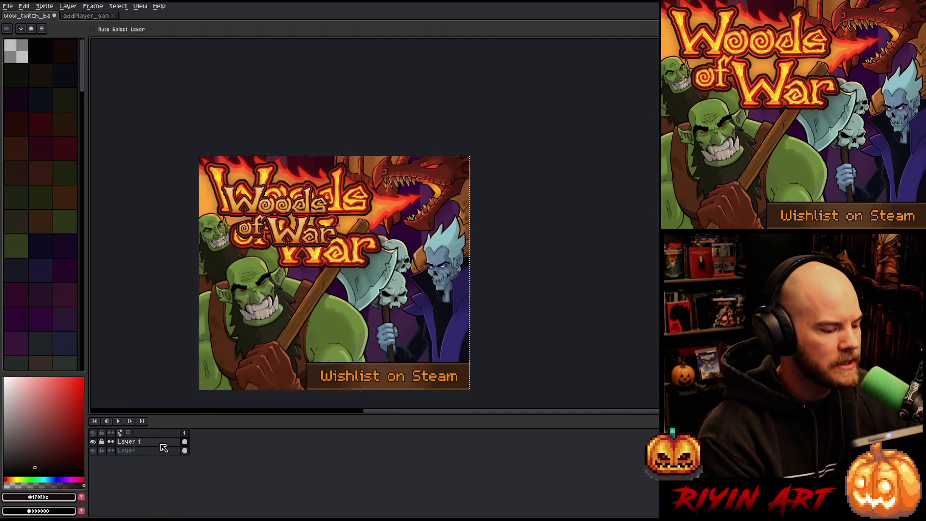
click(186, 446)
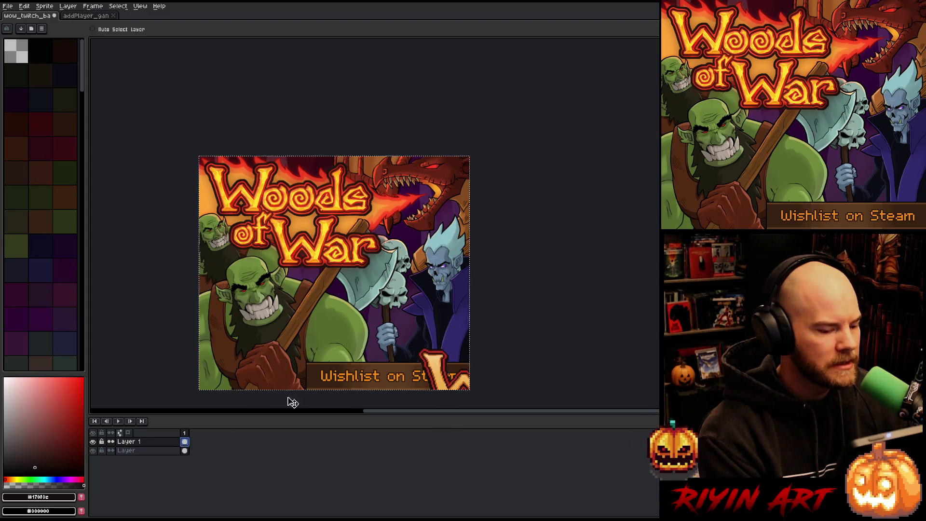
mouse_move(445, 377)
mouse_down()
mouse_move(370, 286)
mouse_move(249, 213)
mouse_move(228, 187)
mouse_move(246, 190)
mouse_move(236, 190)
mouse_up()
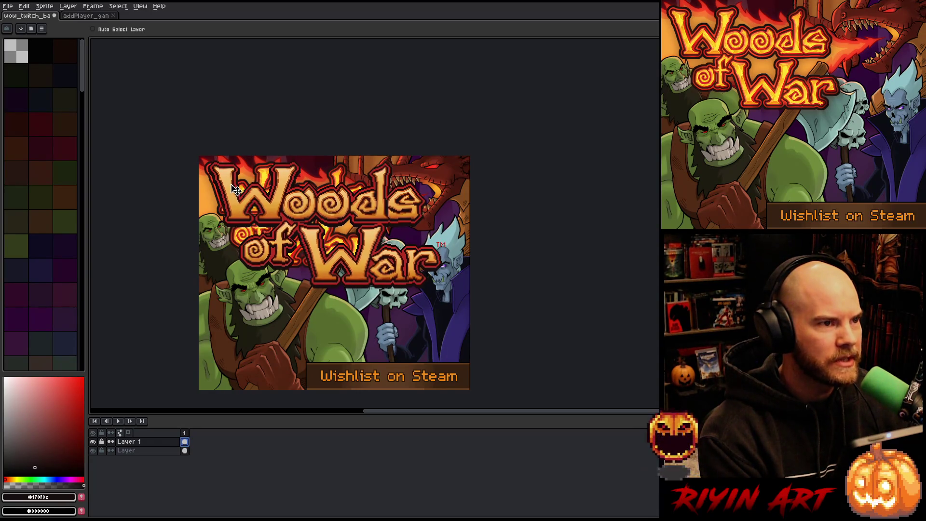
- Centre the pasted logo horizontally on the banner with Edit > Center > Center X
click(24, 6)
mouse_move(89, 157)
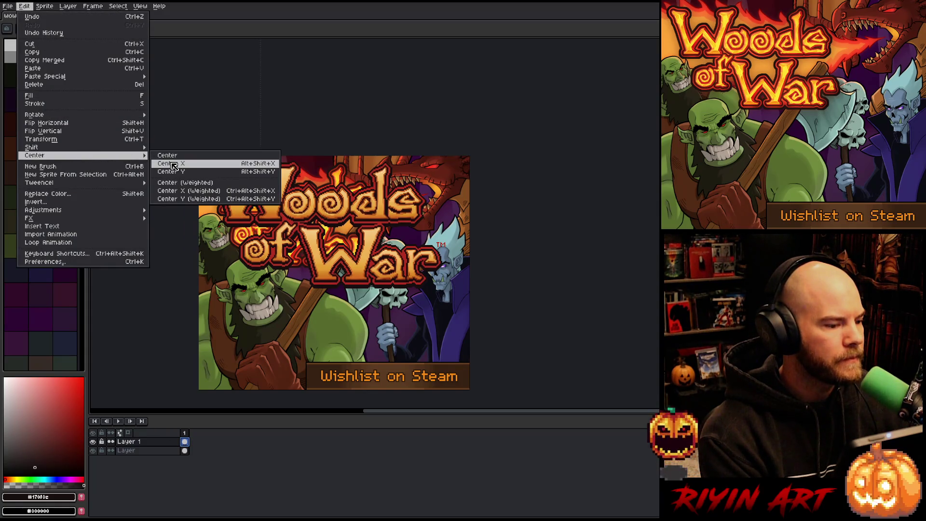
click(174, 165)
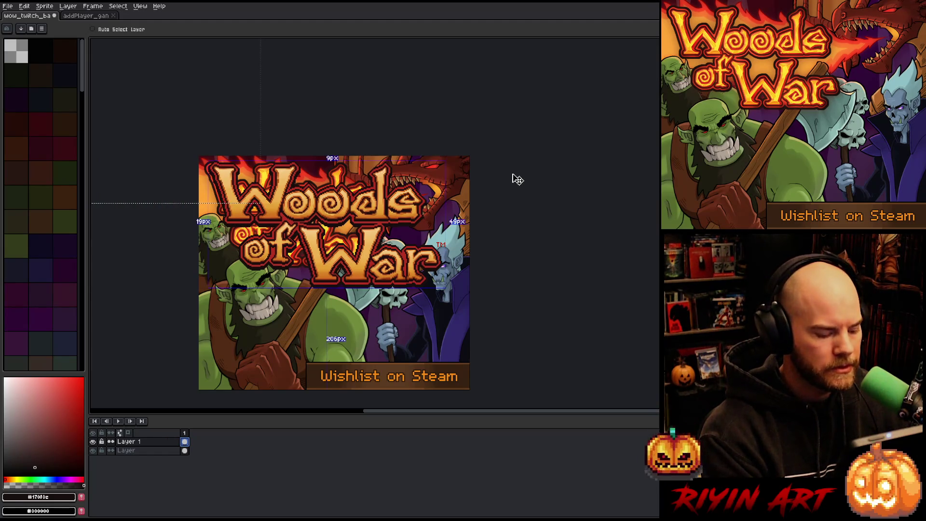
click(24, 6)
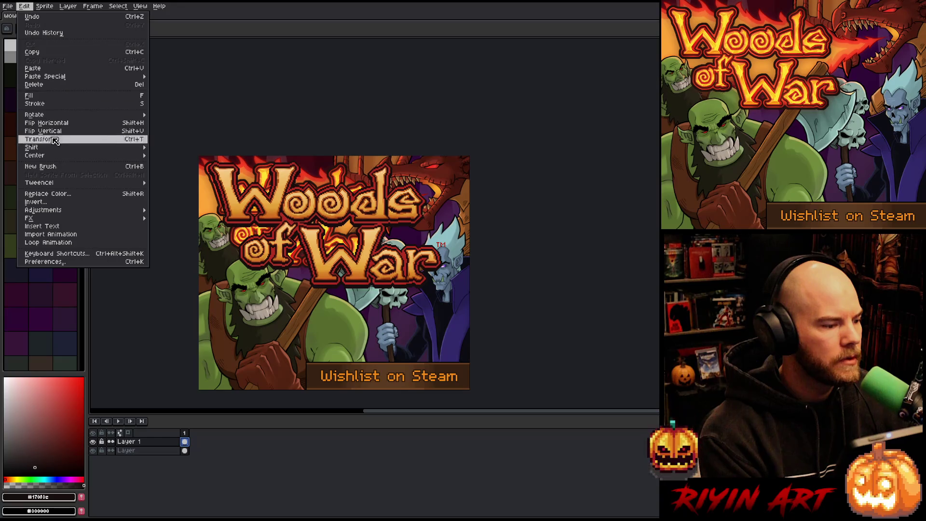
mouse_move(60, 158)
click(171, 164)
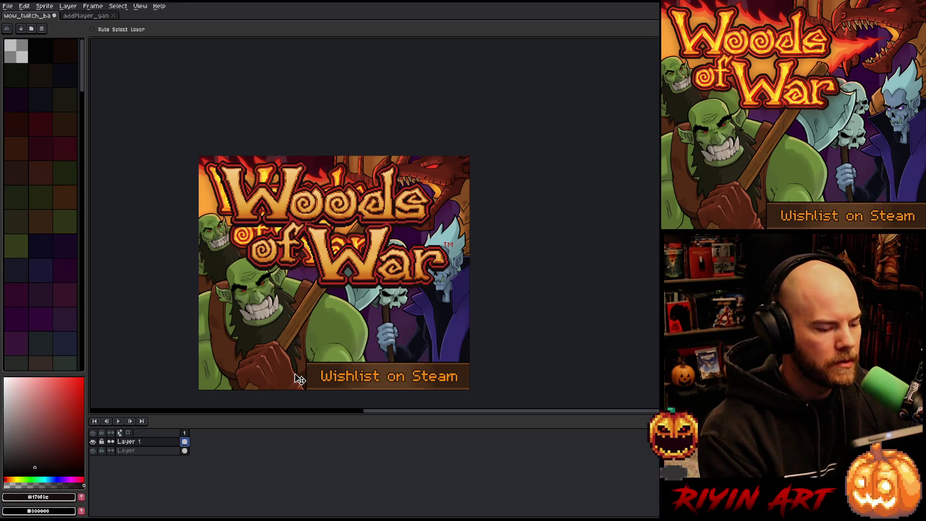
- Select the whole sprite, add an empty Layer 2 above the bottom Layer, and return to the other banner
key(m)
scroll(300, 371, up, 5)
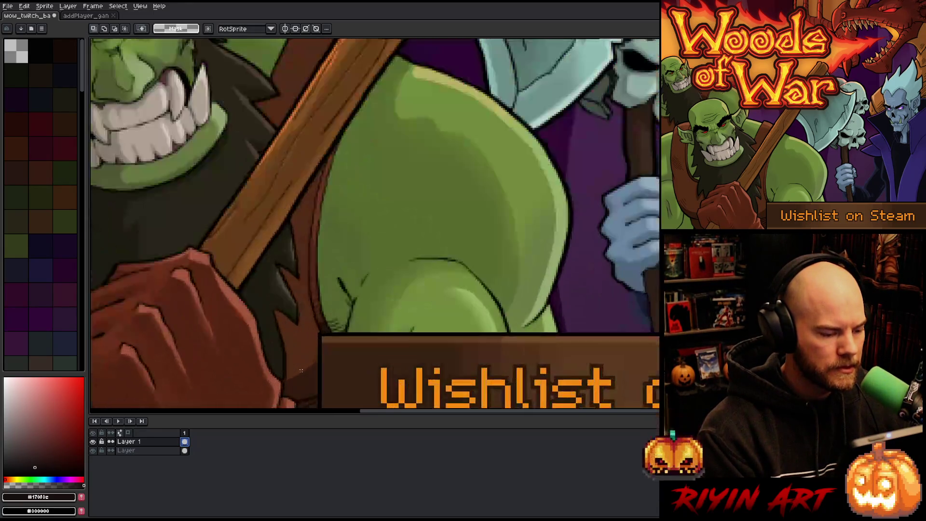
scroll(351, 258, down, 5)
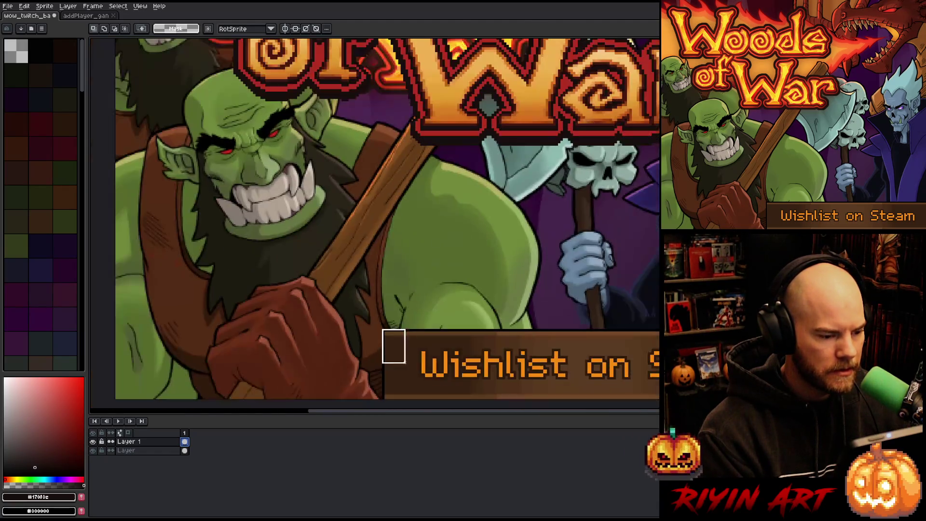
scroll(587, 280, down, 1)
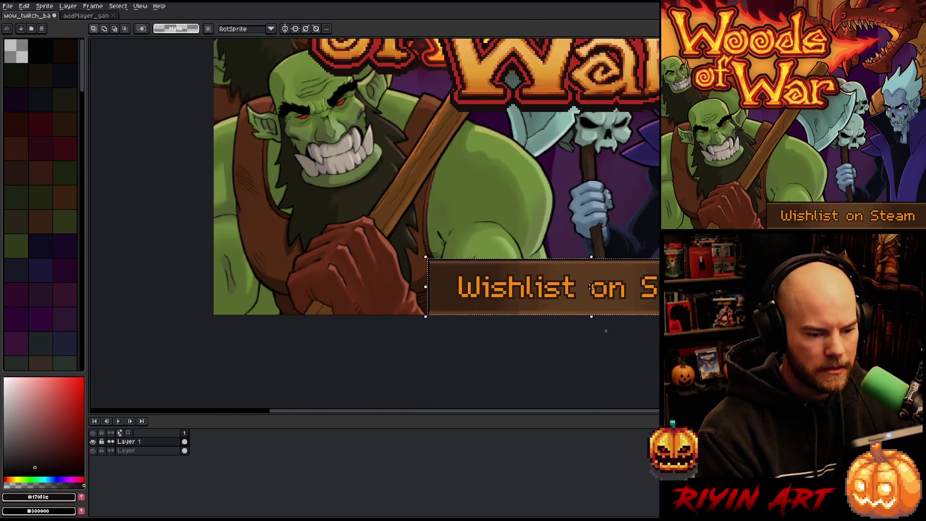
key(ctrl+a)
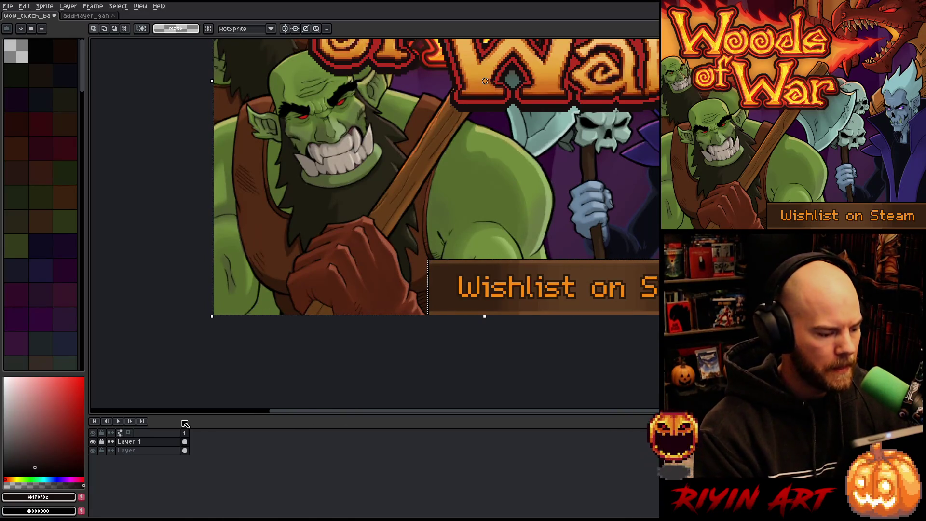
click(160, 451)
key(shift+n)
scroll(435, 180, down, 4)
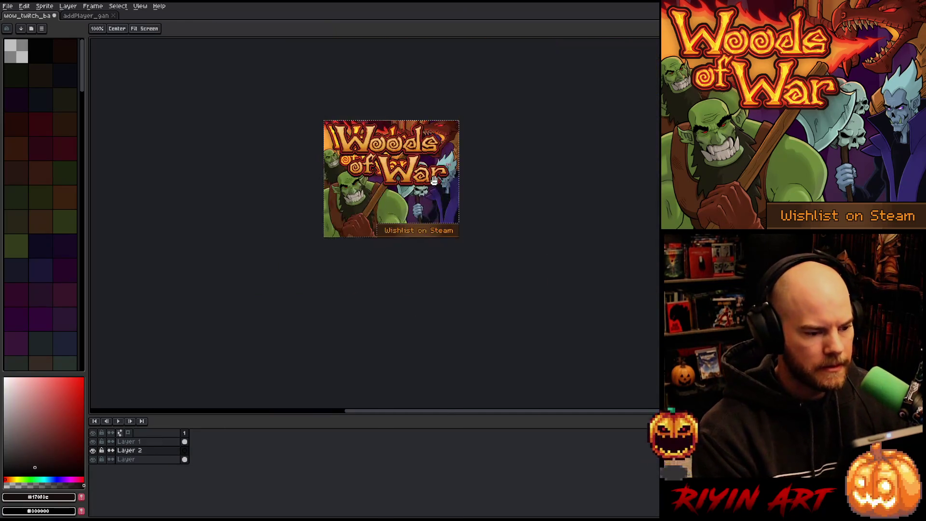
scroll(408, 241, up, 2)
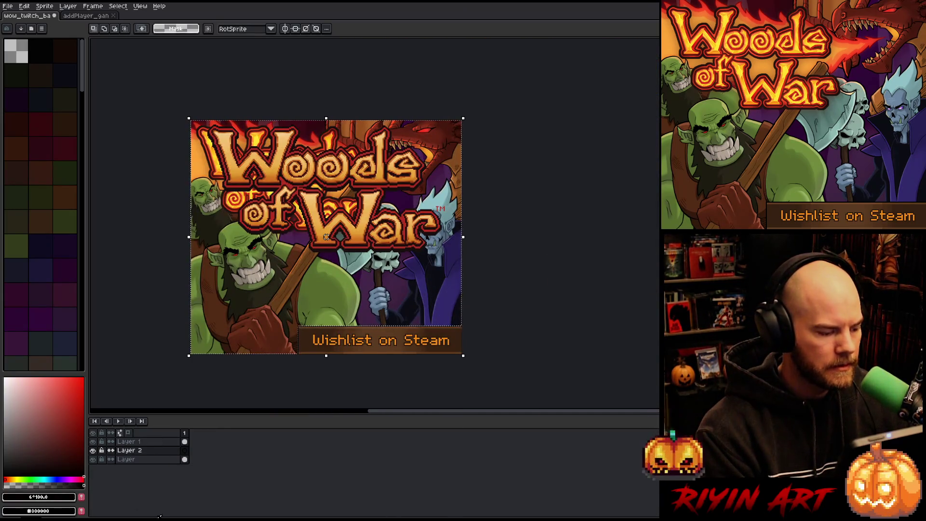
click(82, 17)
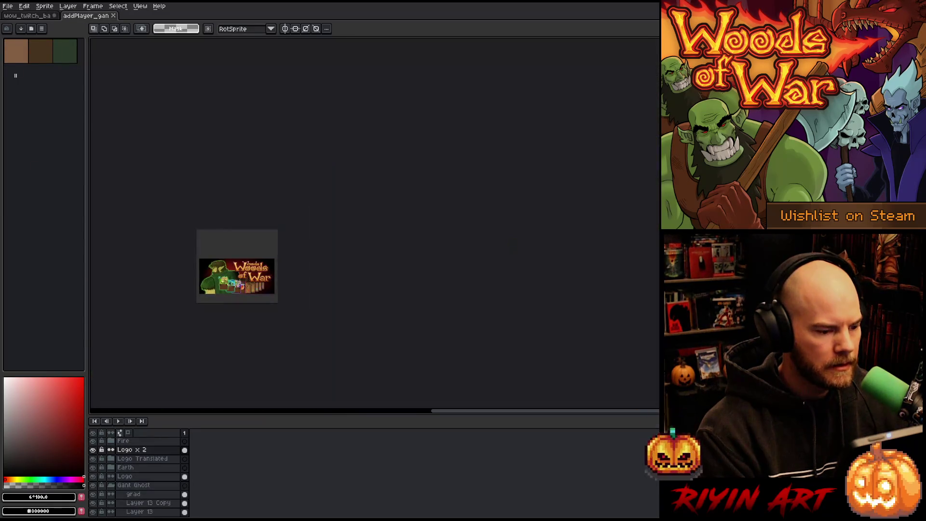
- Sample the black background colour from the other Woods of War banner
scroll(114, 502, down, 5)
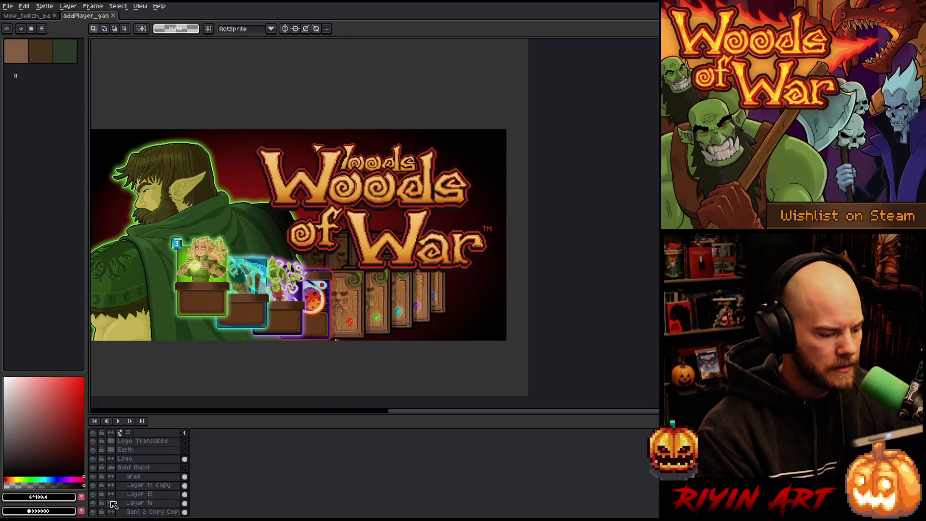
scroll(115, 503, down, 3)
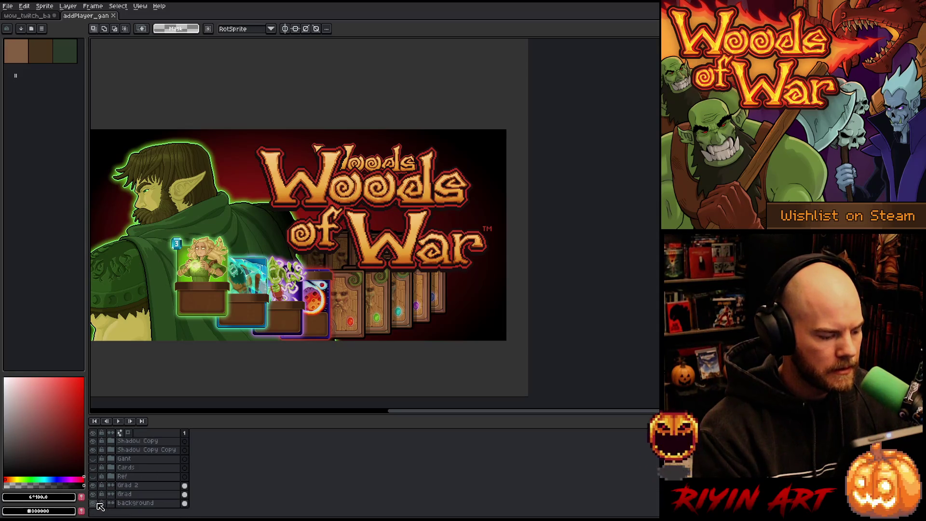
alt+click(93, 503)
click(322, 306)
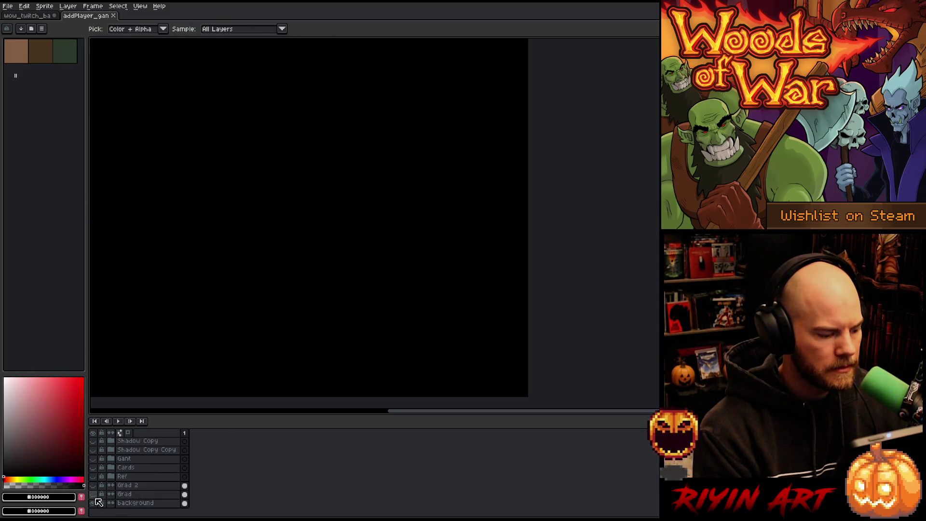
alt+click(93, 503)
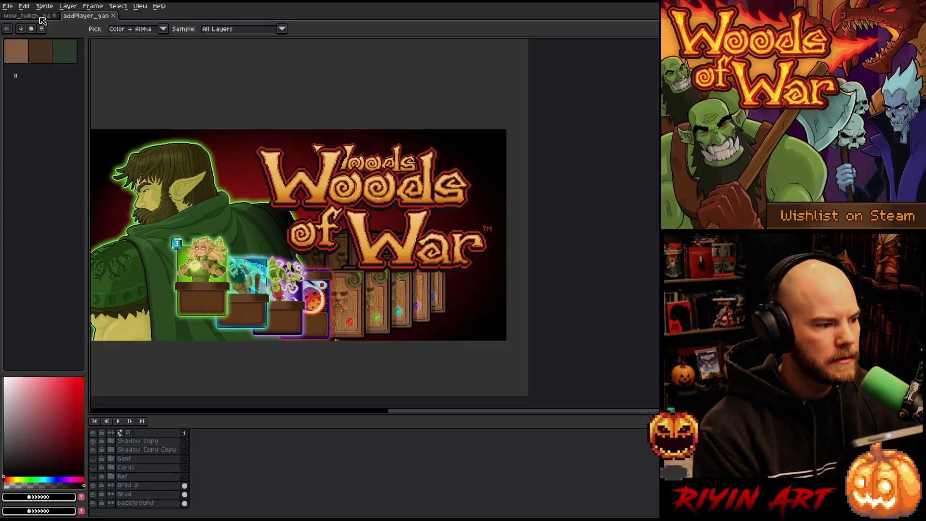
- Back in the Twitch banner, clear the selection and make the bottom Layer active
click(43, 19)
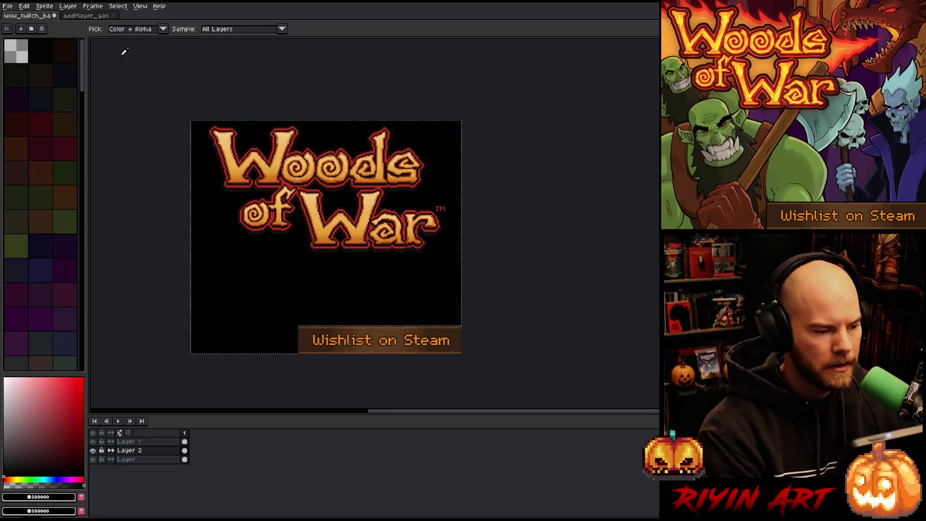
key(ctrl+d)
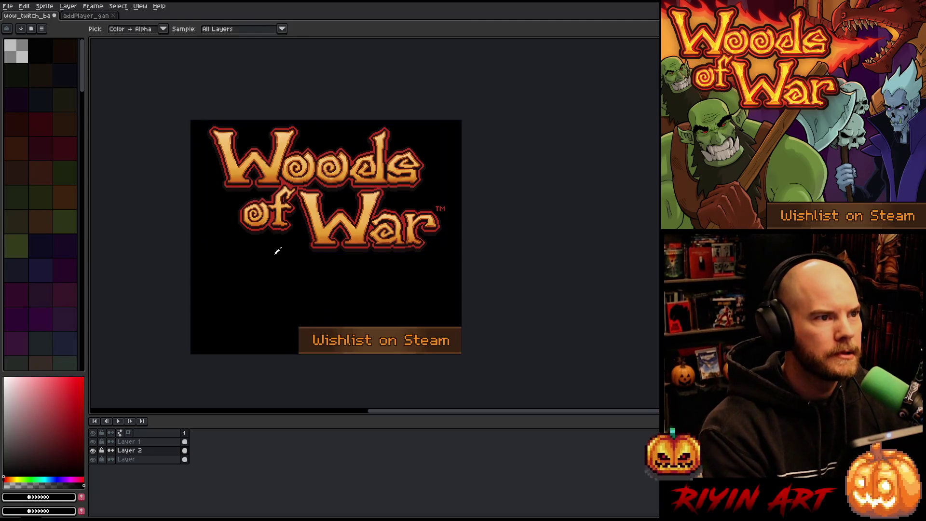
mouse_move(263, 264)
mouse_down()
mouse_move(328, 248)
mouse_move(368, 263)
mouse_move(314, 227)
mouse_up()
scroll(352, 251, up, 1)
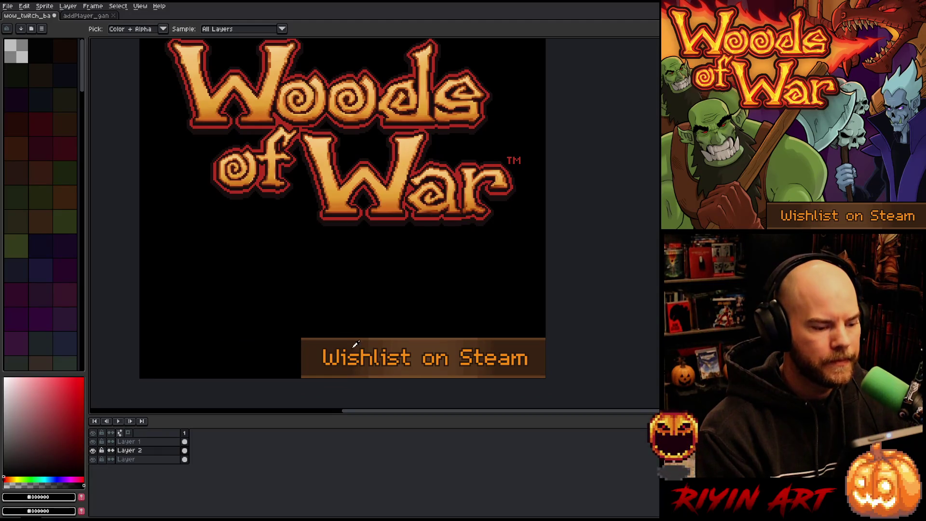
click(146, 461)
- Try Replace Color on the Wishlist text, cancel it, and test a colour-based selection
key(shift+r)
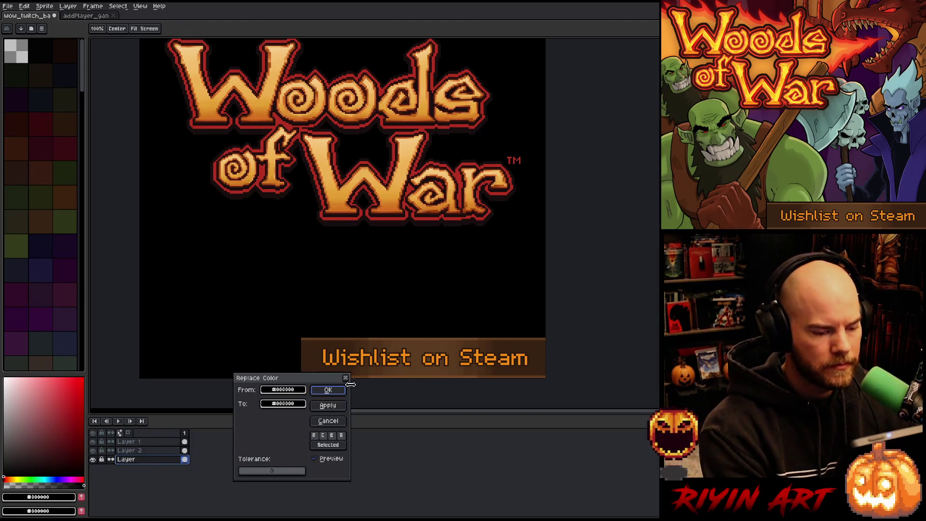
click(373, 353)
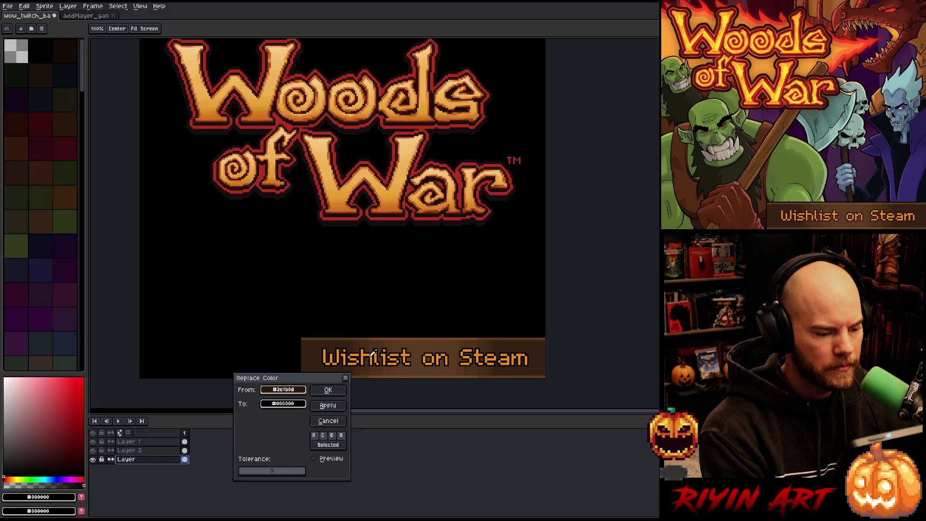
click(371, 353)
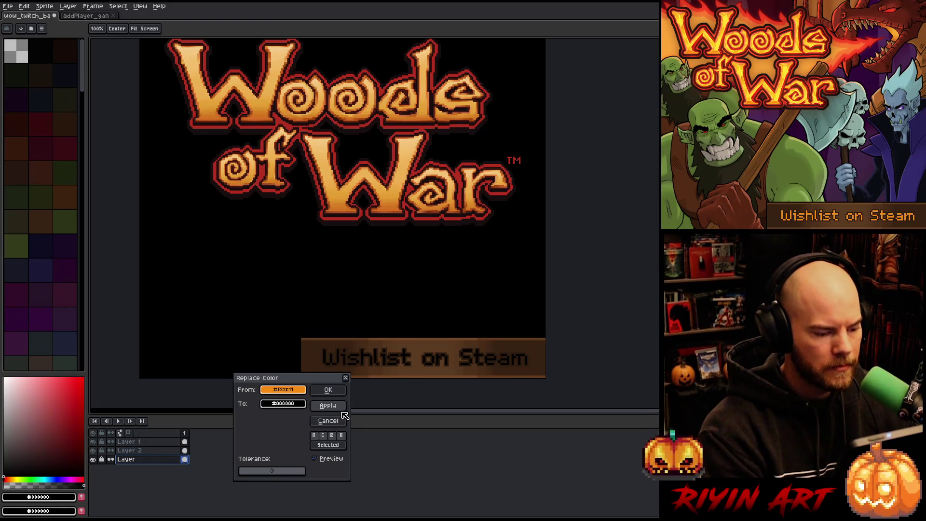
click(328, 420)
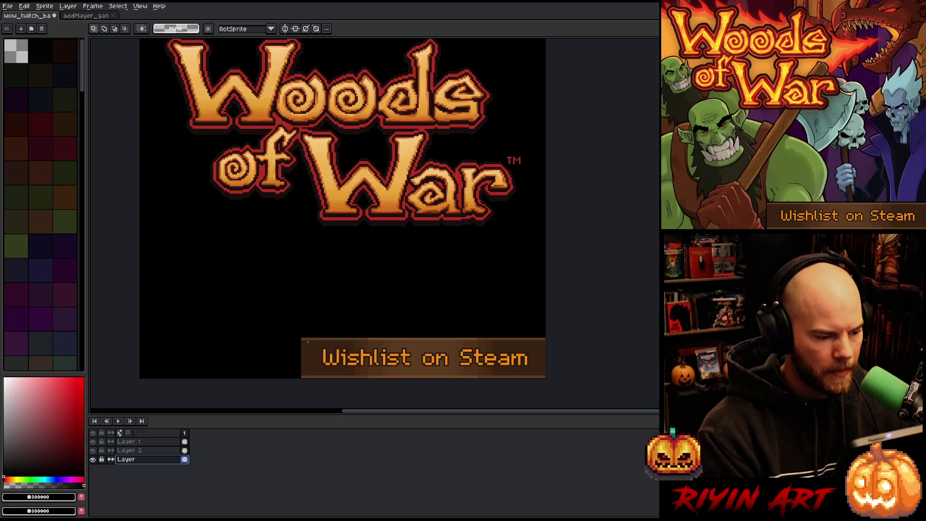
key(ctrl+shift+d)
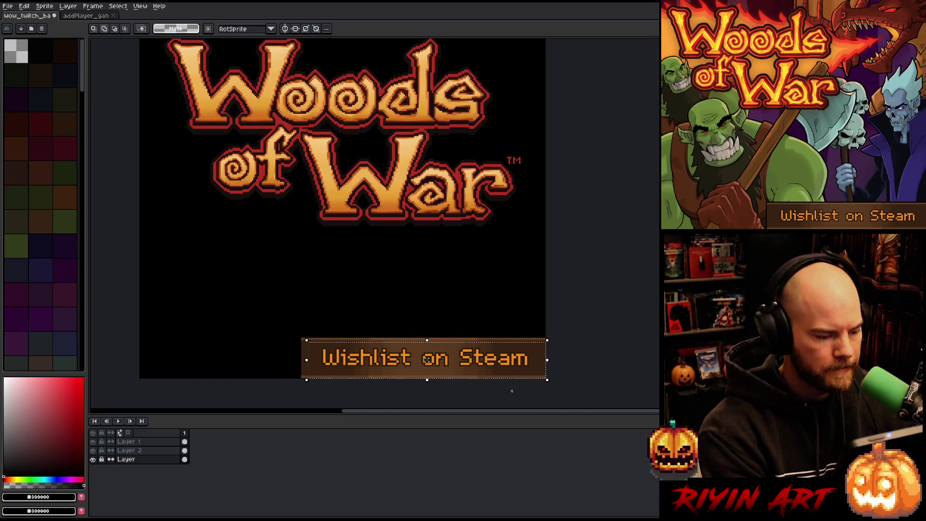
key(shift+c)
click(289, 228)
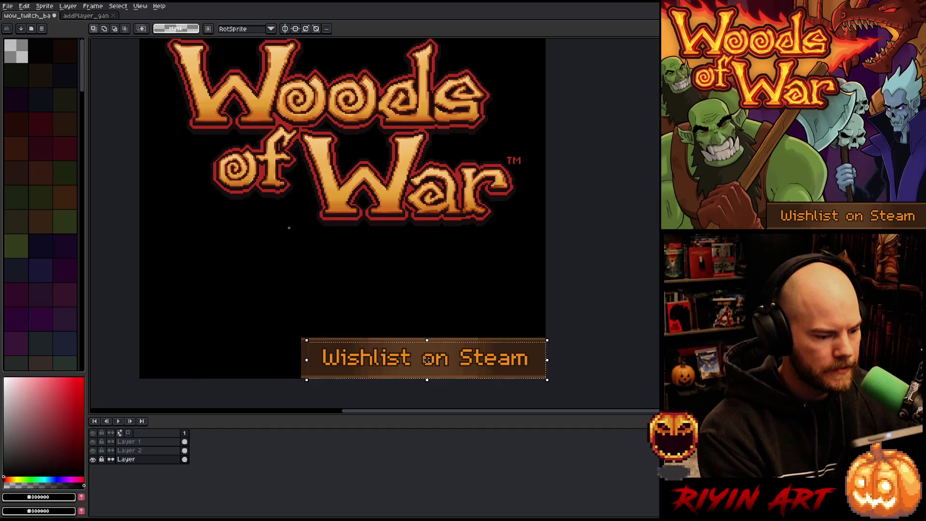
- Replace the Wishlist text orange with the logo's golden orange and fit the banner in view
key(shift+r)
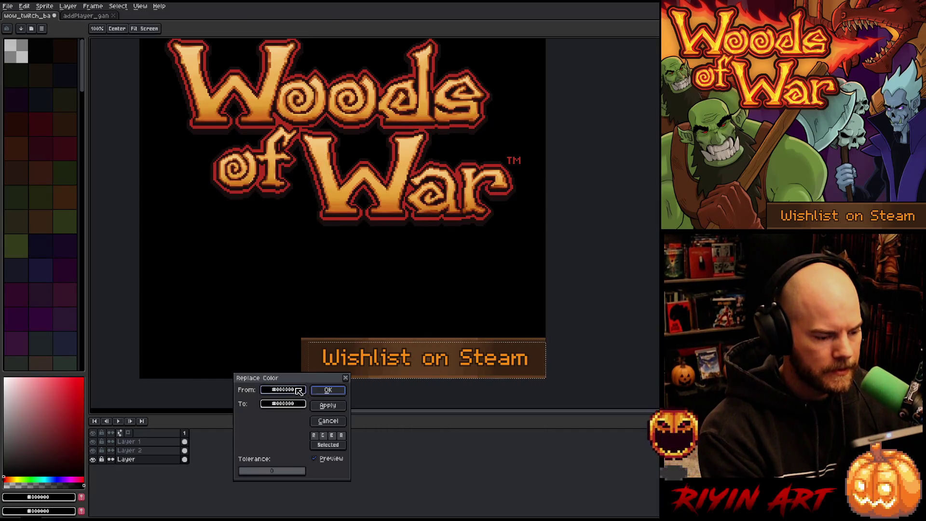
click(372, 352)
mouse_move(300, 403)
mouse_down()
mouse_move(381, 182)
mouse_move(395, 199)
mouse_up()
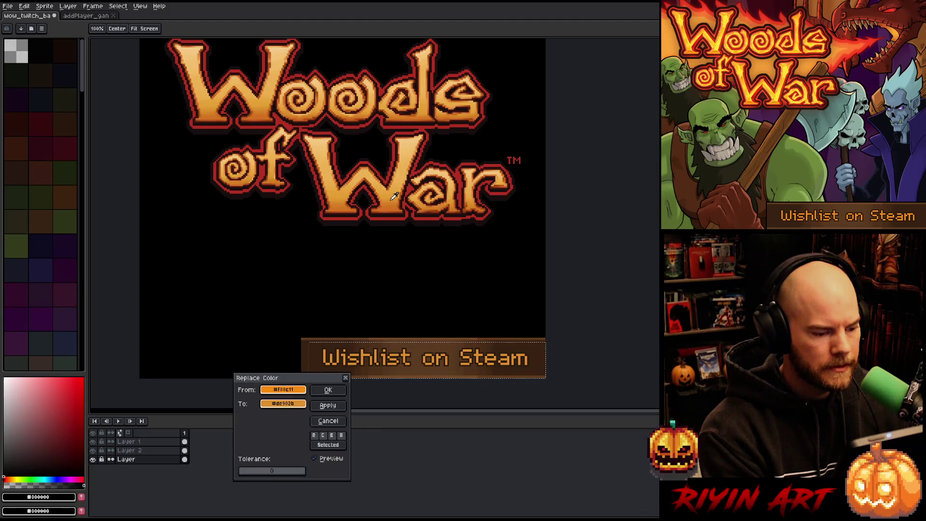
click(328, 390)
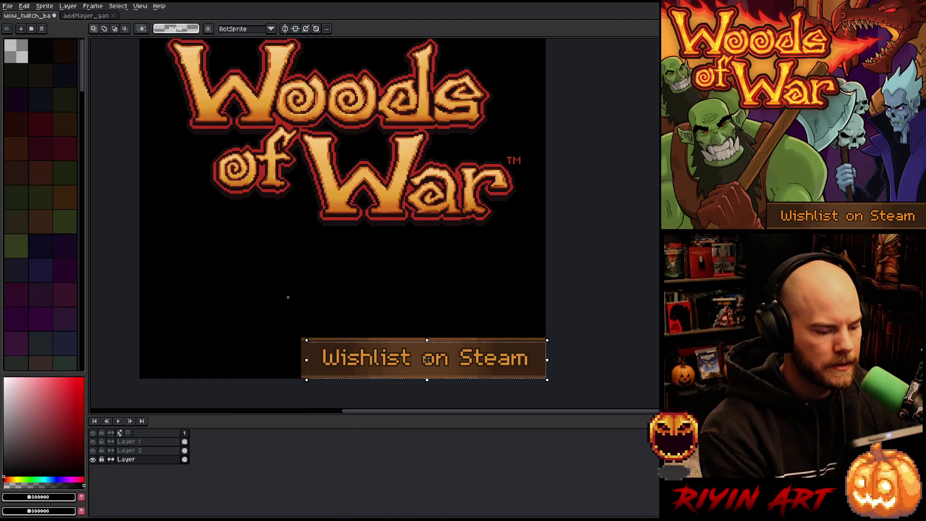
scroll(288, 297, down, 1)
key(space)
drag(277, 263, 319, 294)
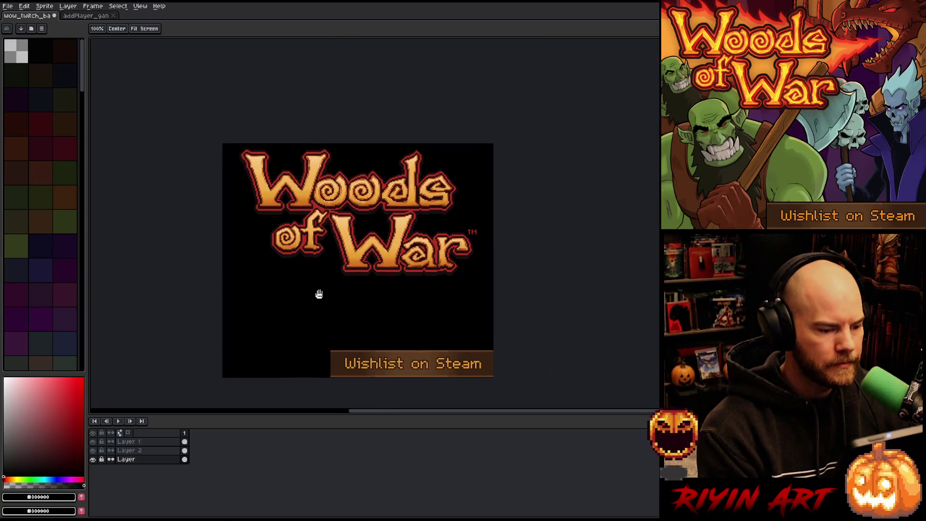
- Duplicate the Gant Ghost group in addPlayer and flatten the copy into one layer
click(77, 16)
scroll(161, 303, up, 1)
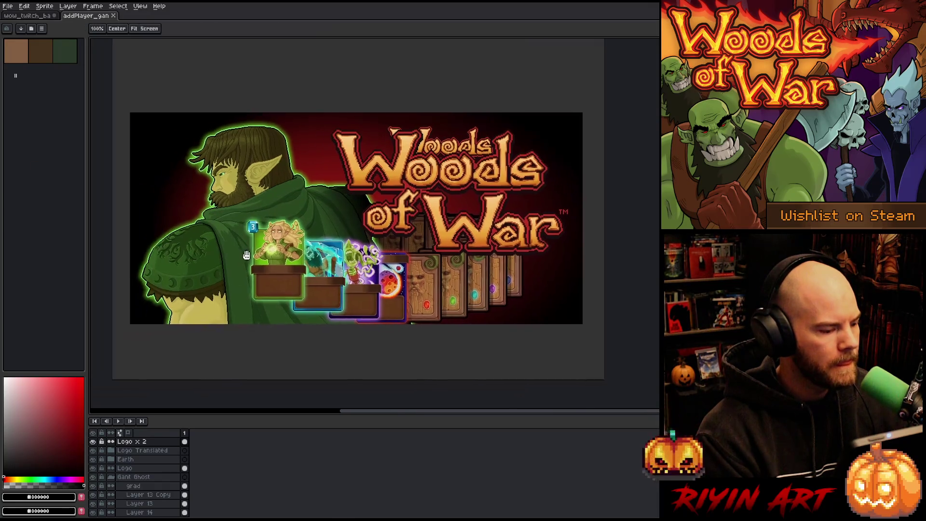
click(143, 478)
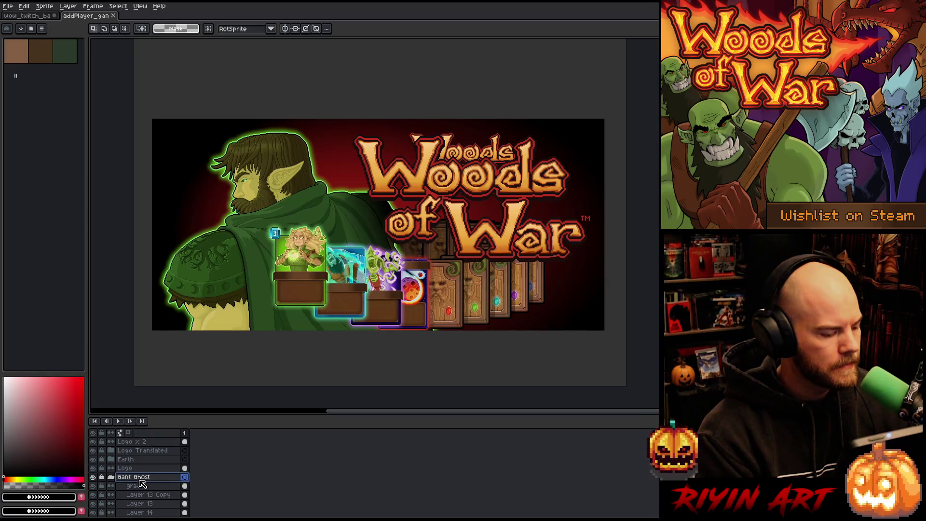
right_click(140, 478)
click(153, 498)
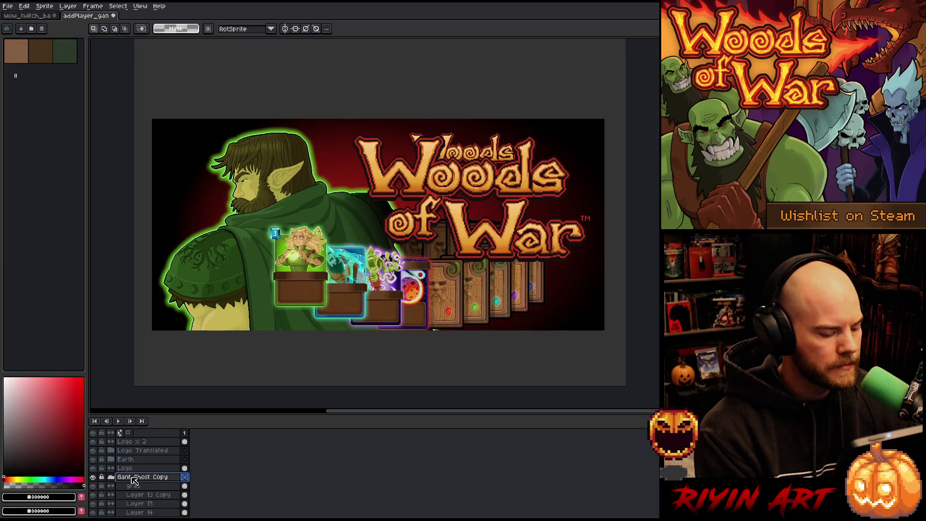
right_click(135, 481)
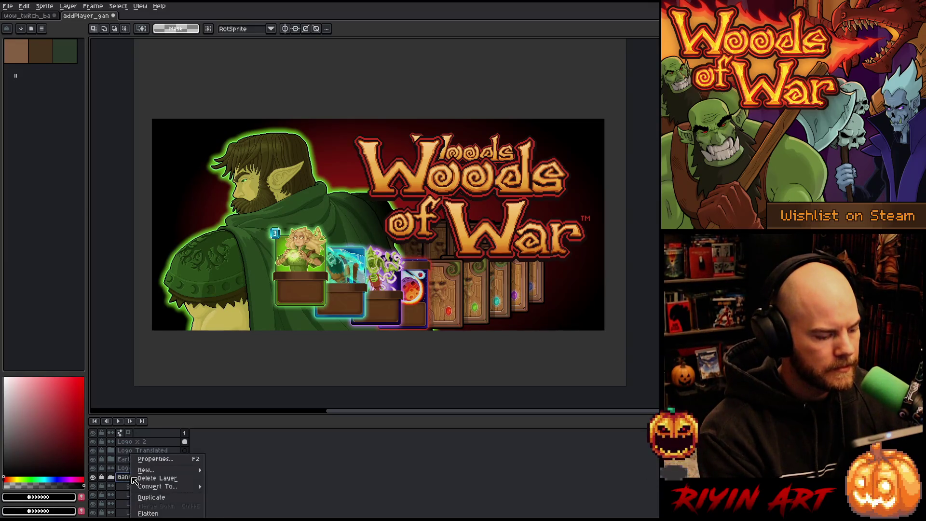
click(153, 514)
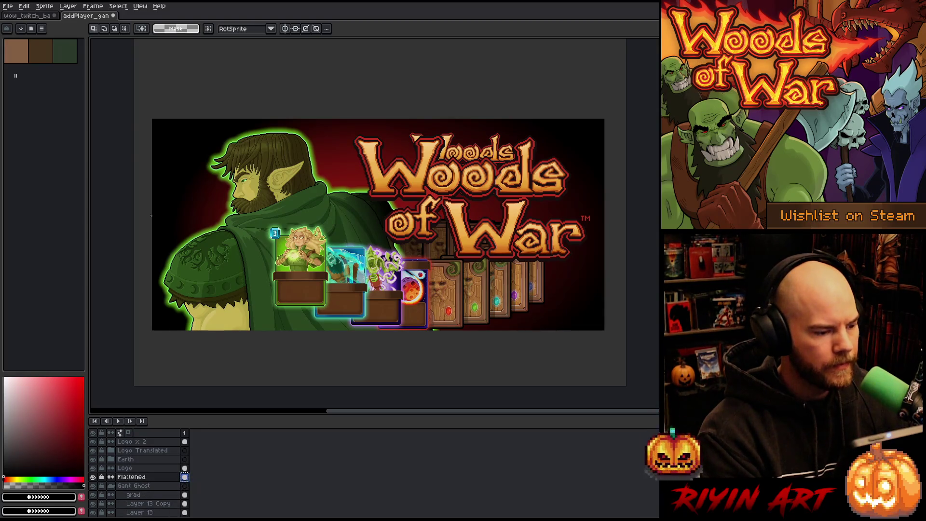
- In the Woods of War banner, add a new empty layer above Layer 2
click(37, 16)
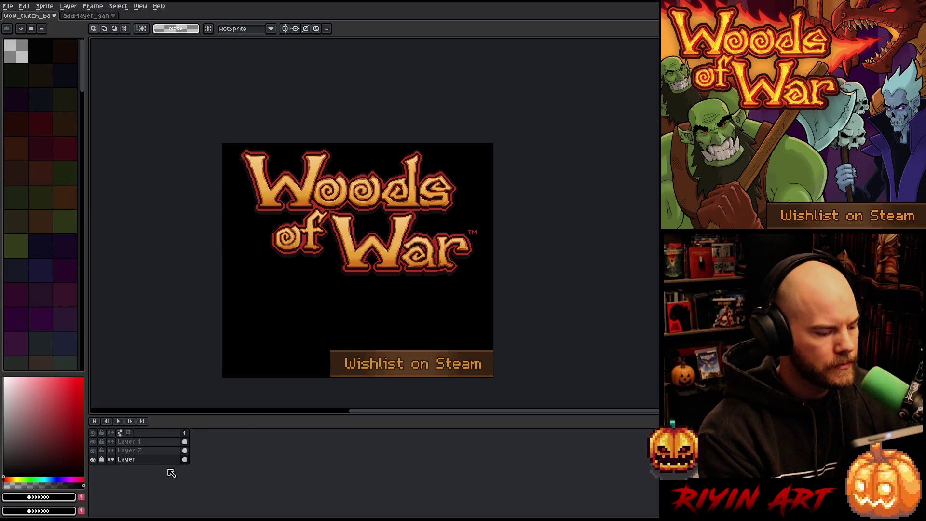
click(93, 450)
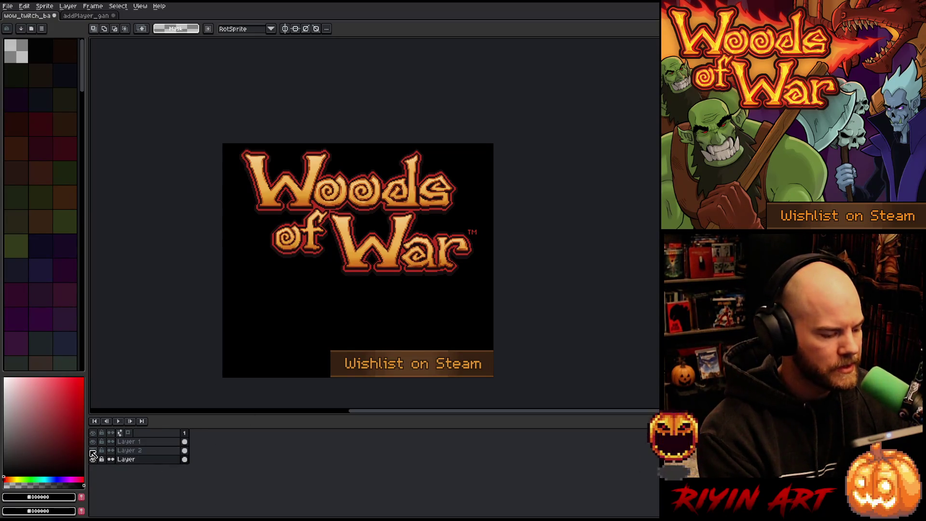
click(92, 450)
click(126, 452)
key(shift+n)
- Rename the layers 'black background' and 'original', then start Save As
double_click(140, 460)
text(black back)
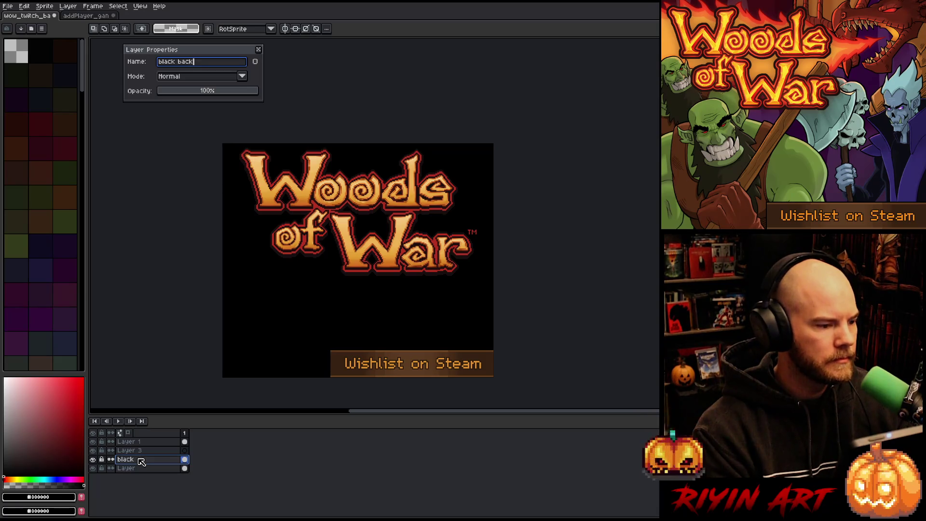
text(nd)
key(Return)
double_click(129, 469)
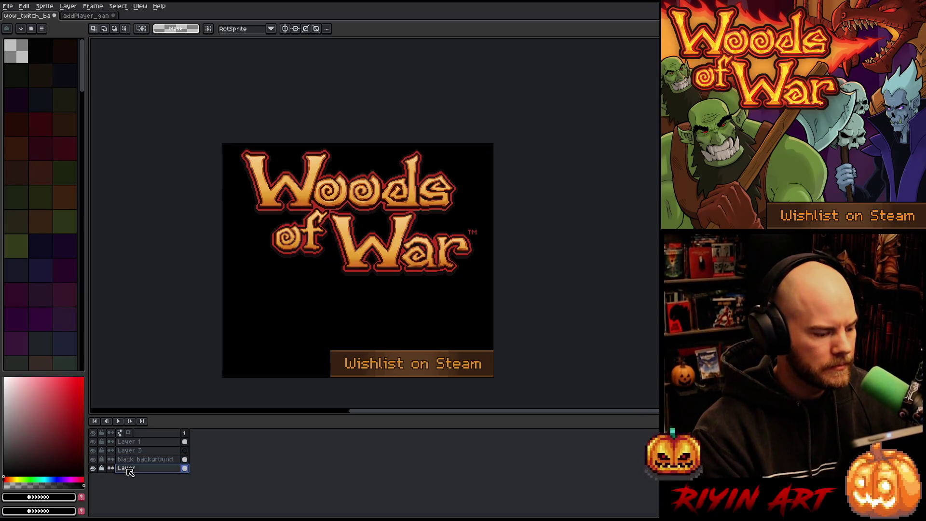
text(0ri)
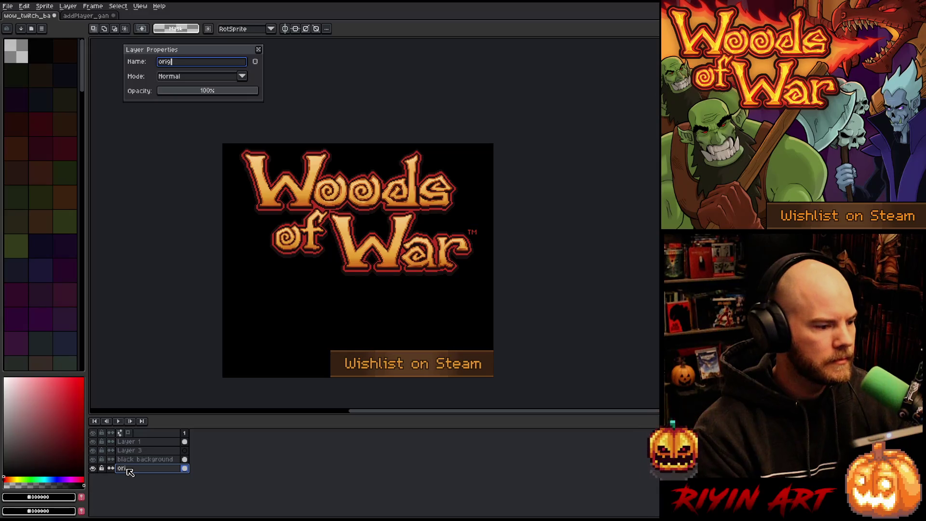
key(Return)
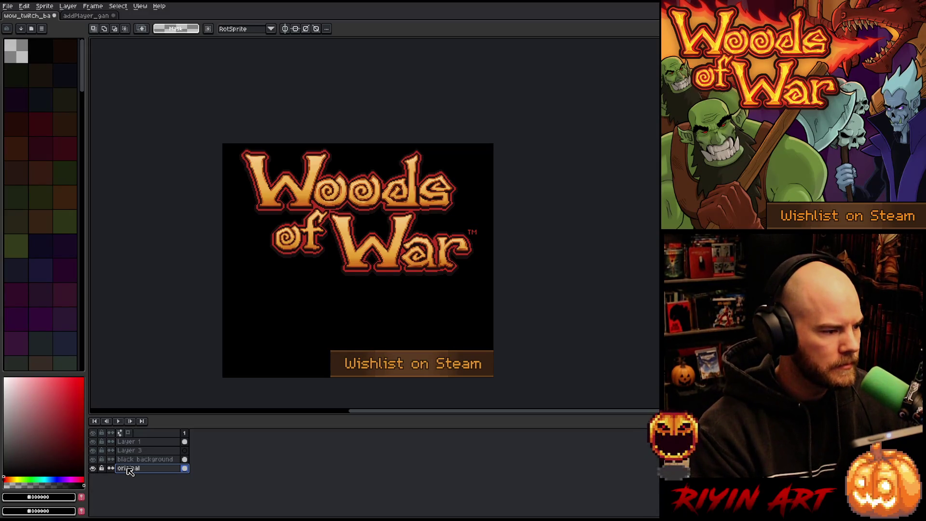
click(8, 5)
click(32, 56)
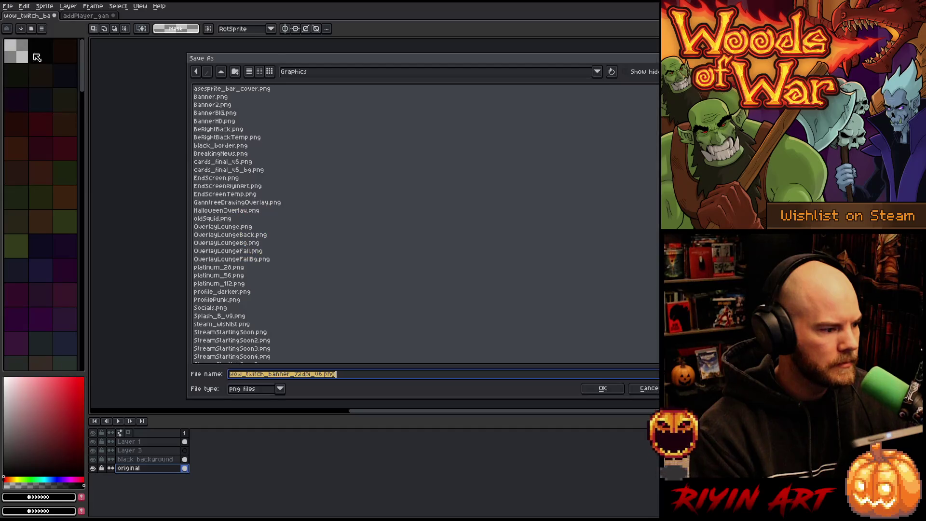
- Save the banner as twitch_banner.aseprite in the TreeRevenge Capsule folder, using Aseprite format
click(313, 72)
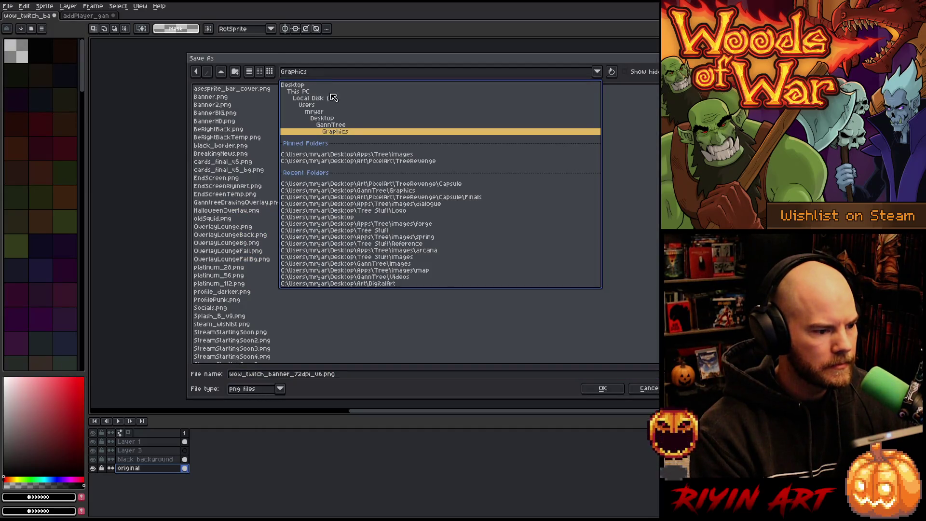
click(381, 163)
double_click(214, 91)
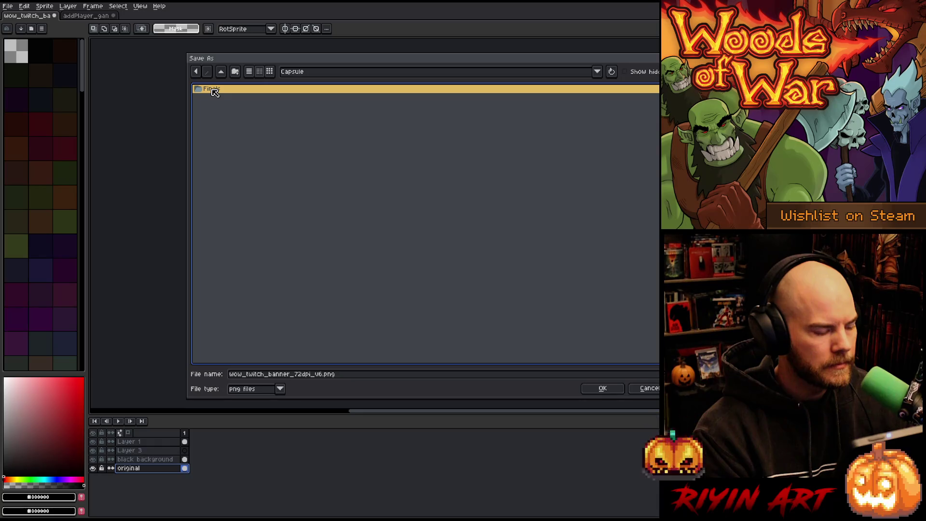
click(281, 389)
click(244, 416)
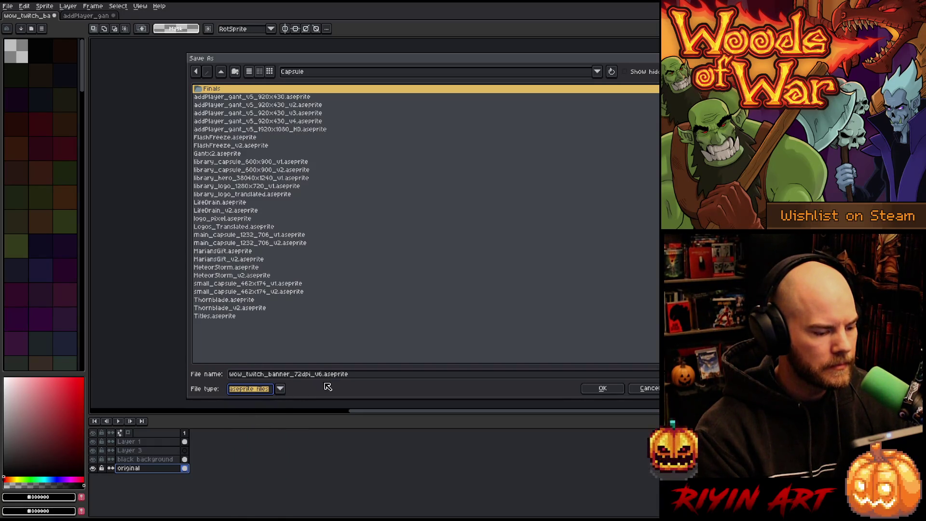
drag(323, 376, 183, 375)
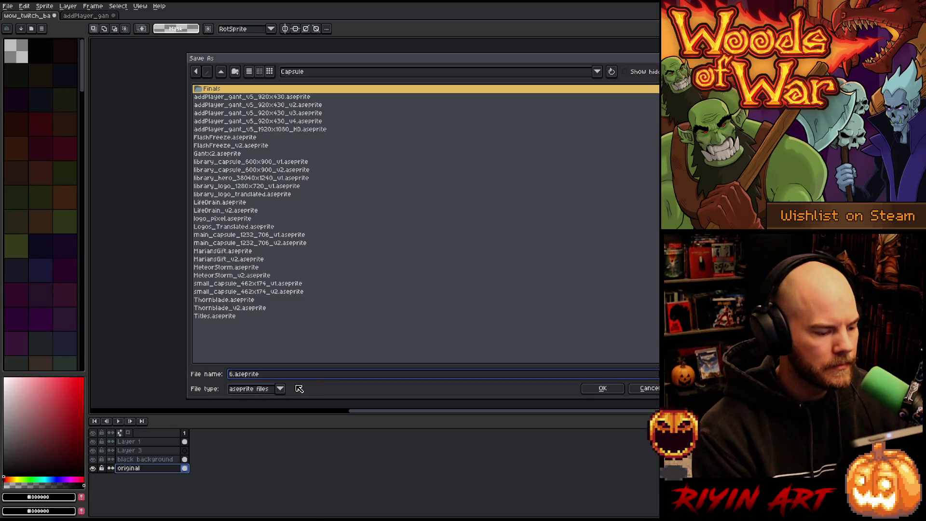
text(twitch_banner)
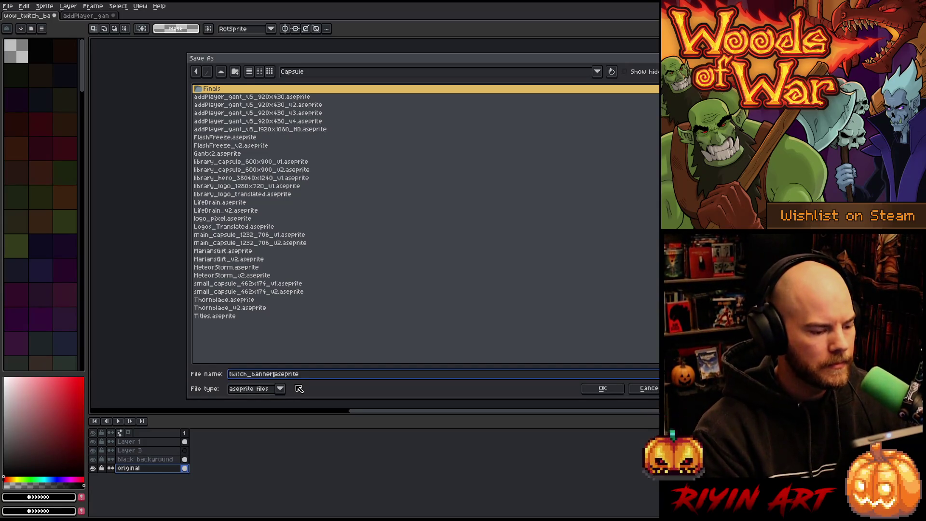
text(1)
key(Return)
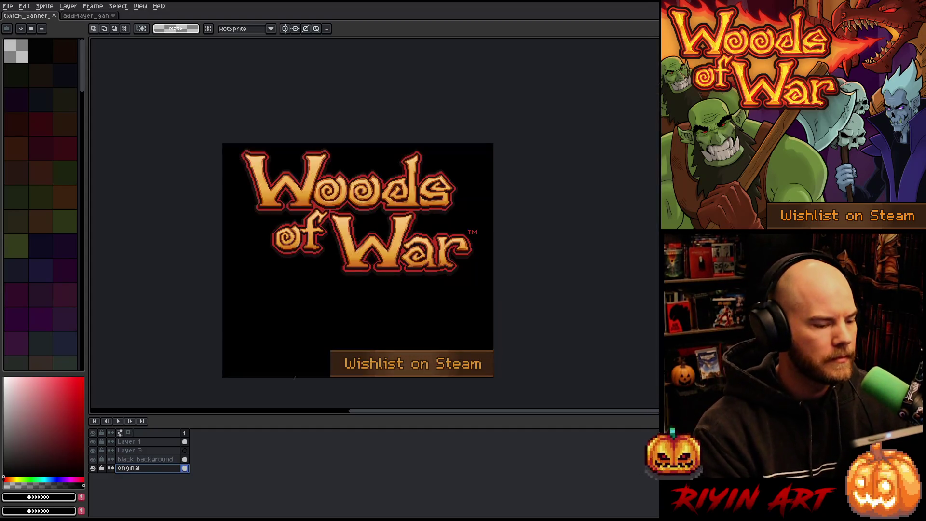
- Rename Layer 3 to 'gant' and Layer 1 to 'logo'
click(129, 451)
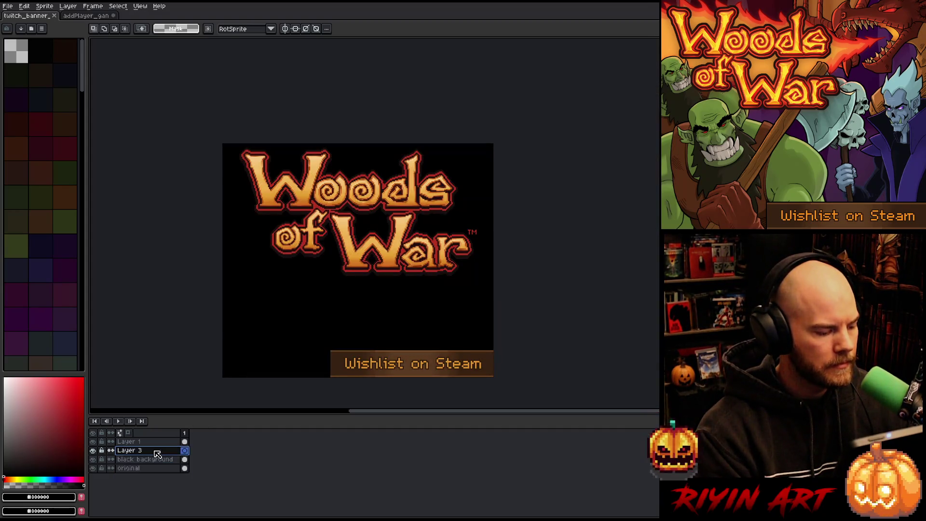
double_click(129, 451)
text(g)
key(Return)
click(141, 443)
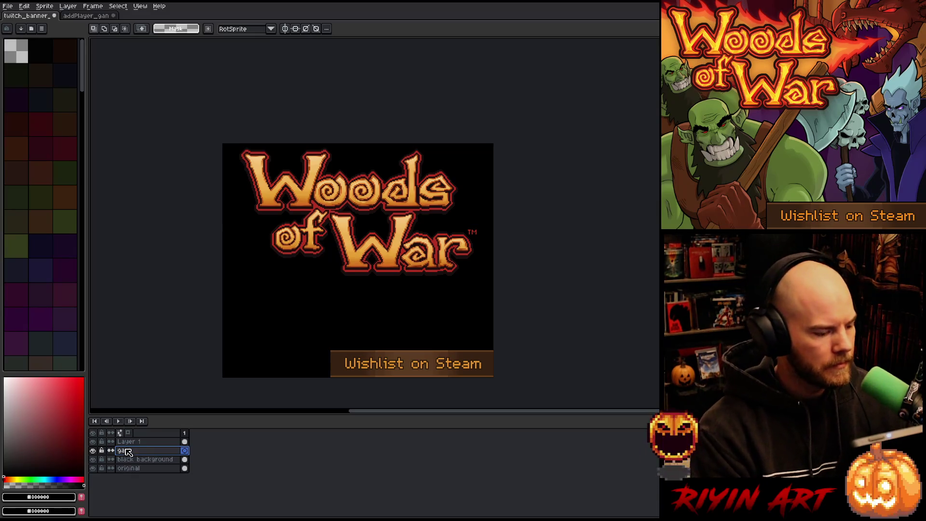
double_click(142, 443)
text(logo)
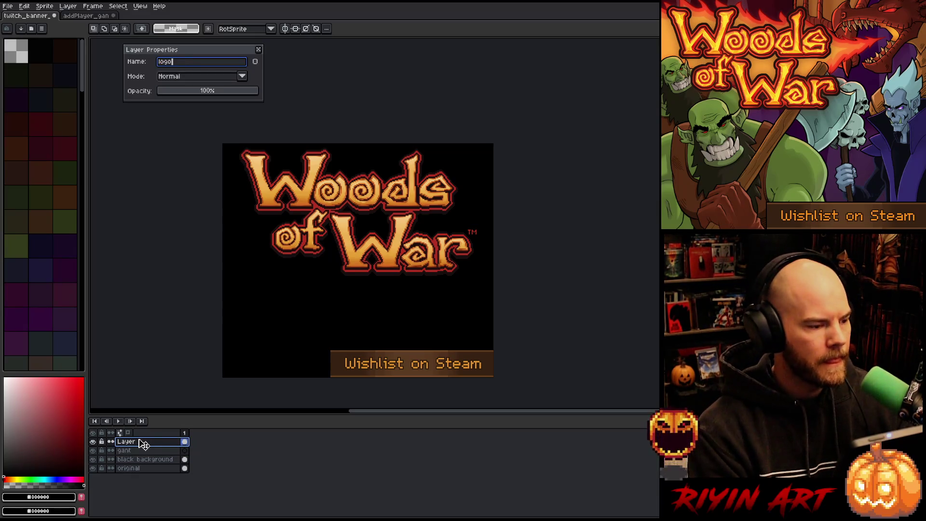
key(Return)
- Paste the green-cloaked character into gant behind the logo, then reposition both
click(138, 452)
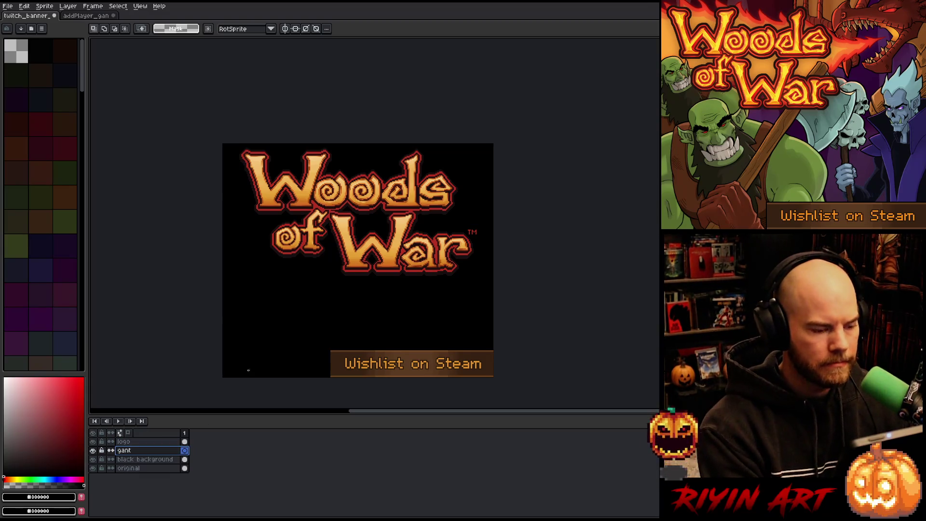
key(ctrl+v)
key(v)
mouse_move(357, 371)
mouse_down()
mouse_move(323, 184)
mouse_move(346, 252)
mouse_move(341, 189)
mouse_up()
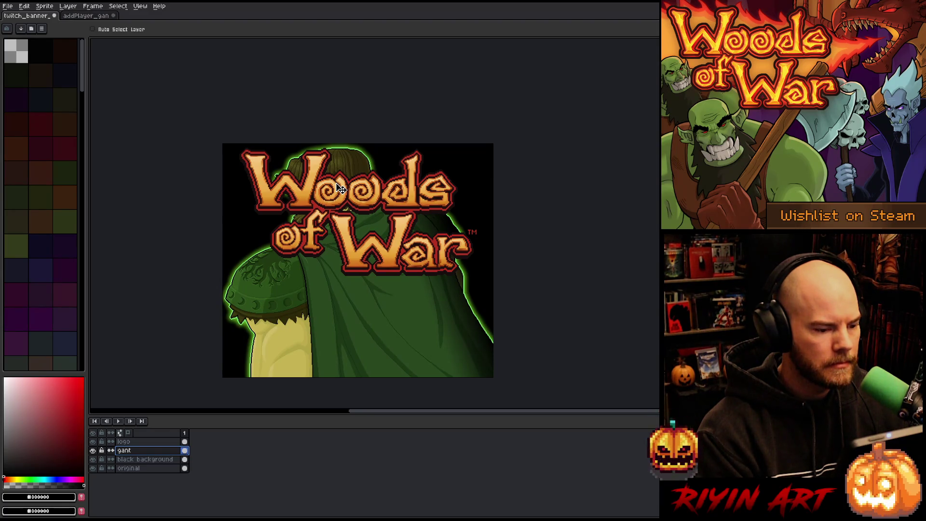
drag(339, 188, 340, 189)
click(145, 442)
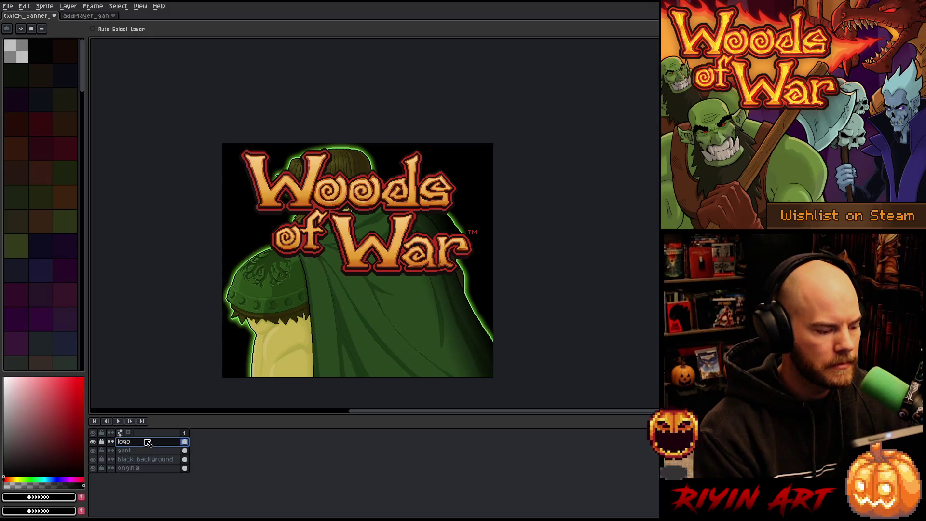
mouse_move(350, 223)
mouse_down()
mouse_move(362, 292)
mouse_move(349, 303)
mouse_up()
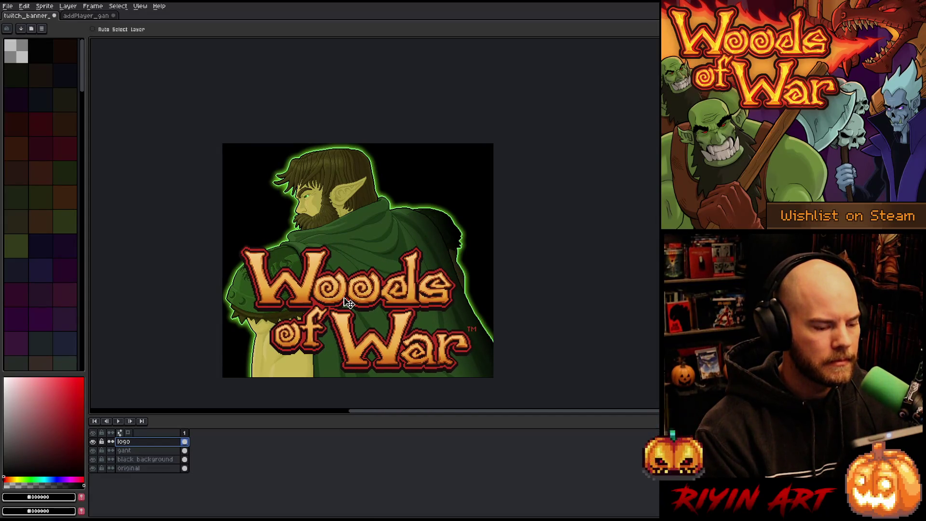
mouse_move(349, 302)
mouse_down()
mouse_move(351, 218)
mouse_move(348, 225)
mouse_up()
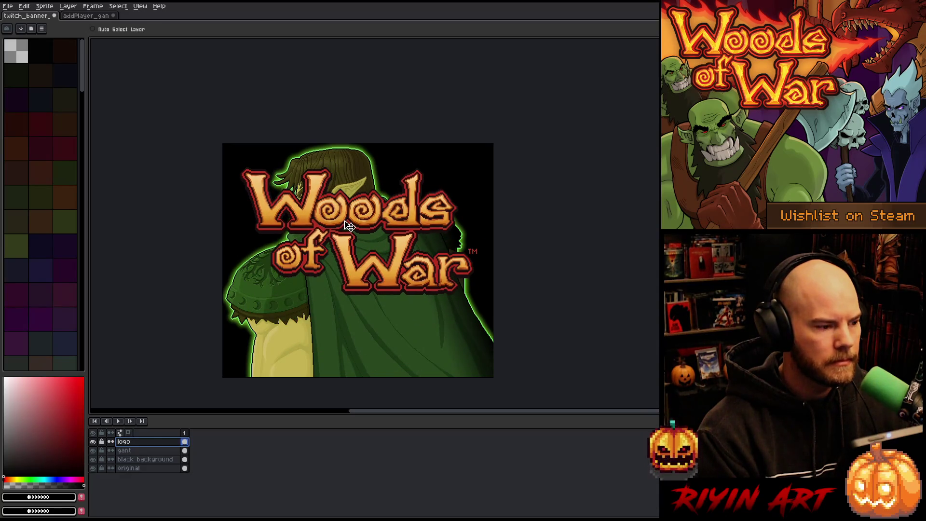
- Copy addPlayer_gan's Logo layer, then hide the banner's logo layer and rename it logox2
click(106, 17)
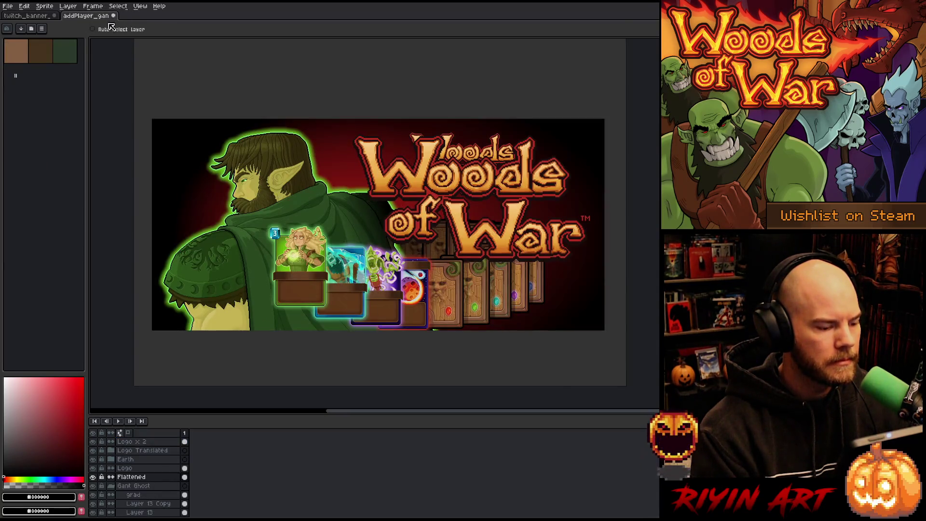
click(185, 469)
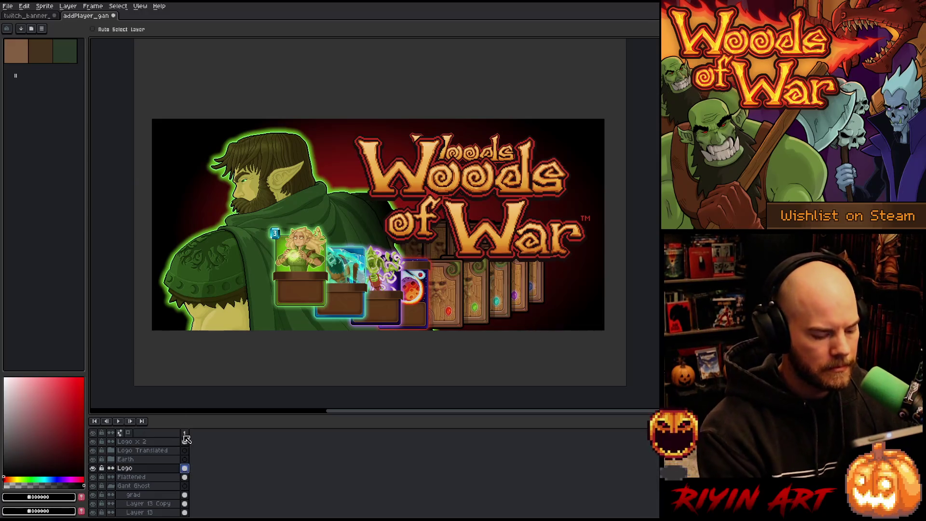
key(ctrl+Tab)
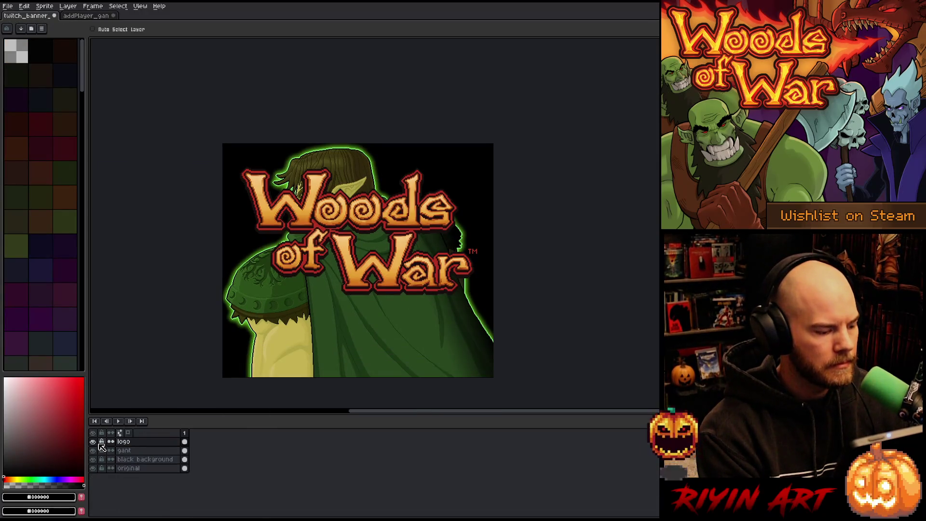
click(93, 442)
double_click(127, 443)
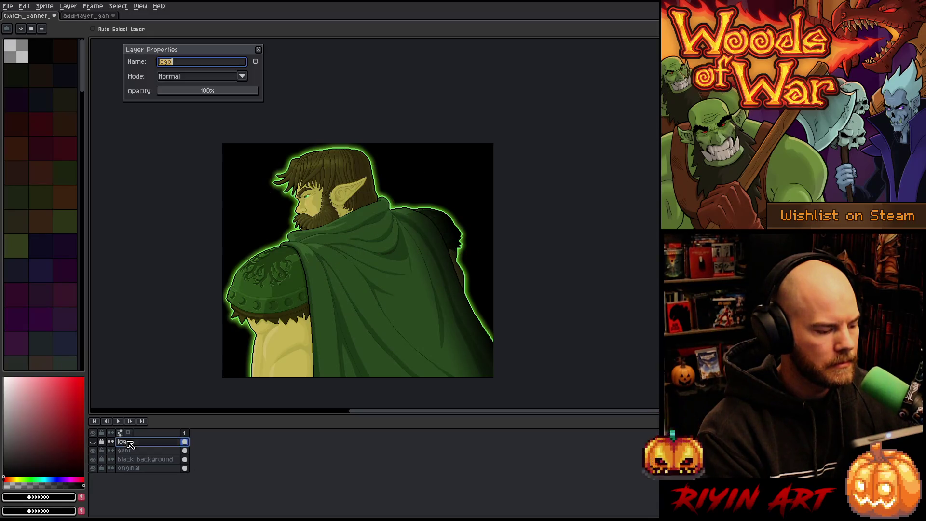
key(End)
text(2)
key(Return)
- Paste the smaller logo onto a new layer and centre it horizontally with Center X
key(shift+n)
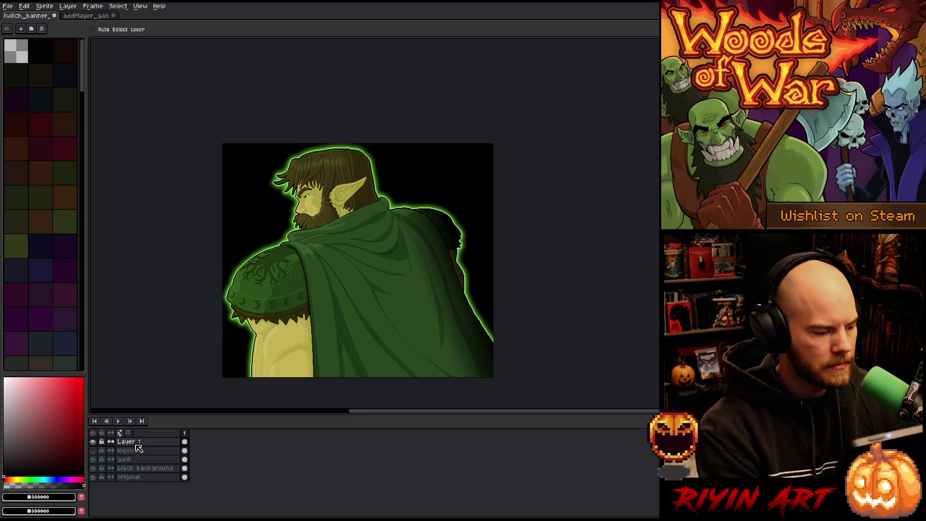
click(24, 6)
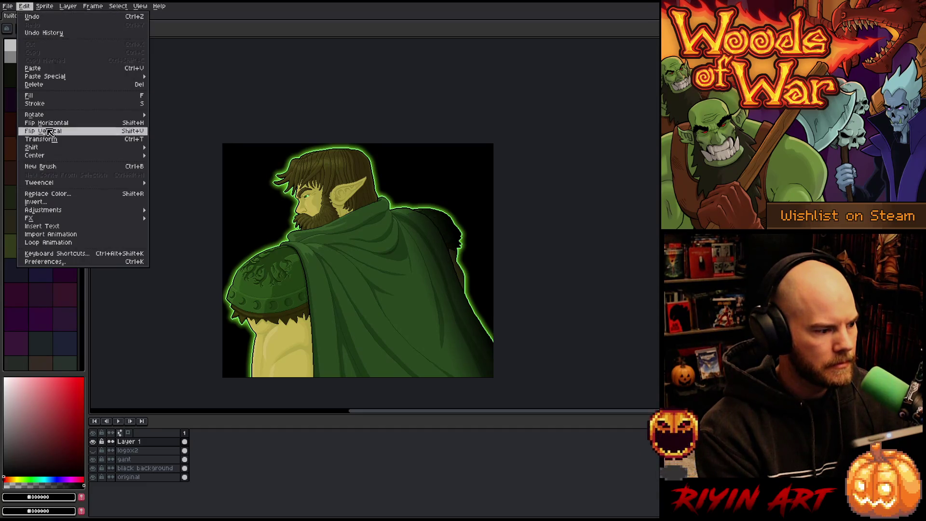
mouse_move(138, 156)
click(169, 164)
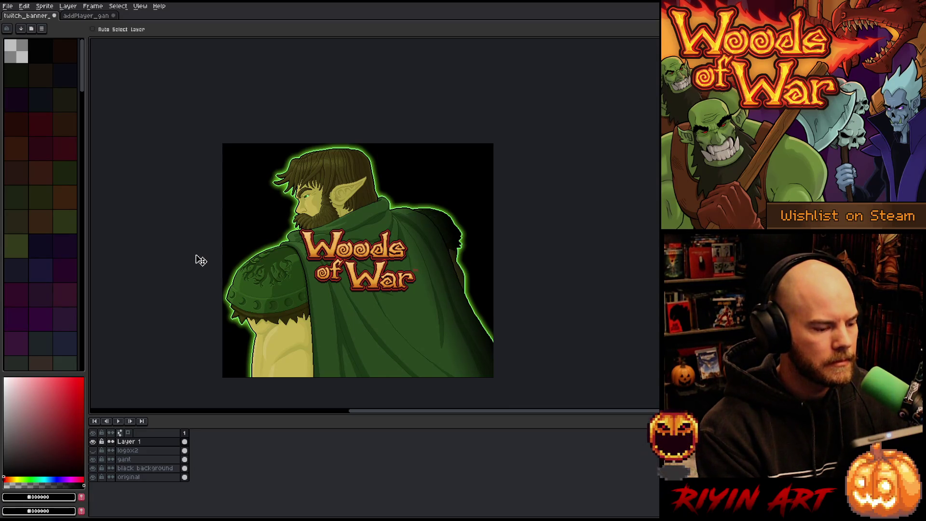
click(140, 460)
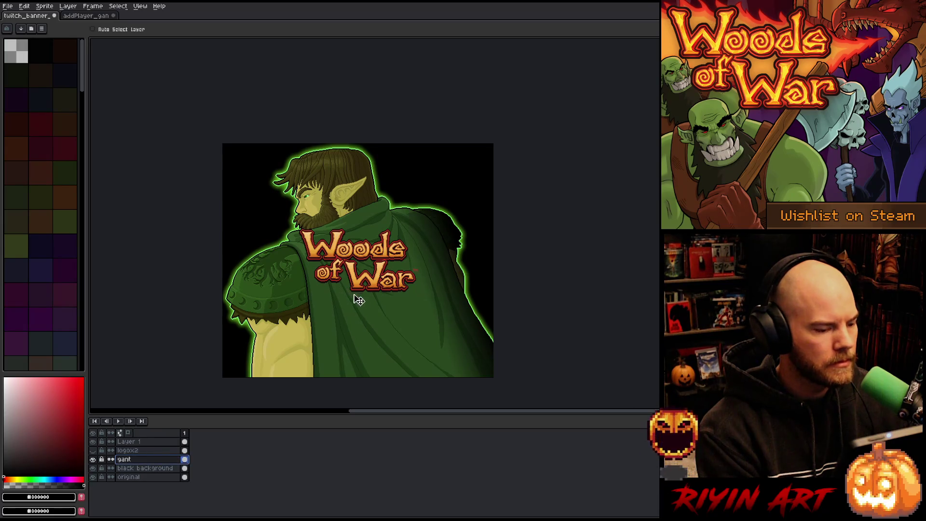
- Move the small logo to the lower-right cloak and add a new empty top layer
click(152, 443)
mouse_move(367, 256)
mouse_down()
mouse_move(423, 287)
mouse_move(415, 333)
mouse_move(418, 314)
mouse_up()
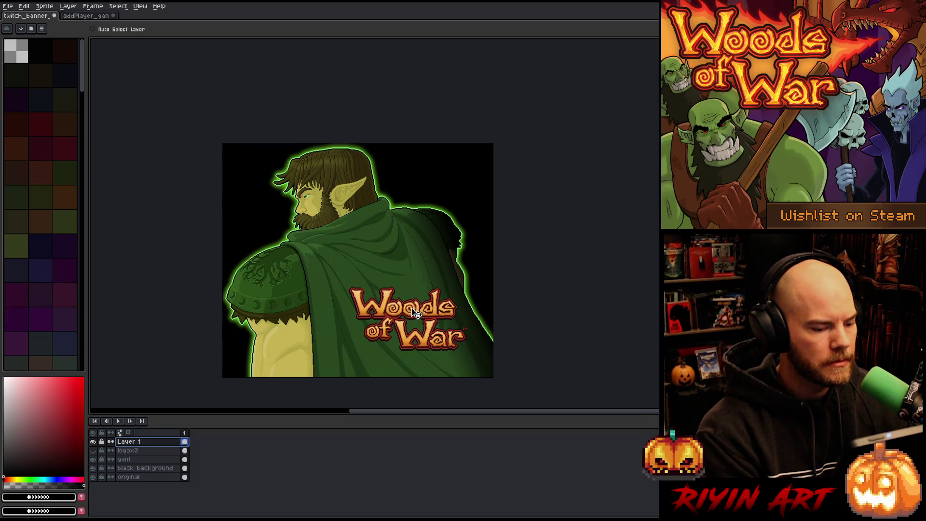
ctrl+click(185, 468)
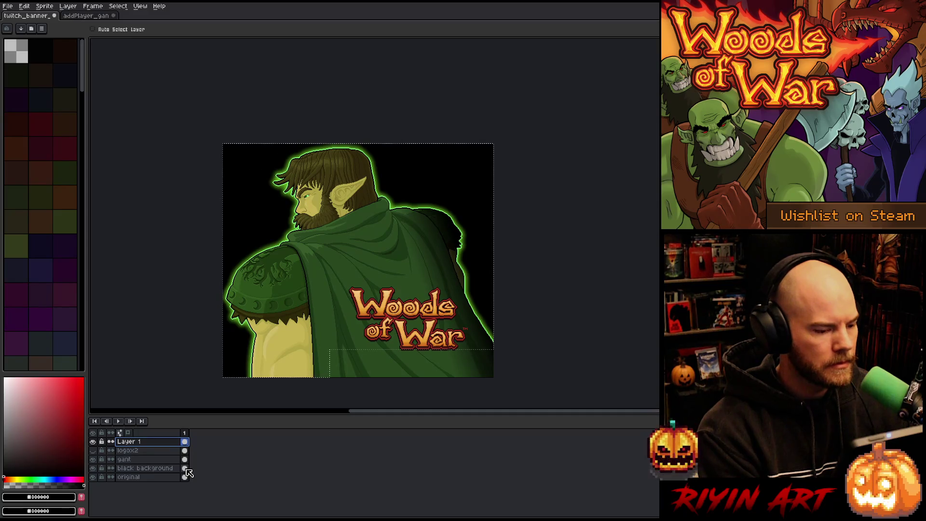
key(ctrl+shift+i)
click(154, 478)
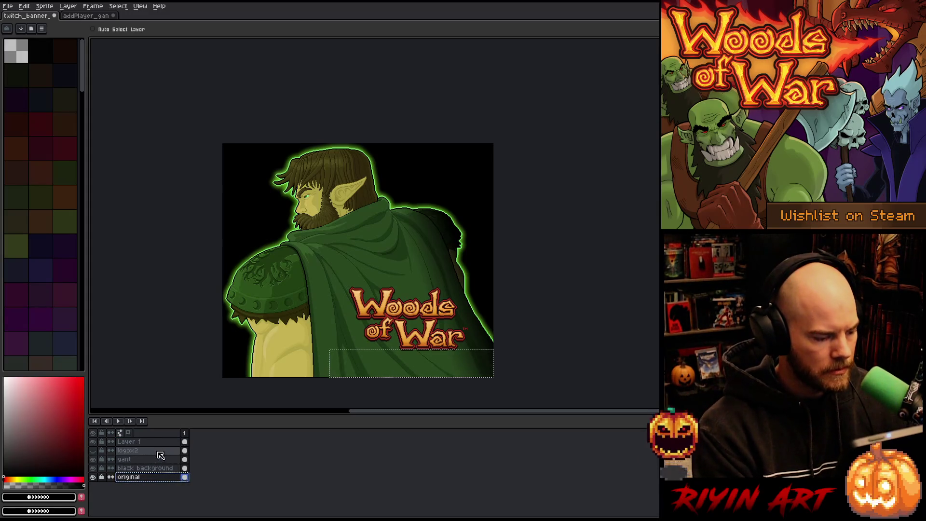
click(156, 444)
key(shift+n)
- Paste the Wishlist on Steam strip from the original art onto the new top layer
click(151, 486)
alt+click(93, 486)
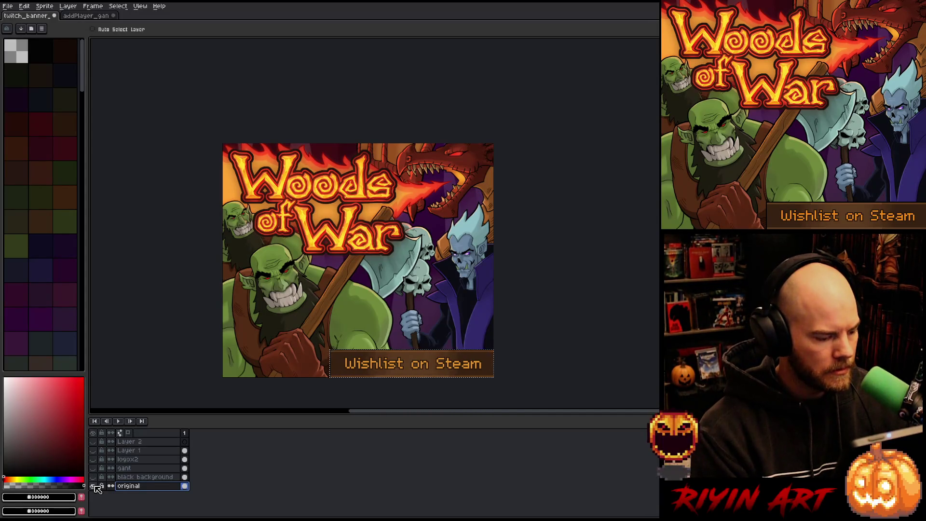
alt+click(94, 487)
click(145, 442)
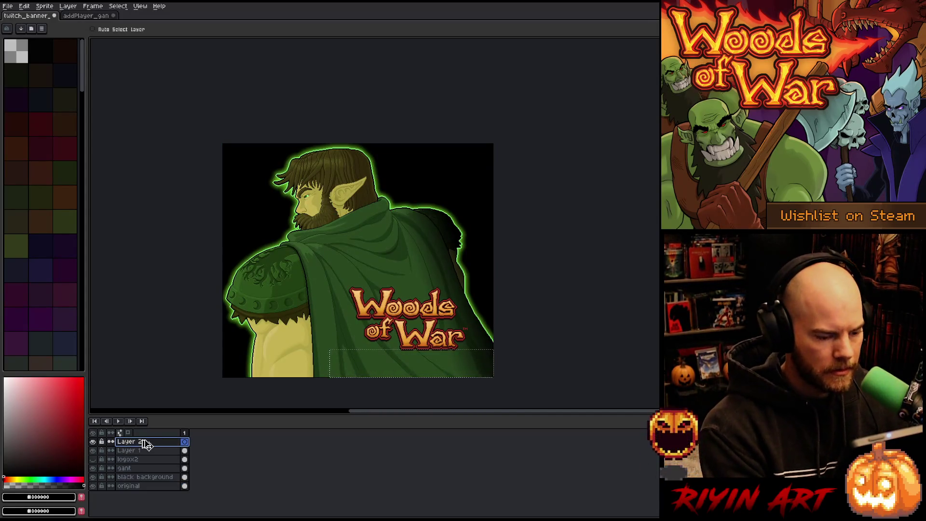
key(ctrl+v)
- Rename the layers 'wishlist banner' and 'logo', and drag the small logo toward the top right
double_click(140, 442)
text(ba)
key(BackSpace)
key(BackSpace)
text(wis)
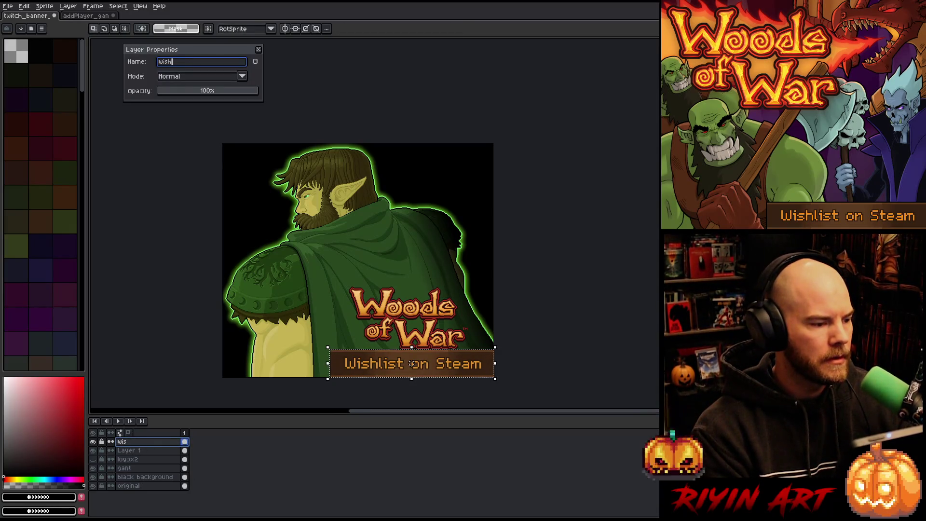
text(er)
key(Return)
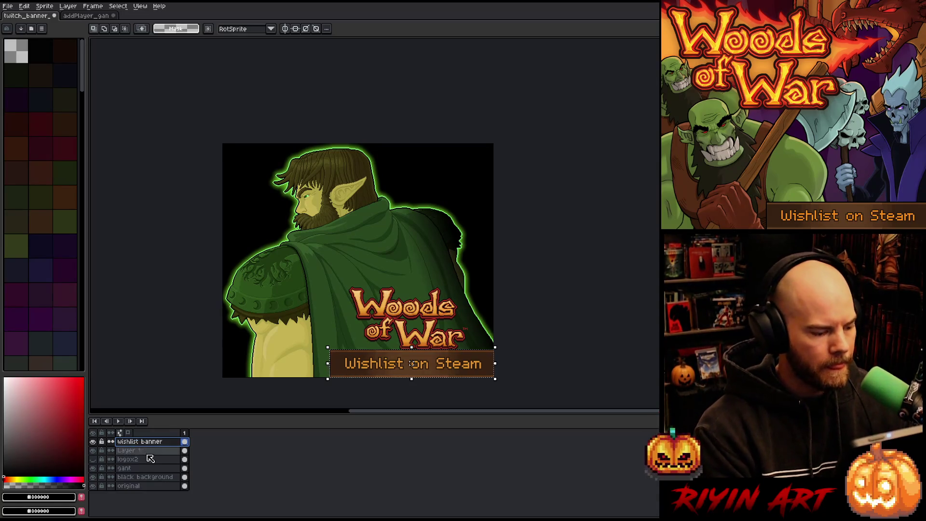
double_click(140, 451)
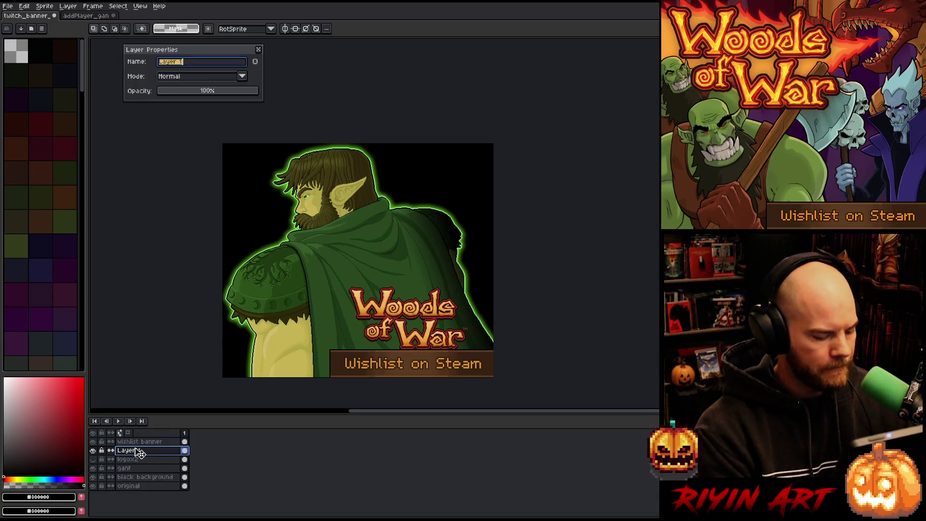
text(logo)
key(Return)
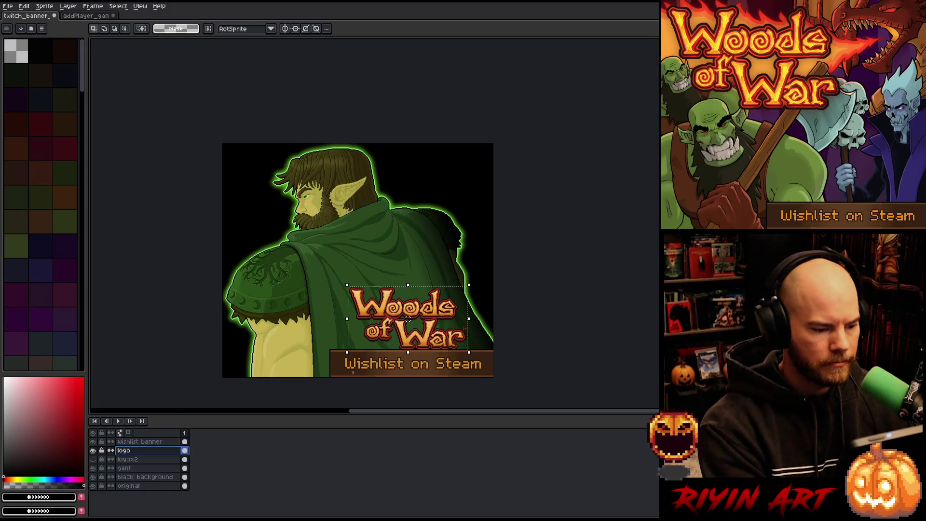
mouse_move(437, 313)
mouse_down()
mouse_move(450, 284)
mouse_move(450, 179)
mouse_up()
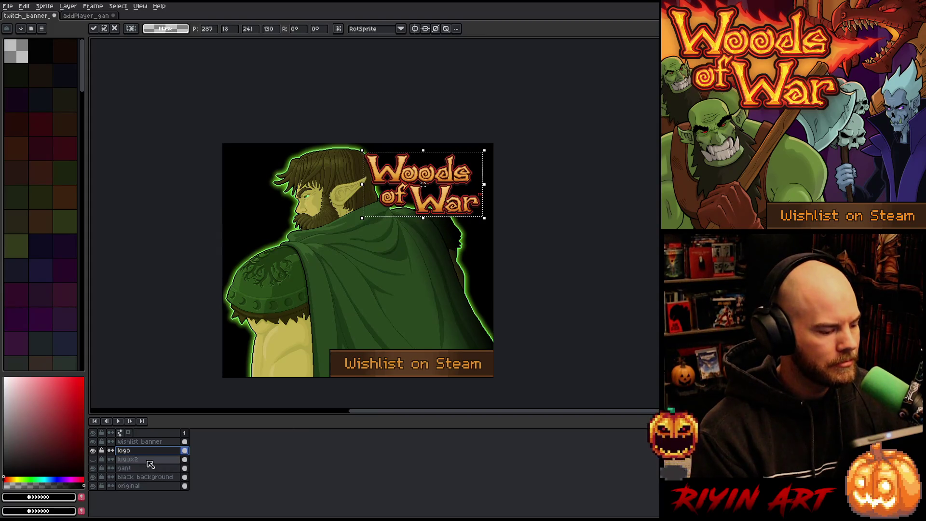
- Drop the small logo at the top right, shift the elf on the gant layer left, and reshow logox2
click(141, 478)
click(140, 468)
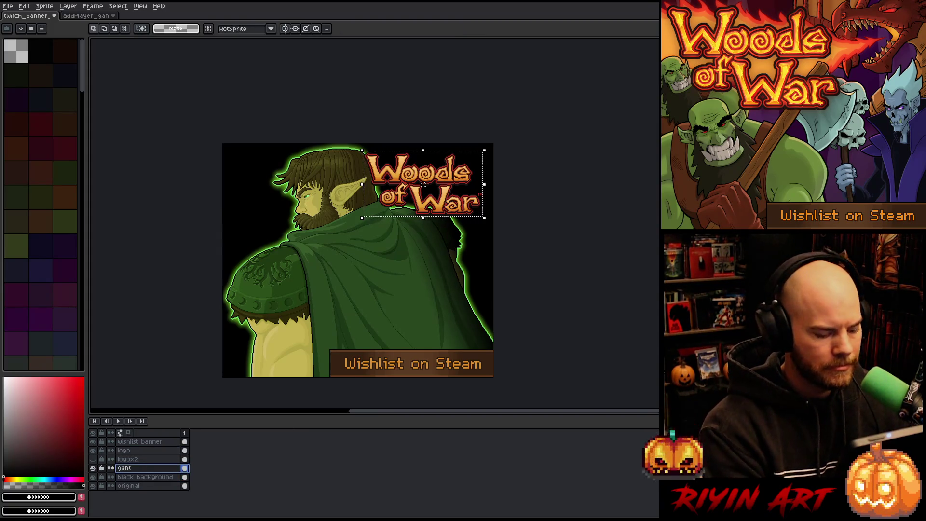
key(v)
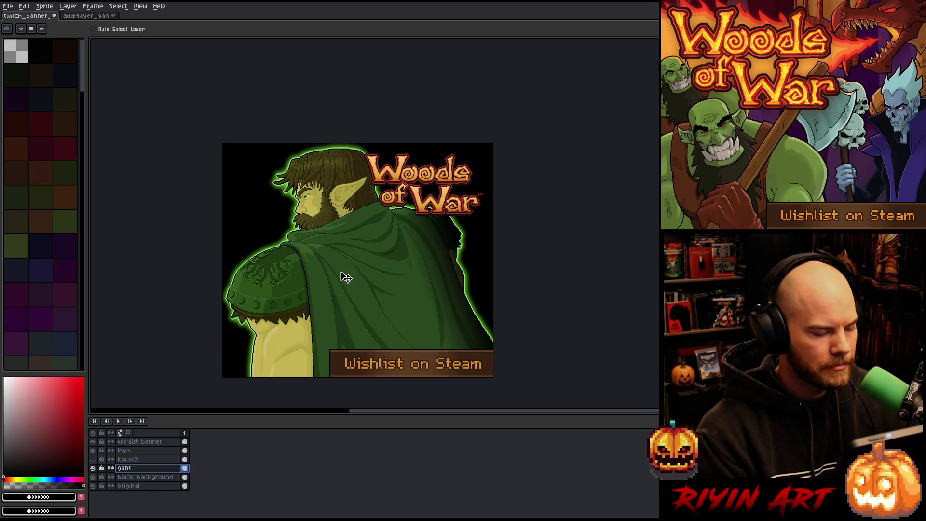
mouse_move(367, 250)
mouse_down()
mouse_move(353, 275)
mouse_move(341, 269)
mouse_move(359, 274)
mouse_move(353, 267)
mouse_up()
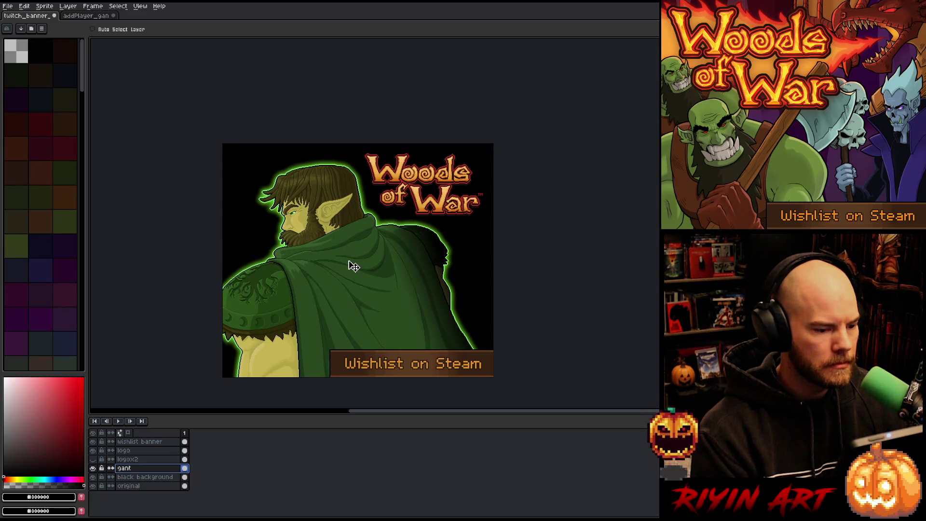
mouse_move(354, 267)
mouse_down()
mouse_move(344, 262)
mouse_move(352, 263)
mouse_up()
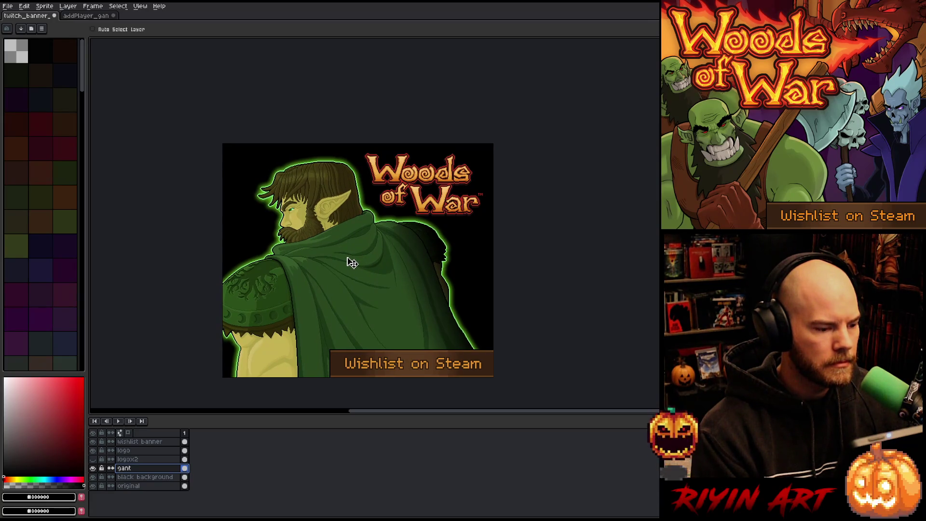
click(93, 459)
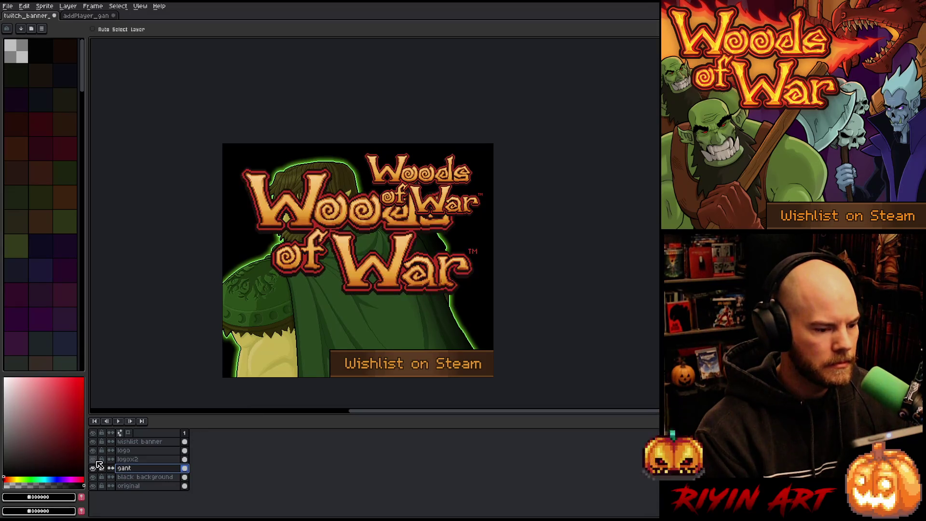
- Hide the small logo and scale logox2 down to about 60%, placing it just above the Wishlist strip
click(105, 459)
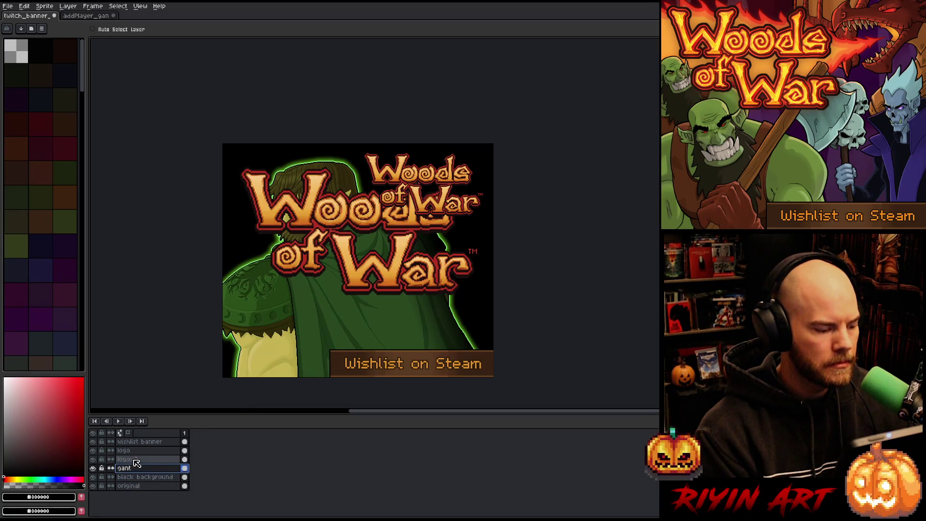
click(92, 451)
key(ctrl+t)
drag(395, 216, 400, 202)
key(Right)
key(Right)
key(Right)
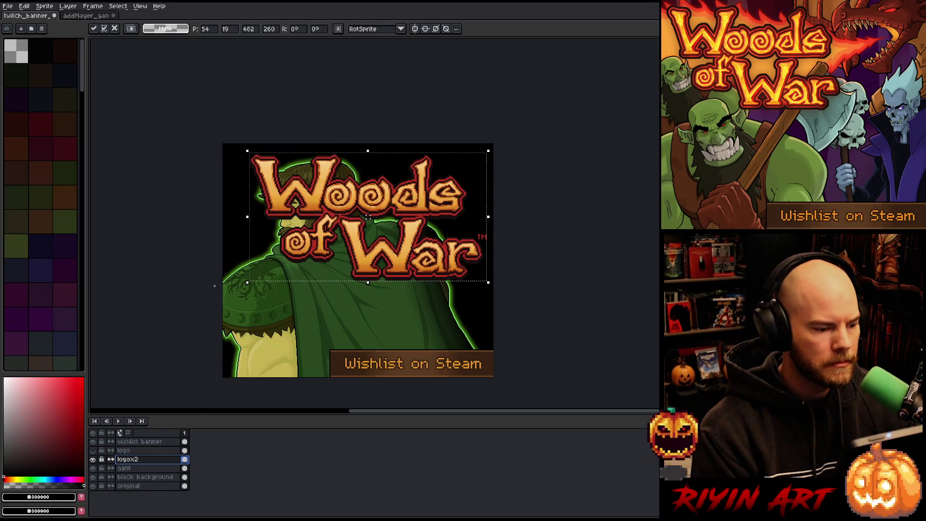
mouse_move(247, 282)
mouse_down()
mouse_move(359, 257)
mouse_move(327, 267)
mouse_move(322, 278)
mouse_up()
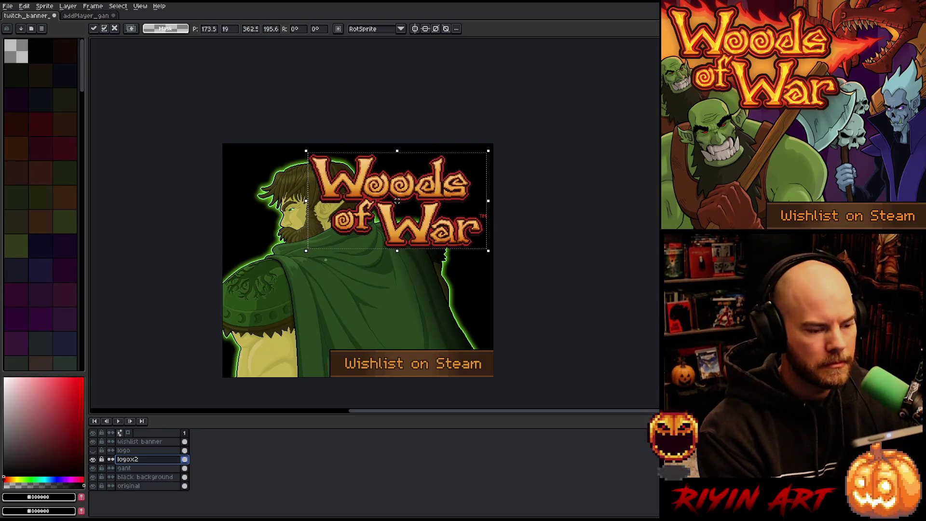
drag(402, 187, 402, 280)
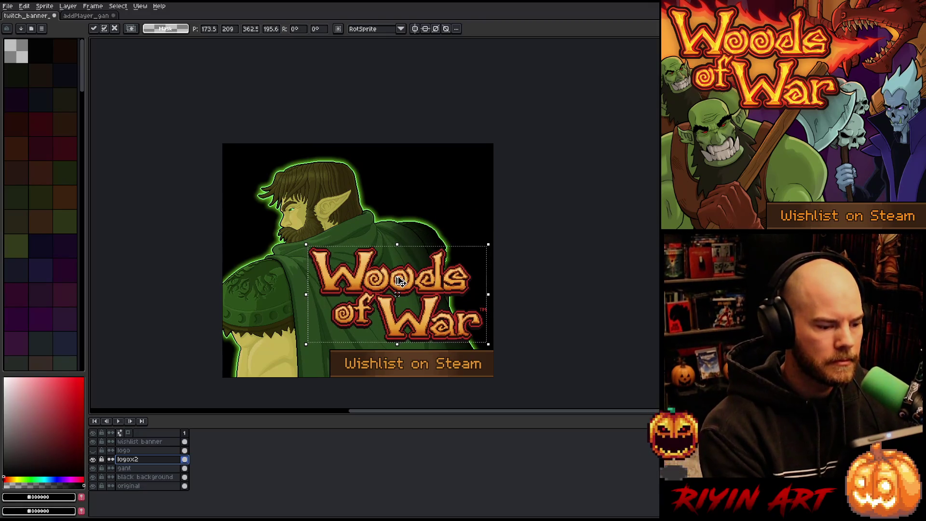
drag(306, 245, 299, 241)
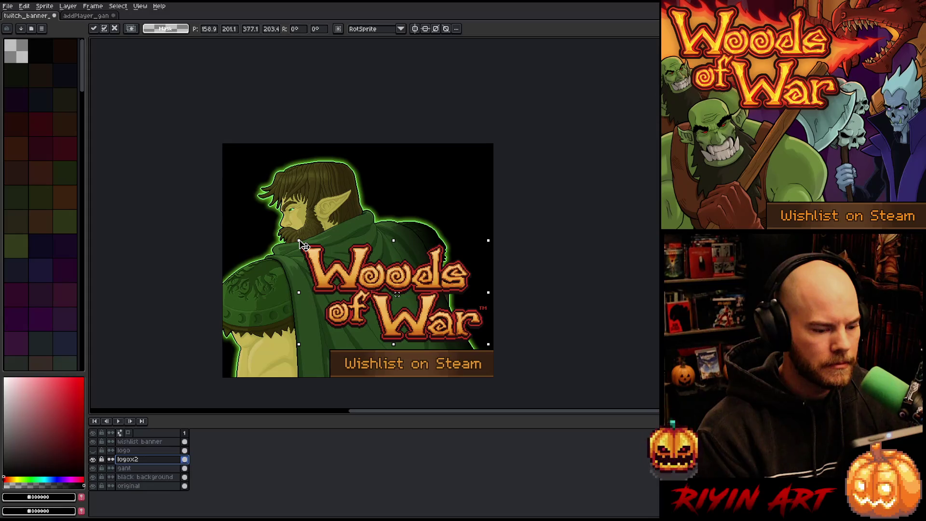
drag(302, 244, 303, 243)
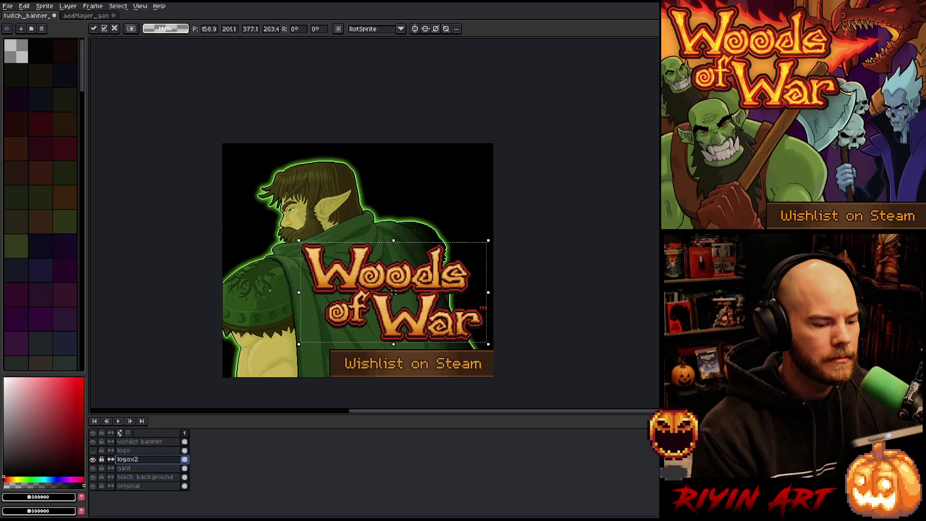
key(ctrl+d)
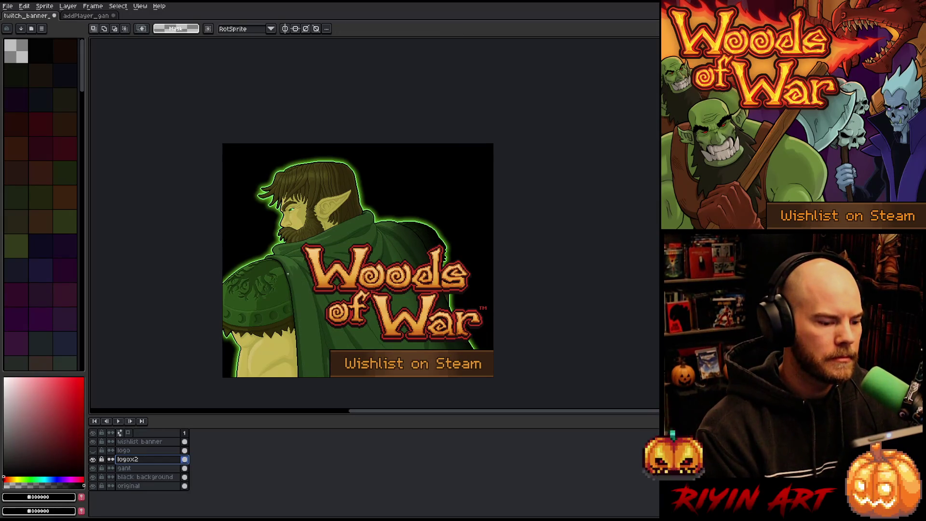
click(87, 16)
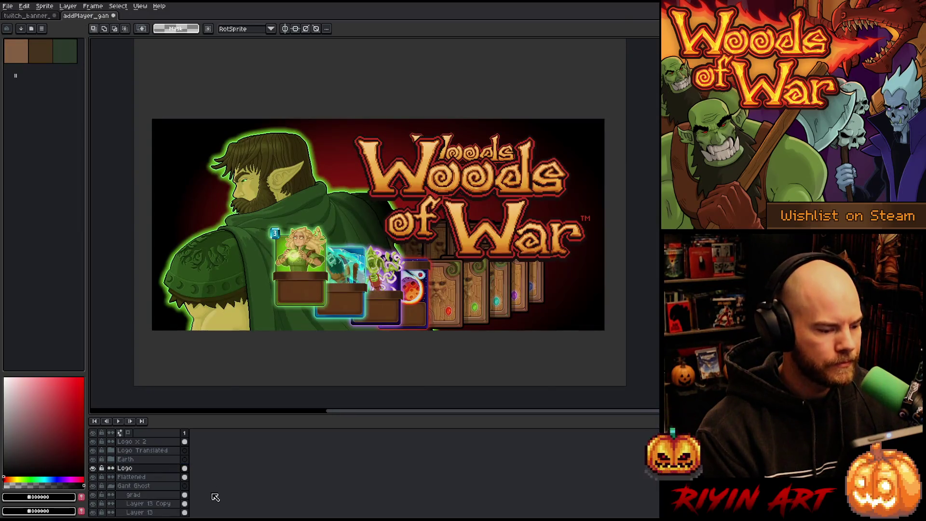
- Select the Grad layer in the addPlayer_gan sprite
scroll(154, 495, down, 2)
scroll(154, 495, down, 4)
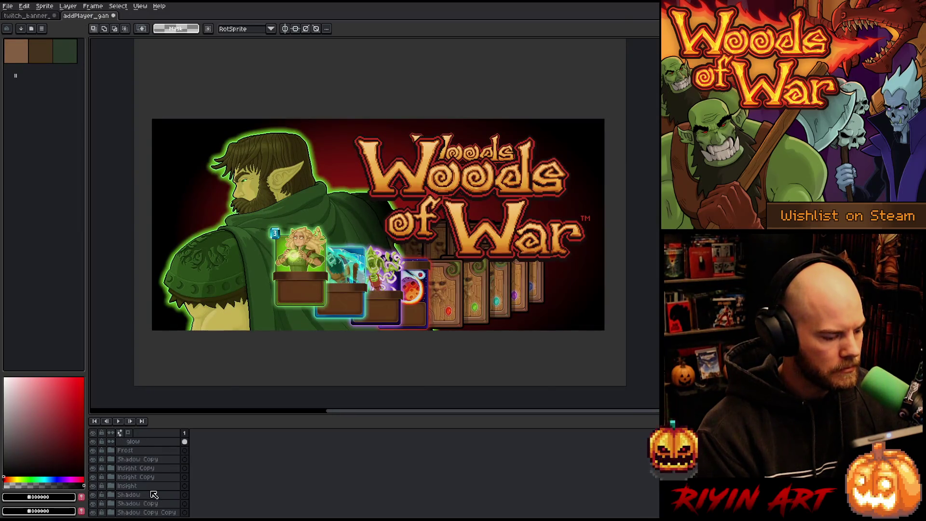
scroll(106, 496, down, 2)
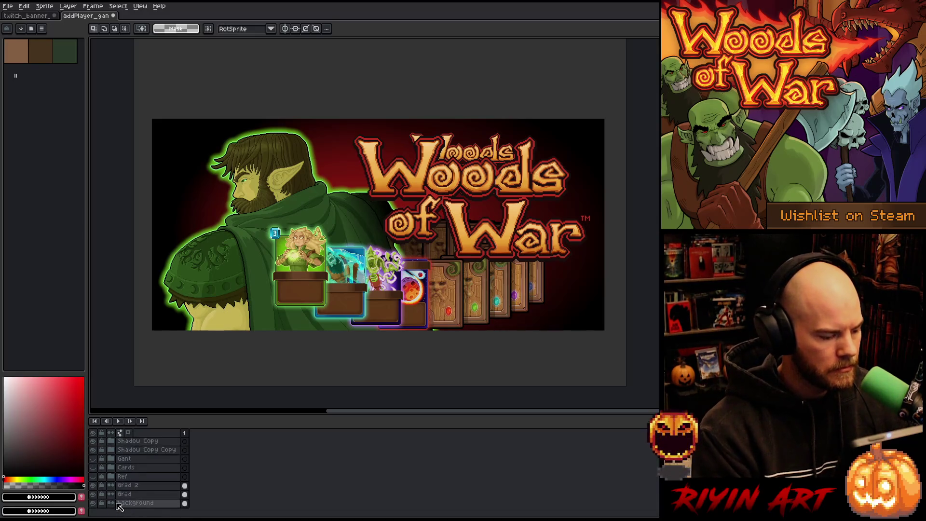
click(124, 494)
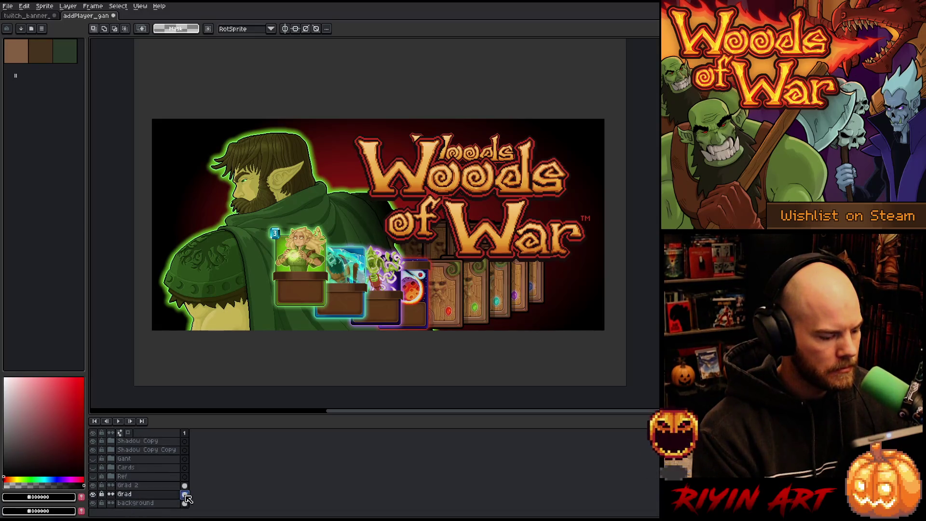
- In the Twitch banner, add a new layer named grad above the black background
click(37, 15)
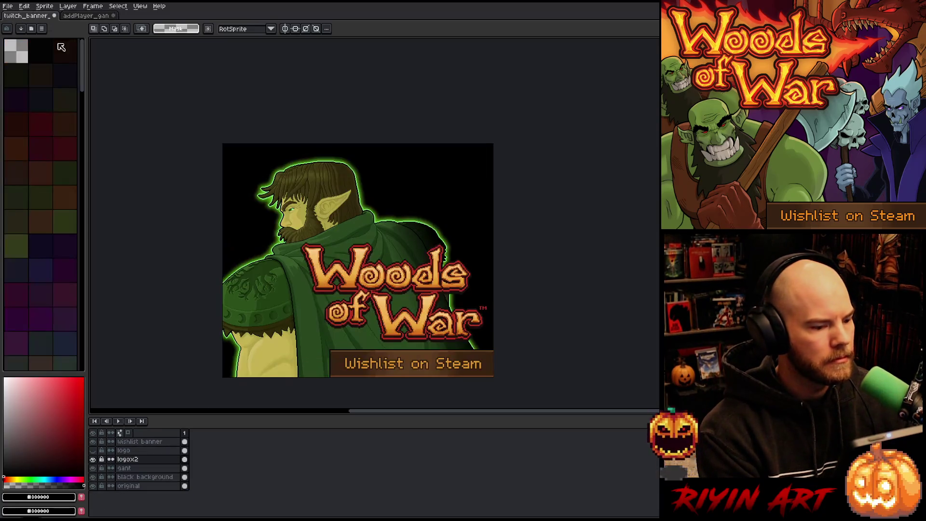
click(151, 477)
key(shift+n)
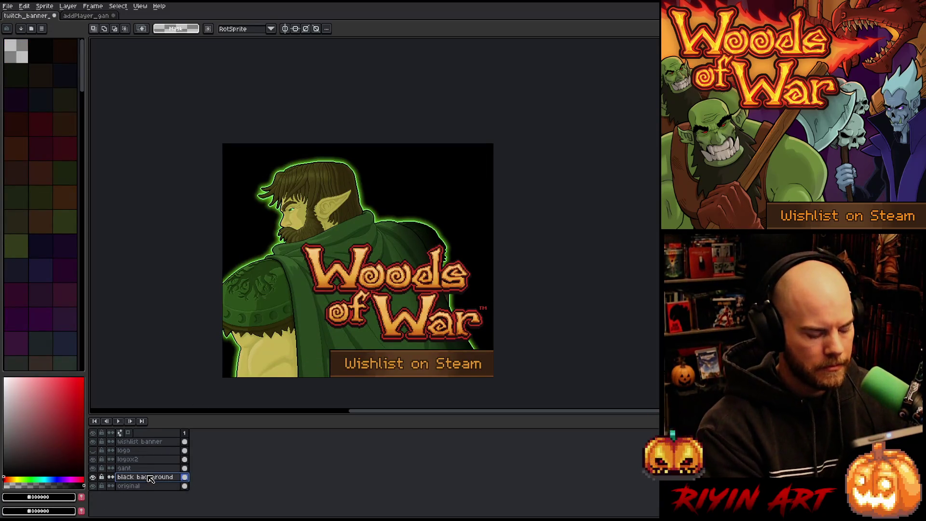
double_click(144, 477)
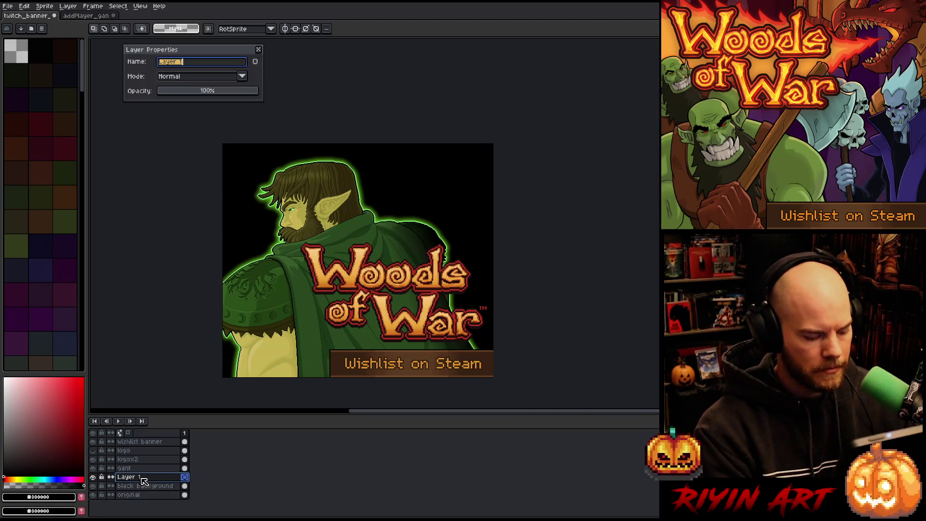
text(grad)
key(Return)
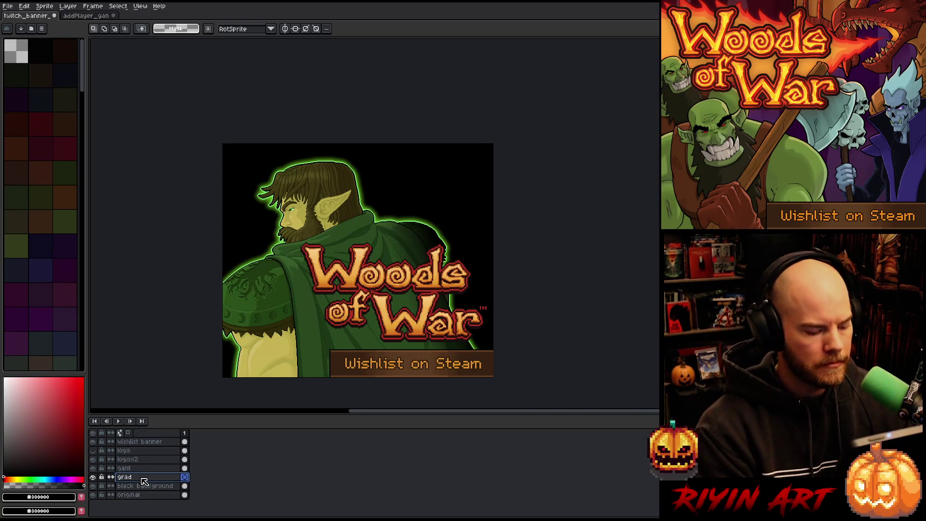
- Center the red gradient, shift it down-left behind the elf, and show the small logo
click(24, 6)
mouse_move(70, 161)
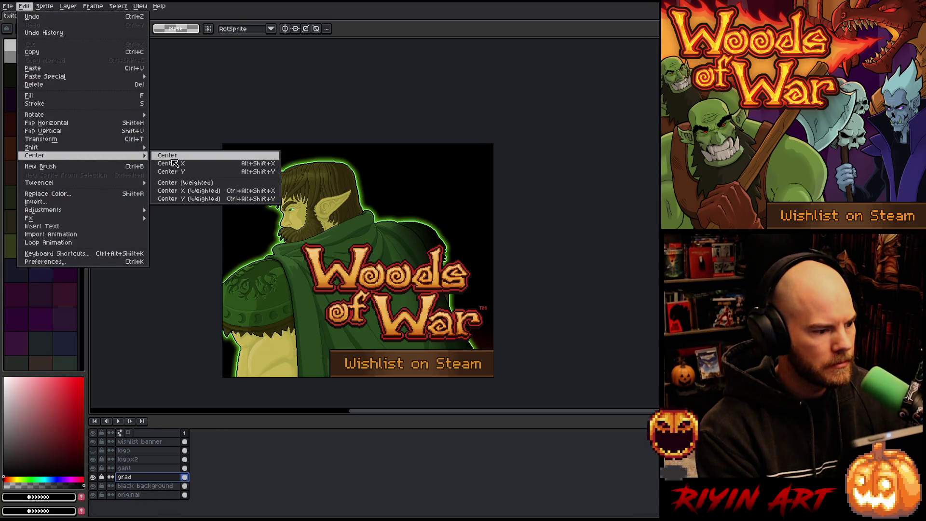
click(170, 156)
key(v)
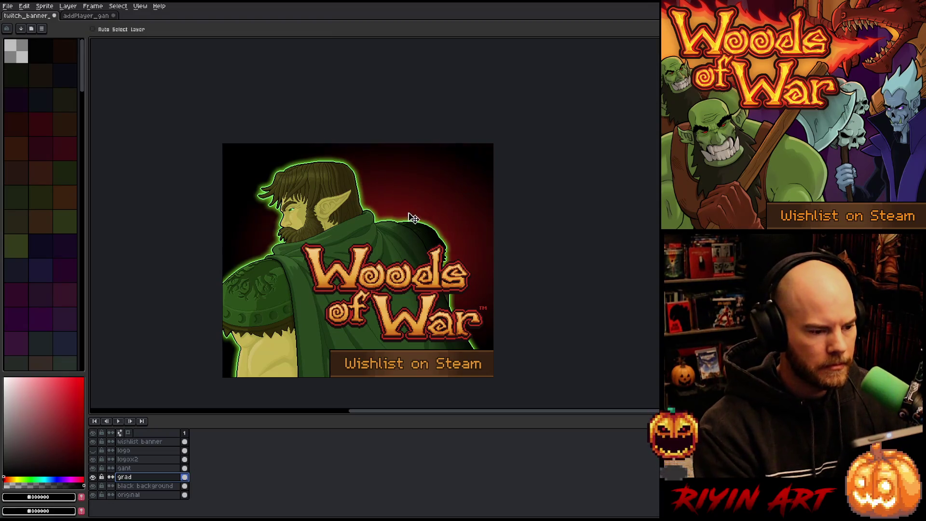
drag(410, 214, 382, 230)
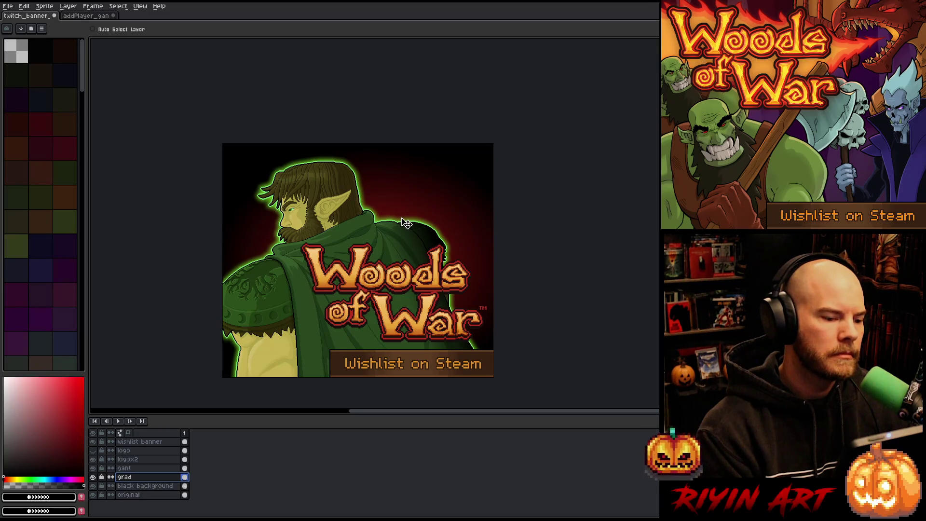
click(93, 451)
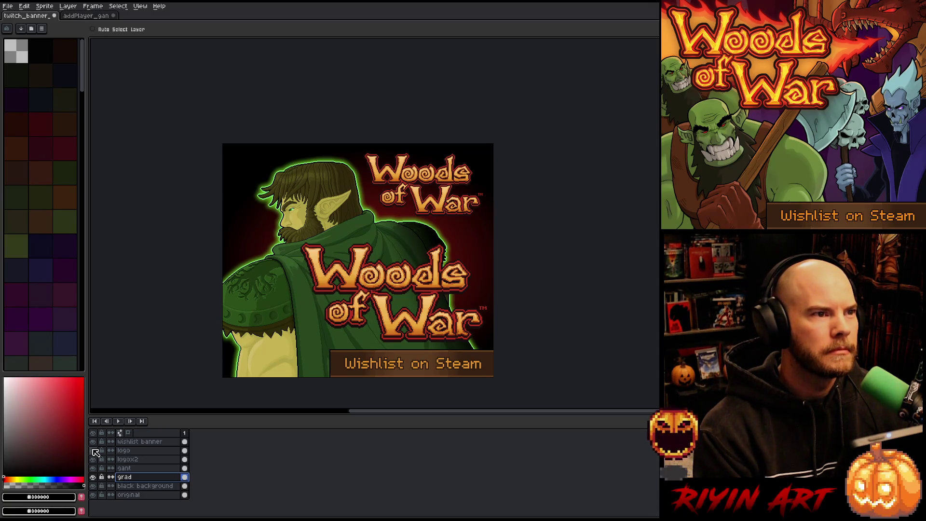
- Compare the small and large logos, leaving only logox2 visible
click(93, 450)
click(93, 451)
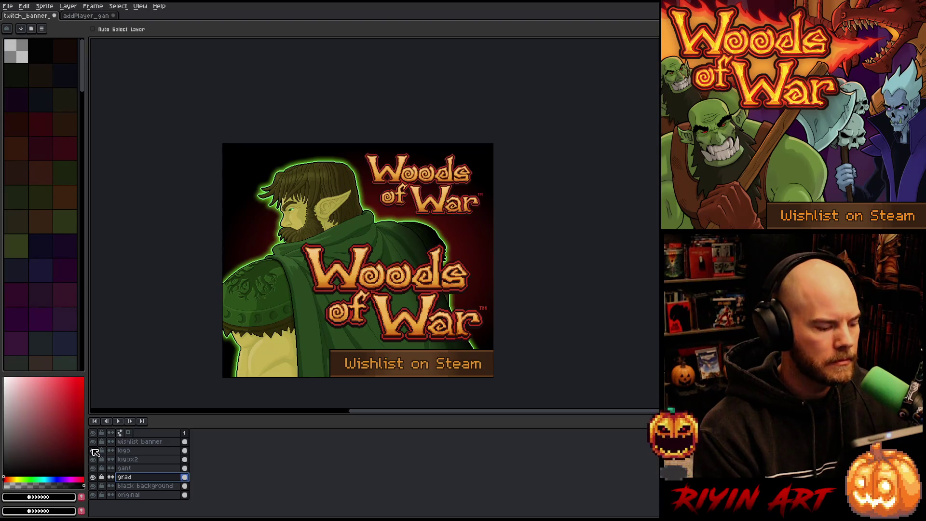
click(92, 459)
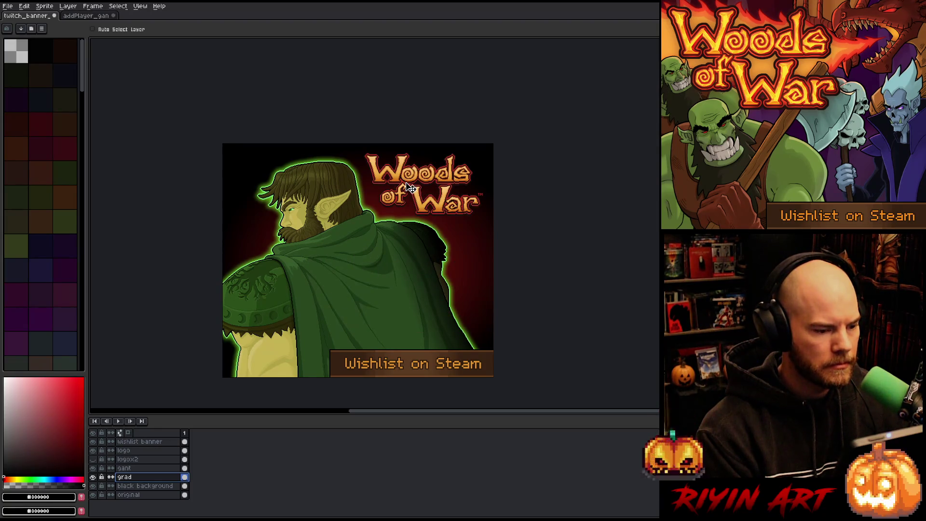
click(94, 460)
click(94, 451)
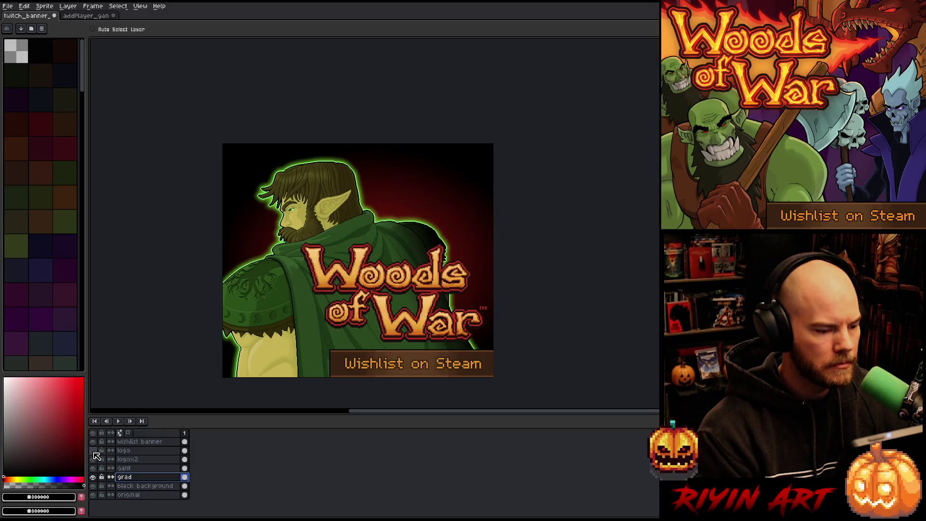
- Try moving the logox2 cel onto the logo layer, then undo it
click(136, 461)
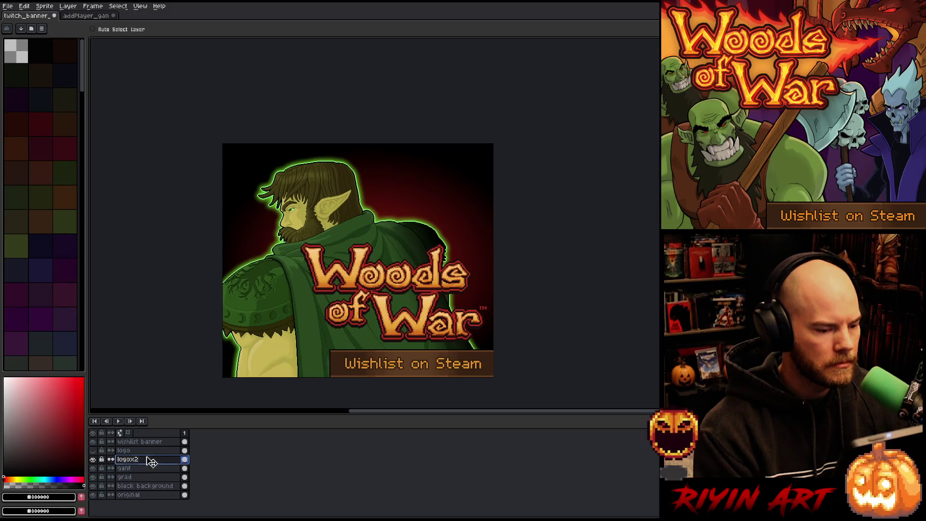
click(185, 461)
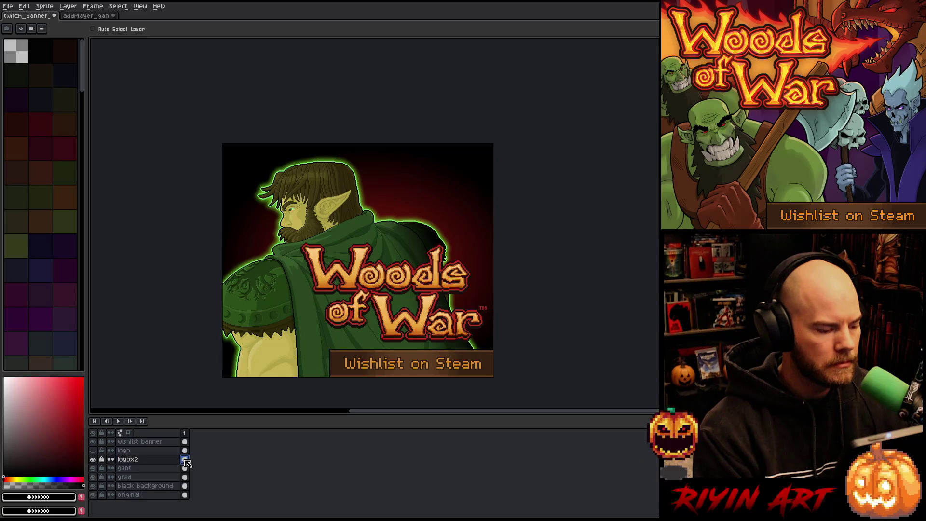
drag(185, 461, 185, 451)
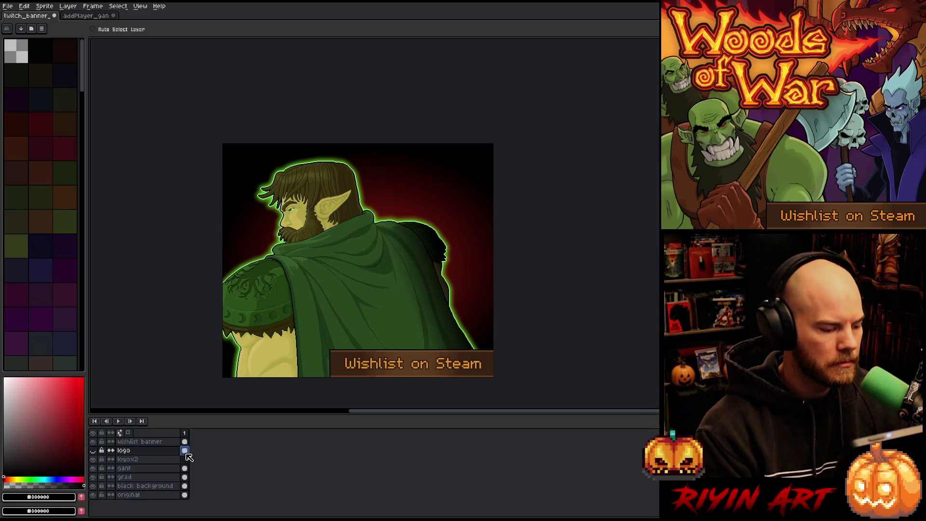
key(ctrl+z)
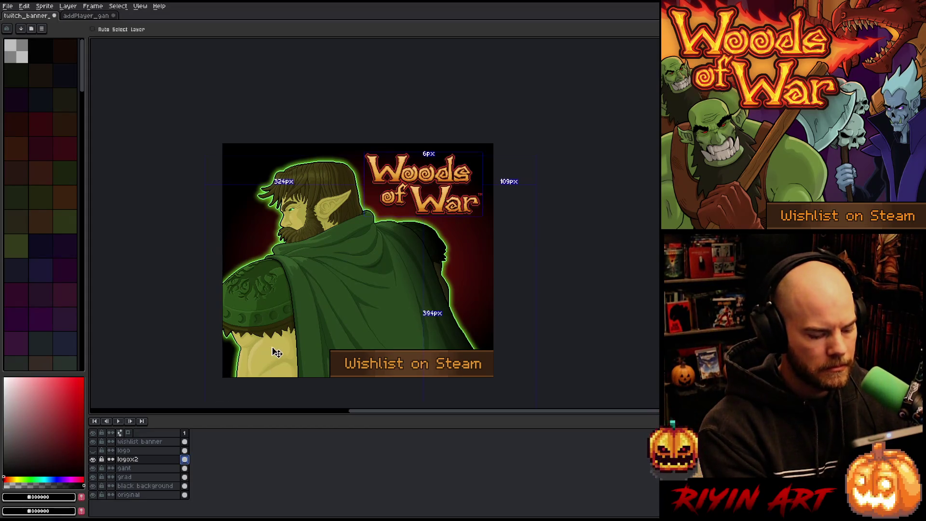
- Trial-enlarge and nudge the logox2 logo, cancel the transform, and return to addPlayer_gan
key(ctrl+t)
drag(362, 221, 344, 238)
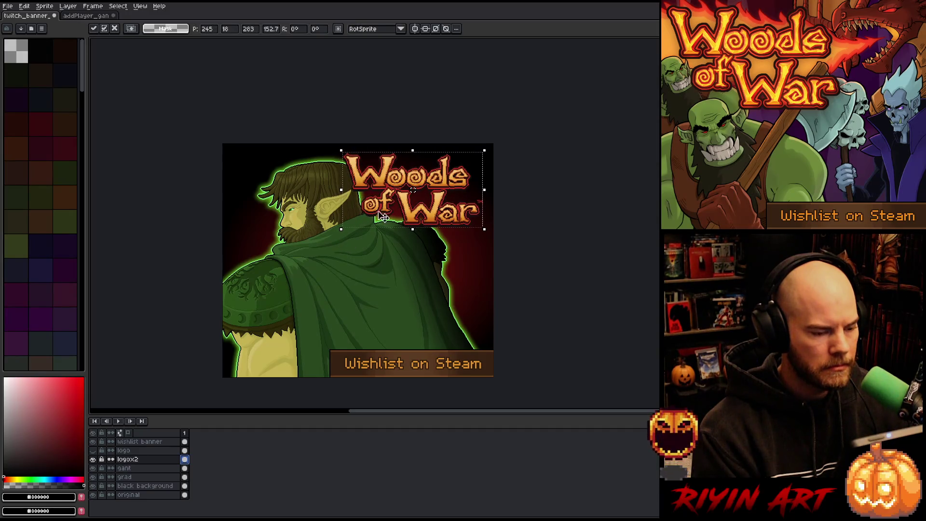
drag(444, 202, 449, 204)
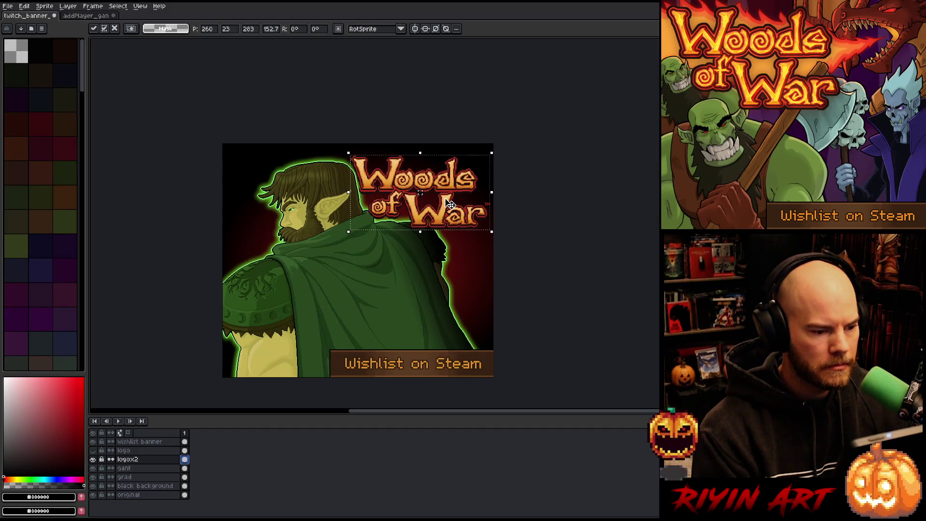
key(Escape)
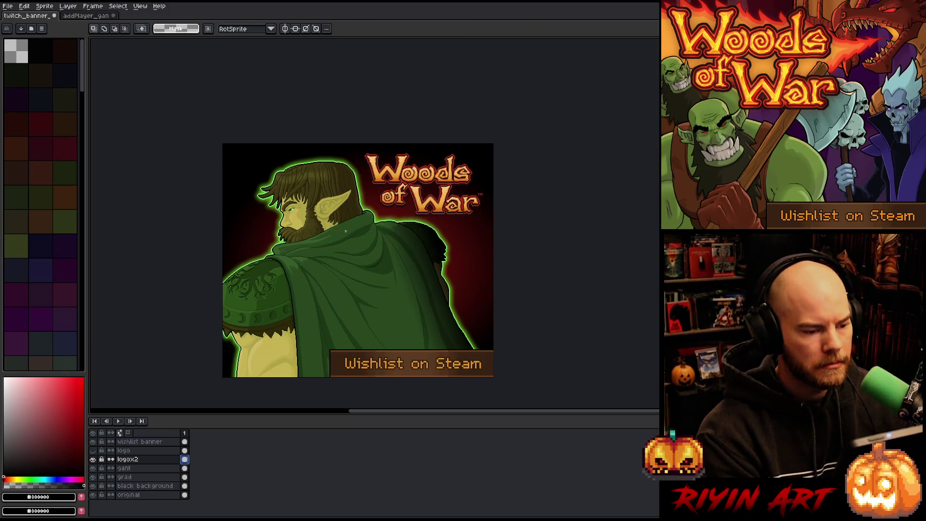
click(85, 15)
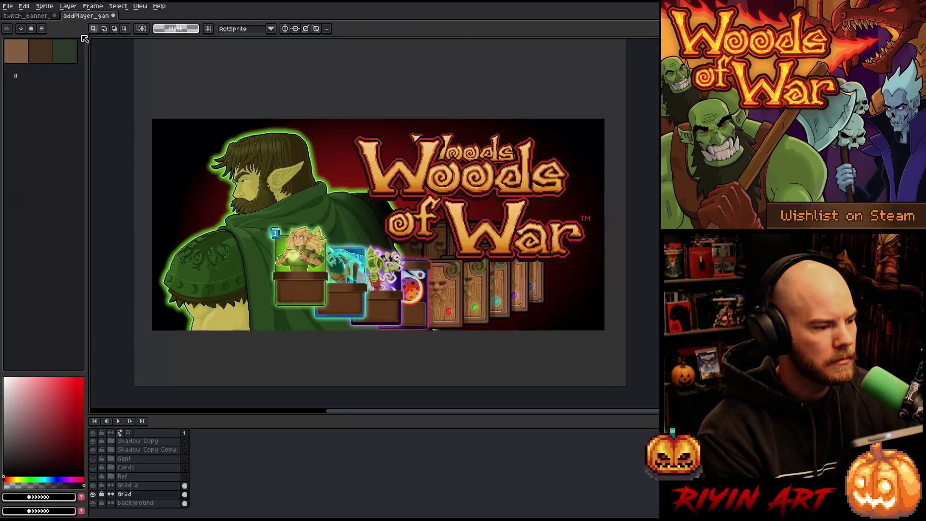
- With the Move tool's auto layer picking on, pick the Logo x 2 layer from the canvas
scroll(188, 464, up, 3)
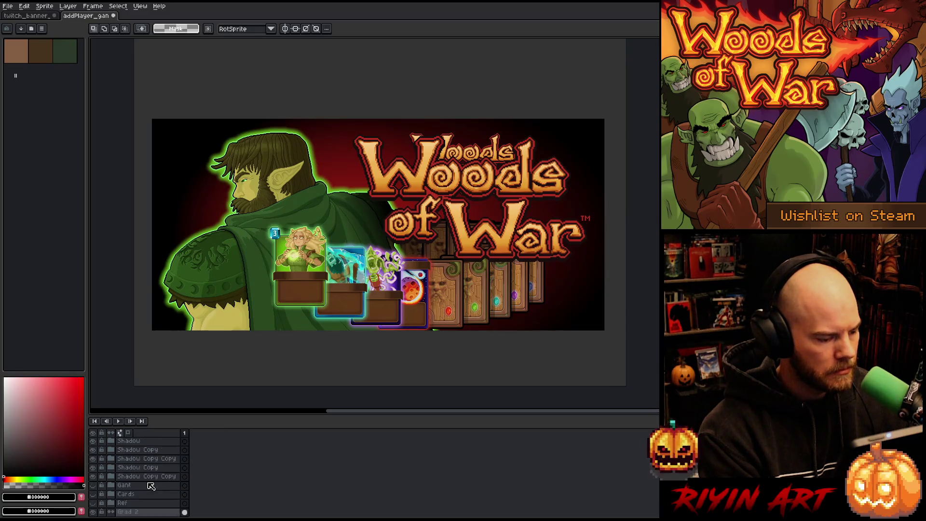
key(v)
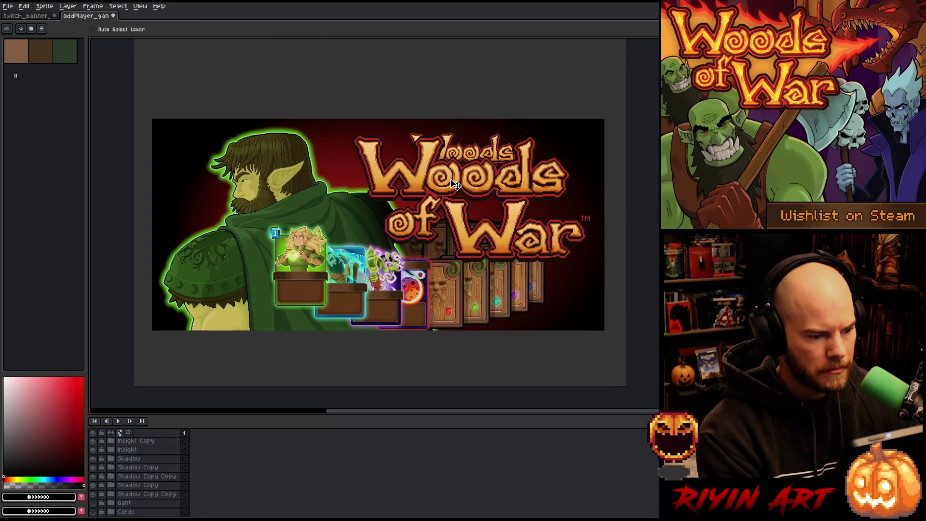
click(145, 30)
click(424, 189)
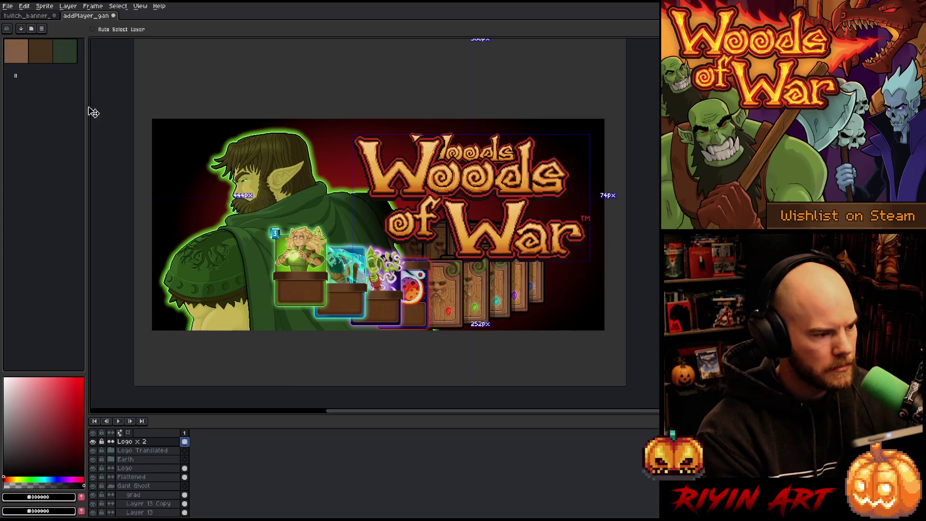
- In the Twitch banner, center the logox2 Woods of War logo on the canvas
click(44, 16)
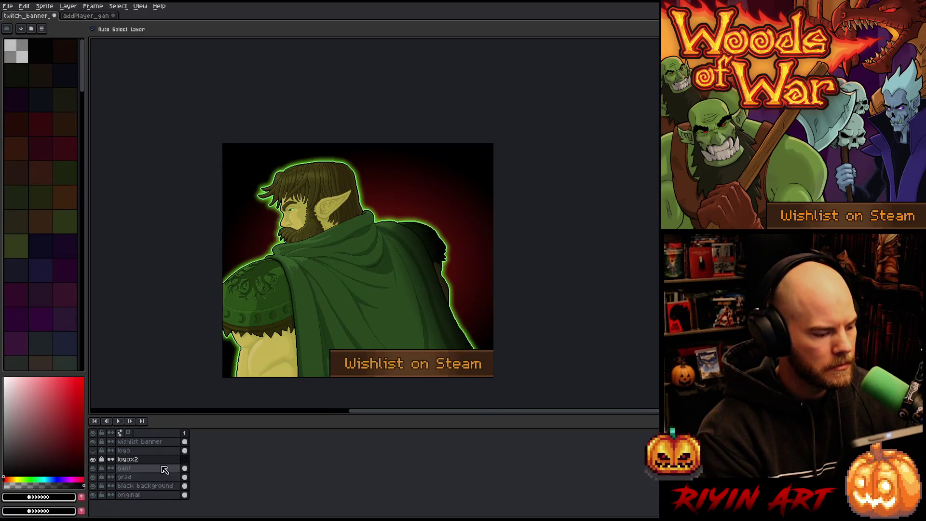
click(190, 462)
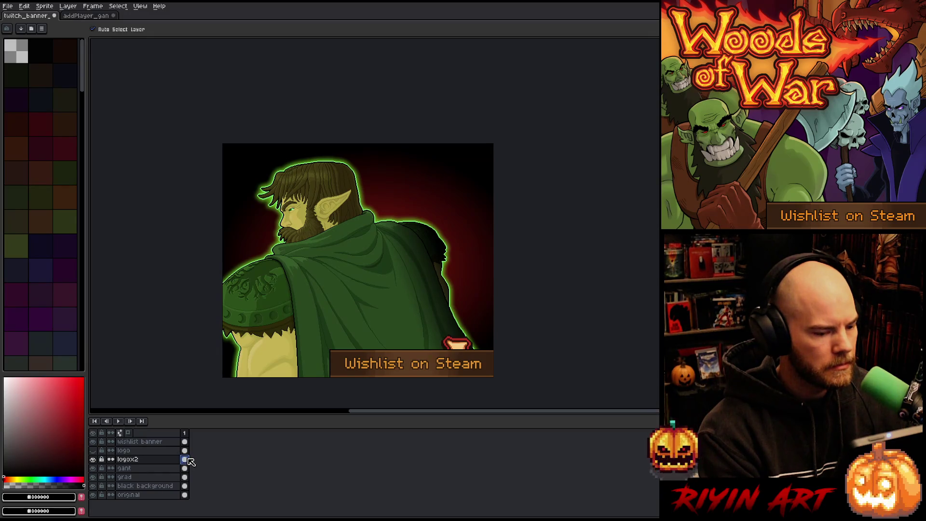
click(25, 6)
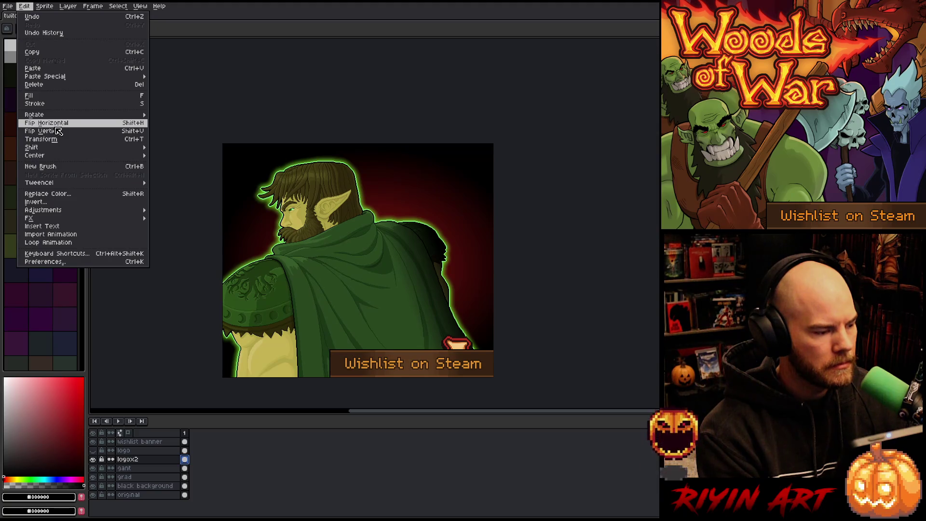
mouse_move(58, 155)
click(163, 159)
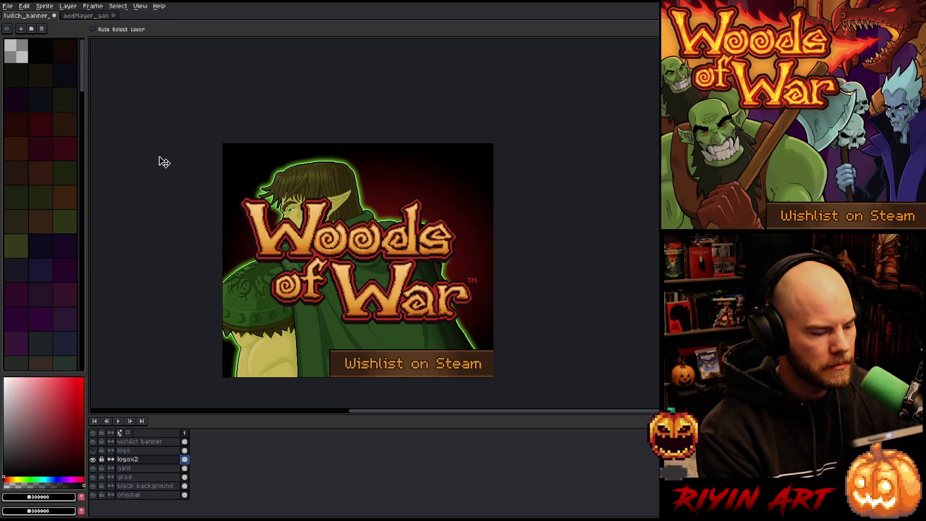
ctrl+click(128, 460)
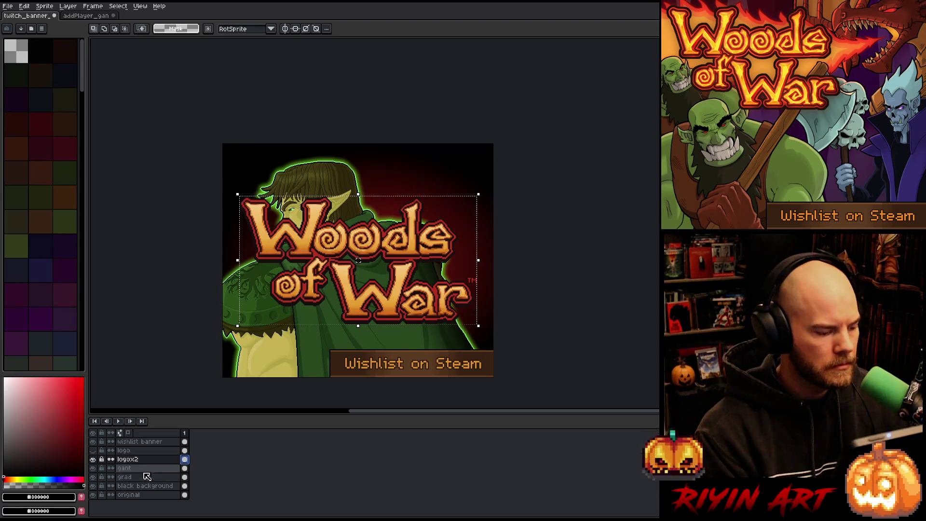
- Duplicate logox2, hide the original, and shrink the copy into the top-right corner
right_click(136, 459)
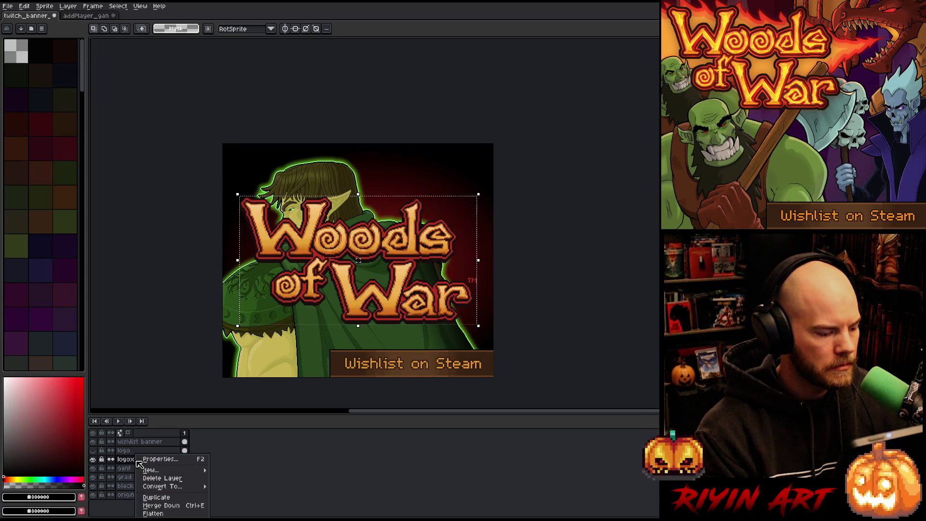
click(162, 498)
click(92, 468)
drag(382, 242, 392, 198)
drag(245, 282, 360, 263)
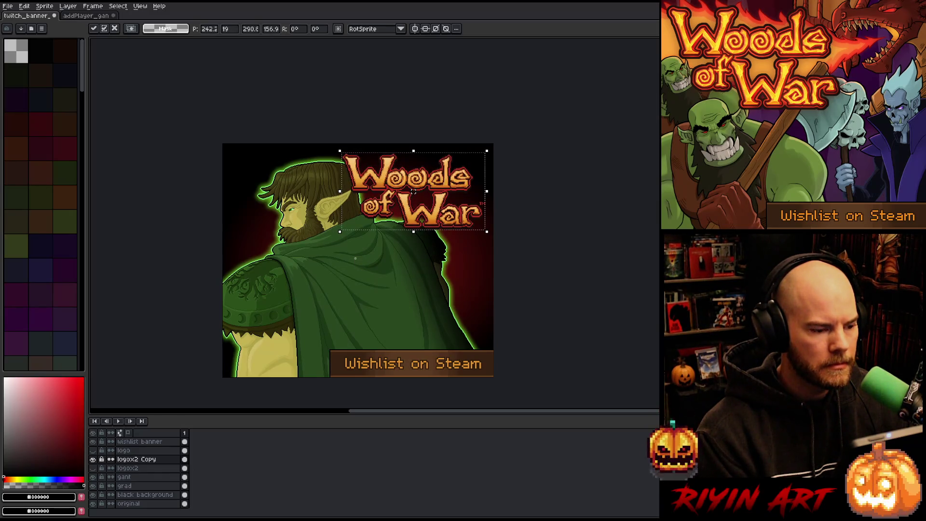
- Change the transform rotation algorithm from RotSprite to Fast Rotation
scroll(376, 160, up, 2)
click(357, 30)
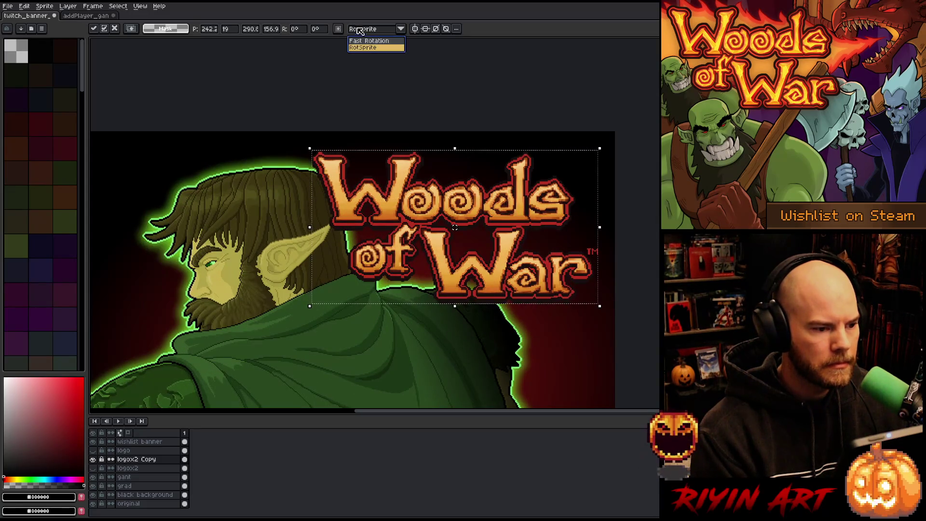
click(363, 41)
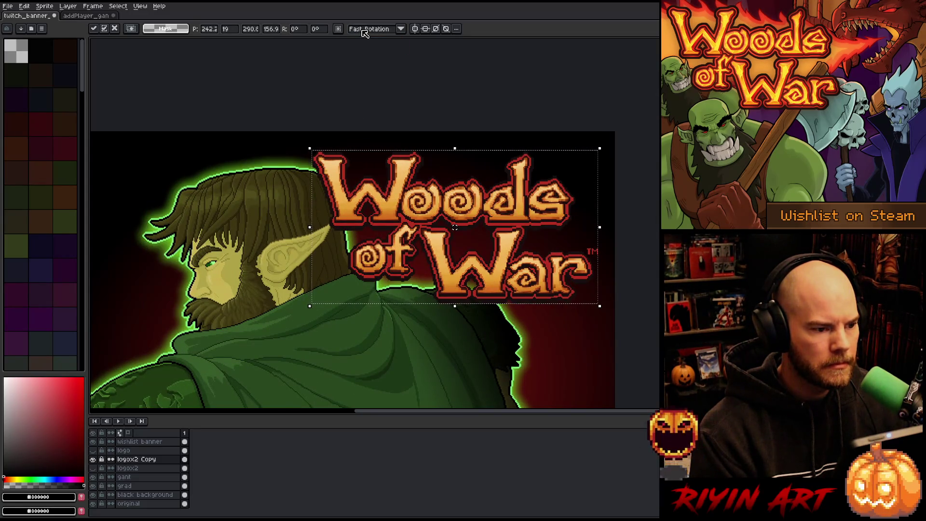
click(365, 32)
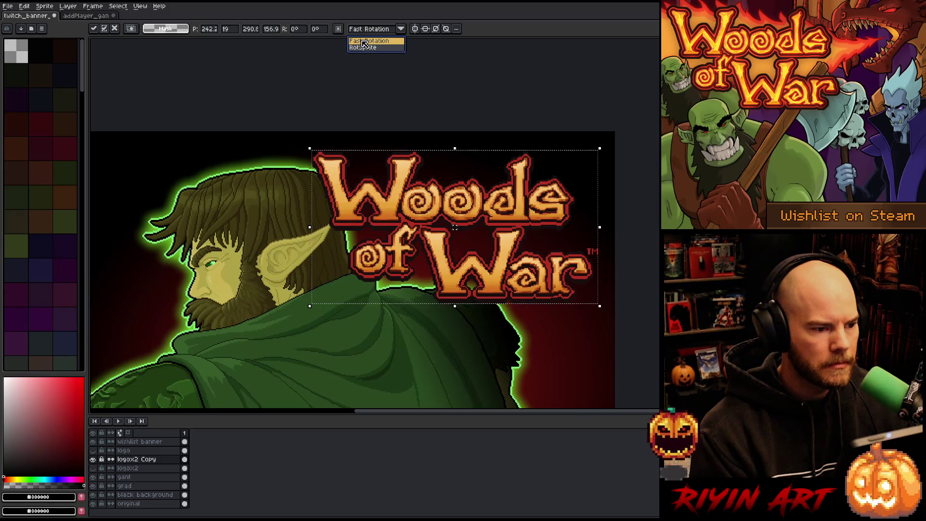
click(364, 42)
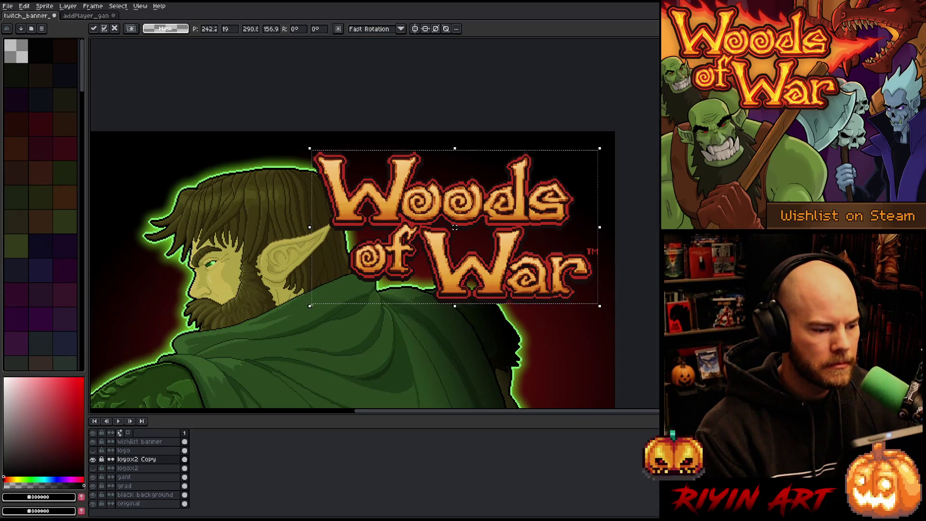
- Recentre the banner view and cancel the shrink, restoring the logo copy's full size
scroll(309, 309, down, 2)
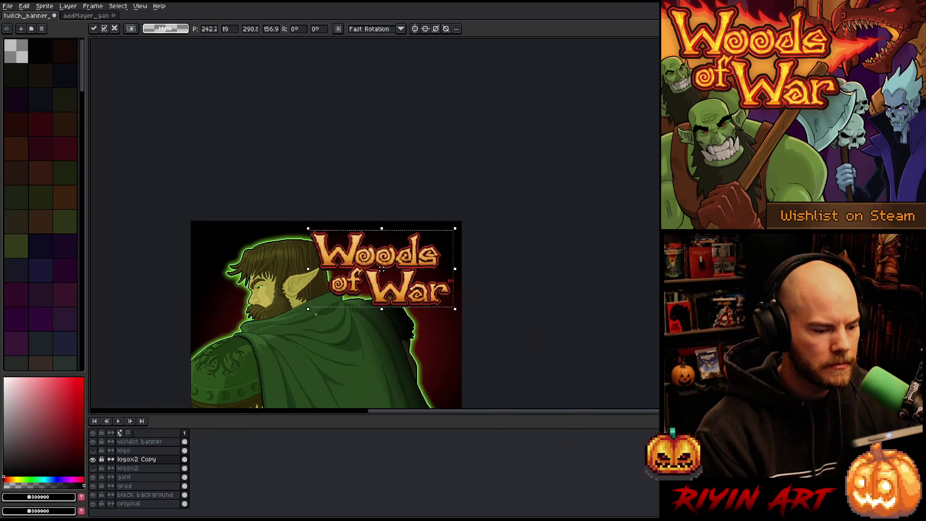
mouse_move(310, 327)
mouse_down()
mouse_move(325, 248)
mouse_move(326, 261)
mouse_up()
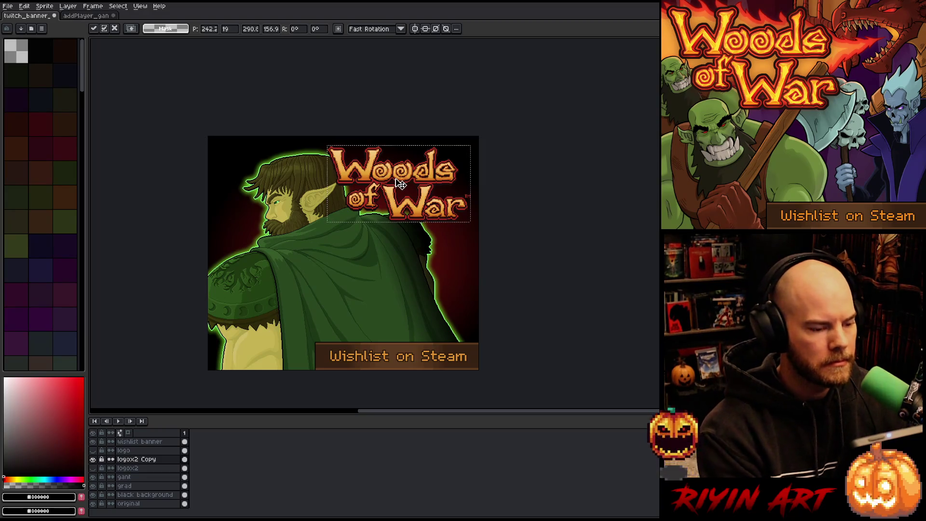
key(Escape)
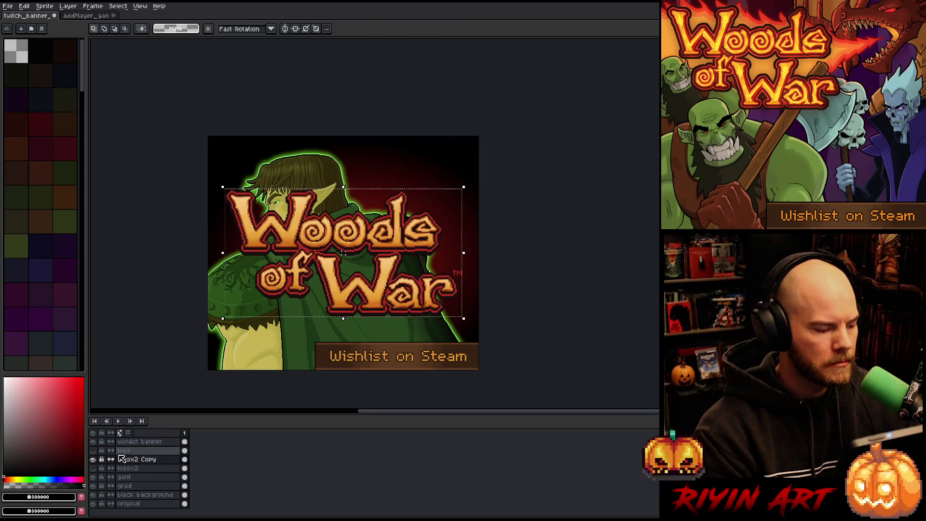
- Hide logox2 Copy, duplicate the gant layer, and hide the original gant
click(93, 459)
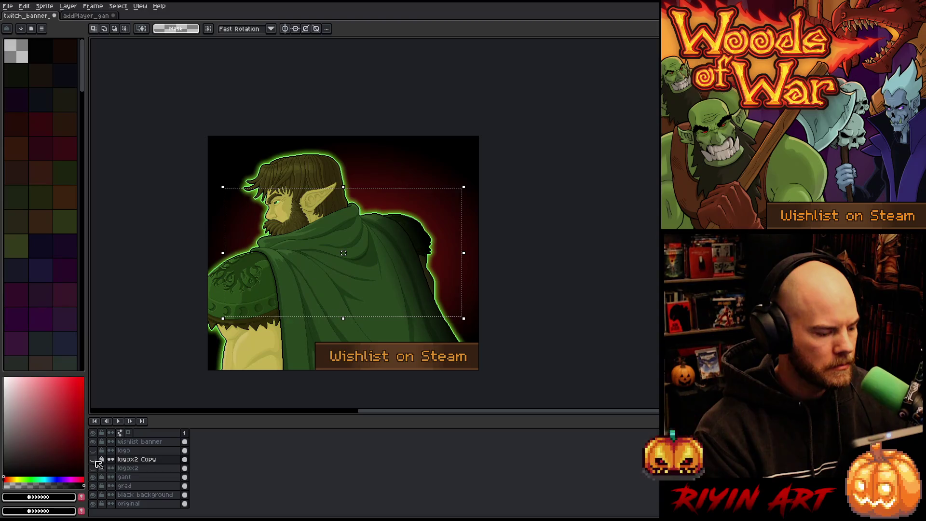
right_click(132, 477)
click(164, 498)
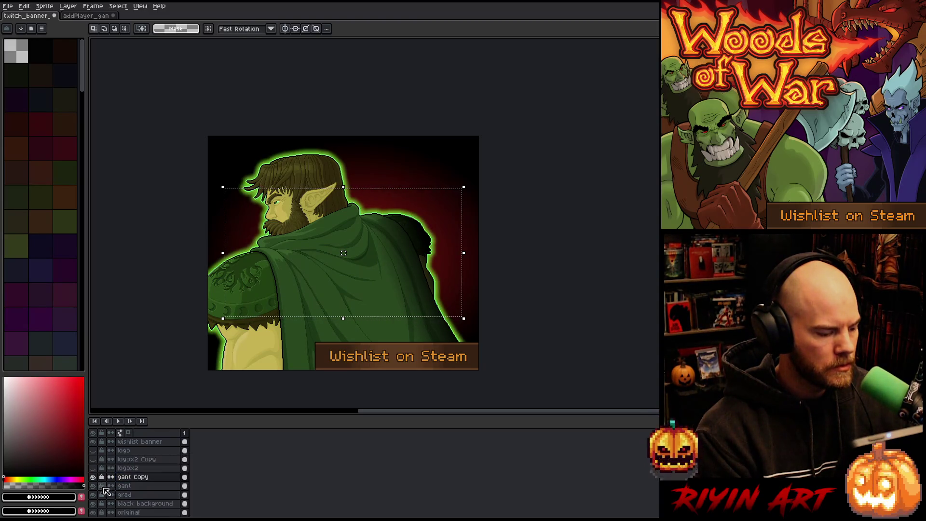
click(93, 486)
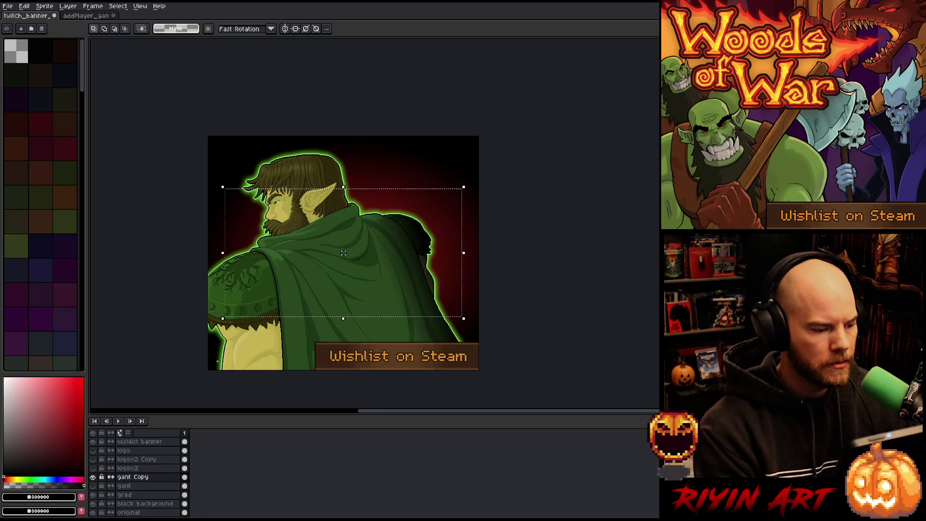
key(ctrl+d)
- Move the gant Copy character about 48 px down and about 8 px left
mouse_move(331, 252)
mouse_down()
mouse_move(335, 275)
mouse_move(336, 265)
mouse_up()
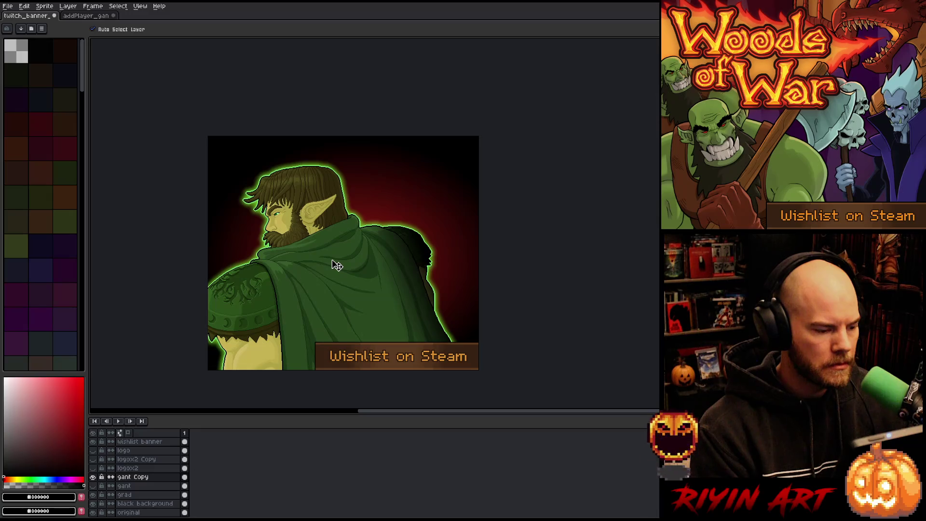
drag(339, 274, 337, 274)
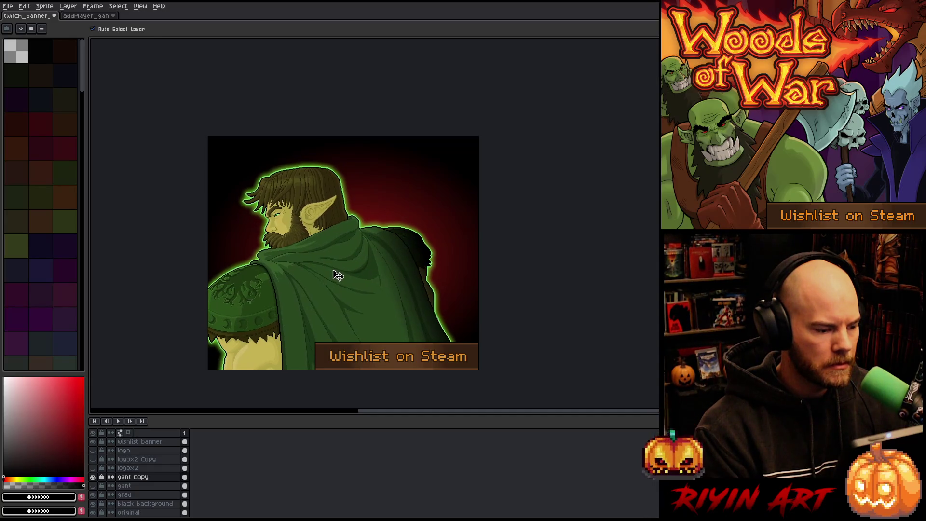
scroll(198, 325, up, 3)
drag(270, 336, 265, 335)
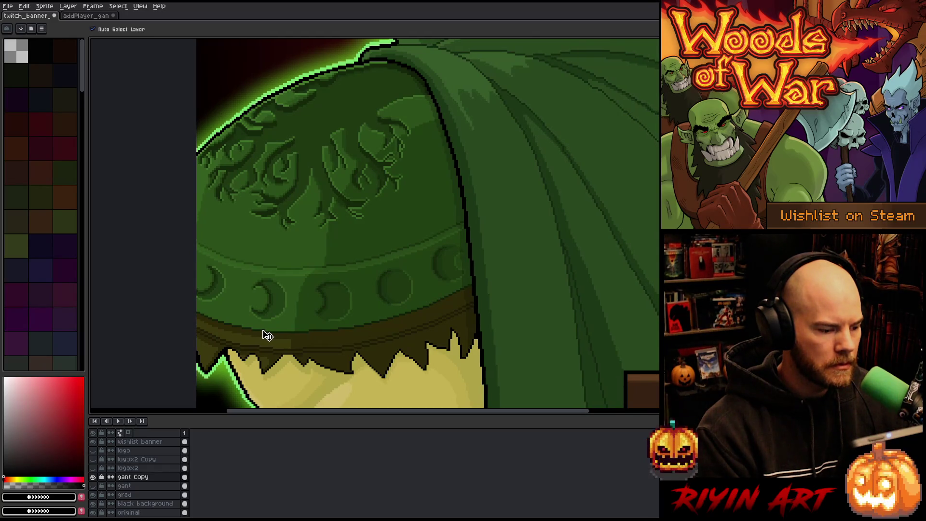
scroll(277, 327, down, 2)
scroll(348, 304, up, 1)
scroll(289, 313, up, 1)
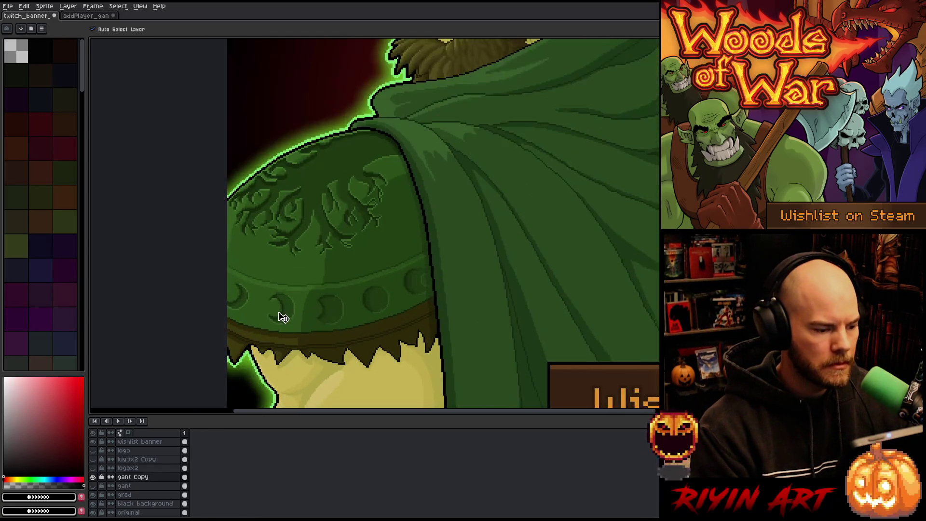
scroll(290, 314, down, 2)
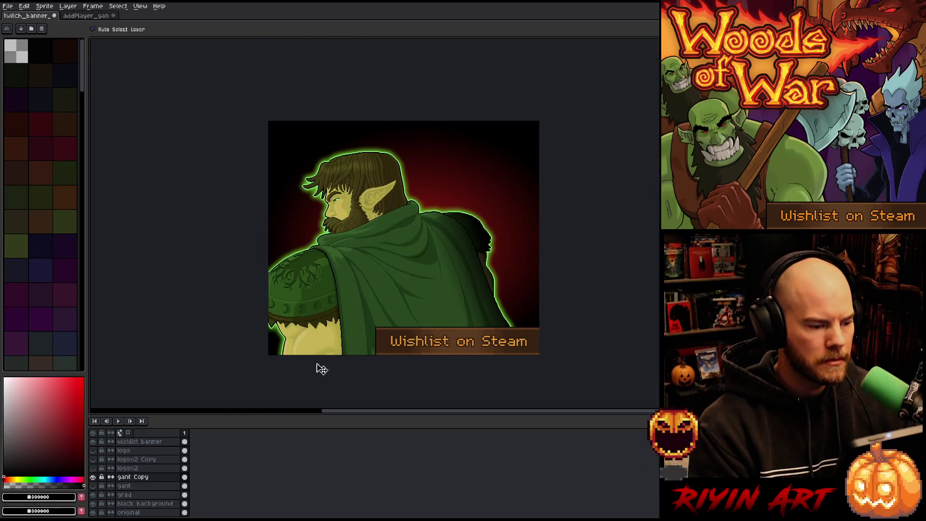
- Show logox2 again and move the logo slightly up and right
click(93, 469)
click(116, 468)
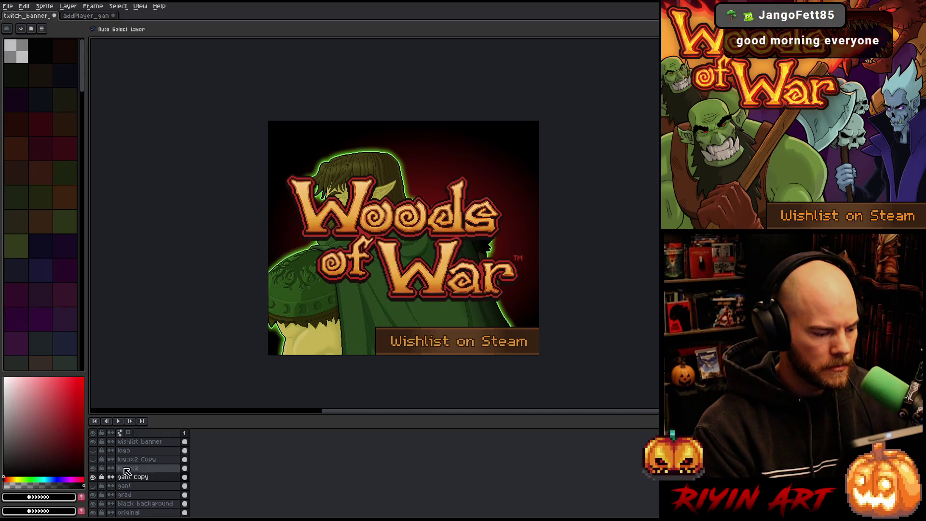
drag(426, 225, 424, 184)
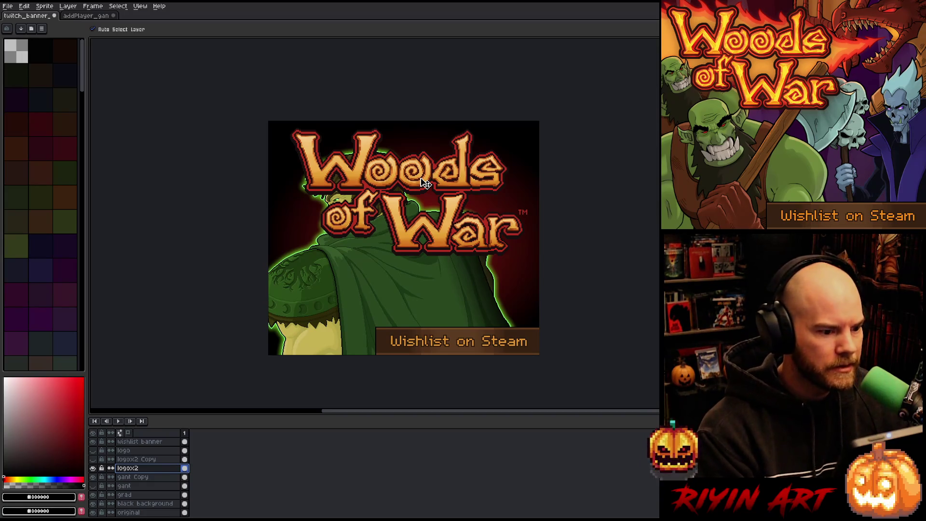
click(130, 477)
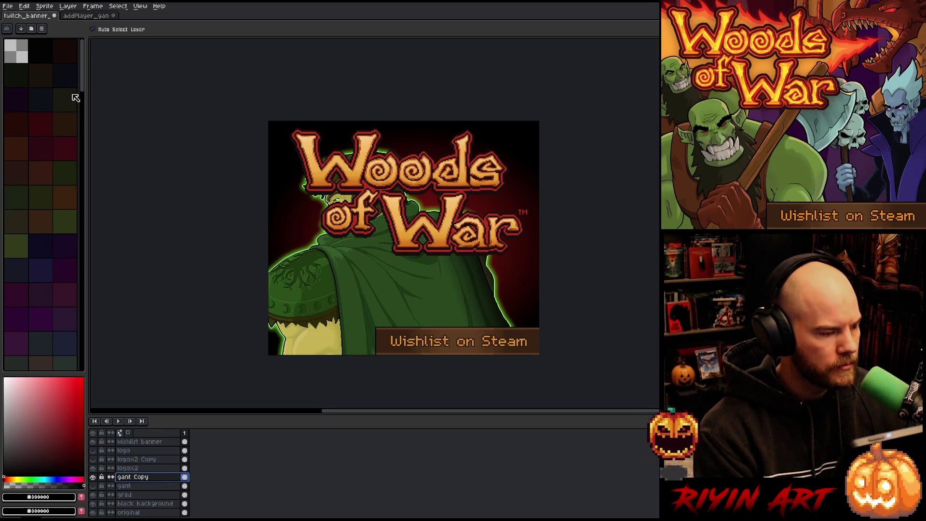
click(8, 5)
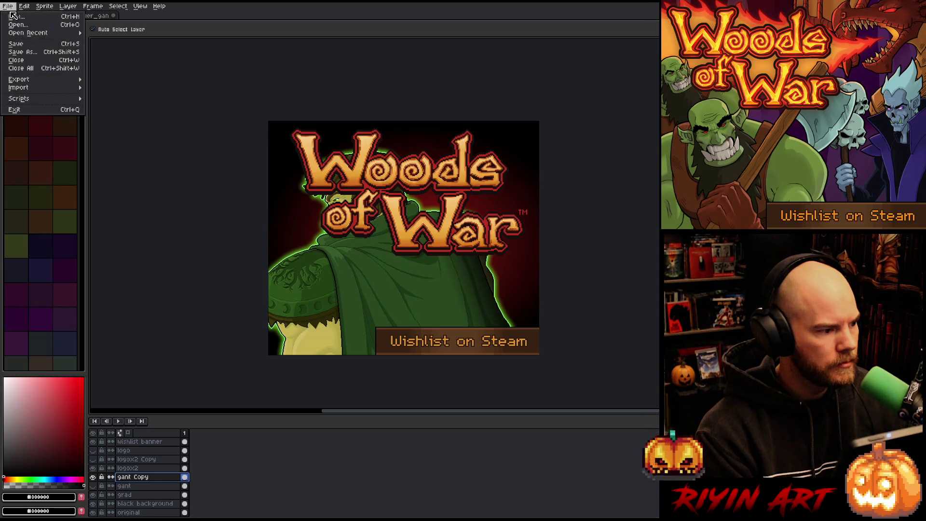
- Open Gantx2.aseprite, then hide gant Copy in the Twitch banner
click(17, 28)
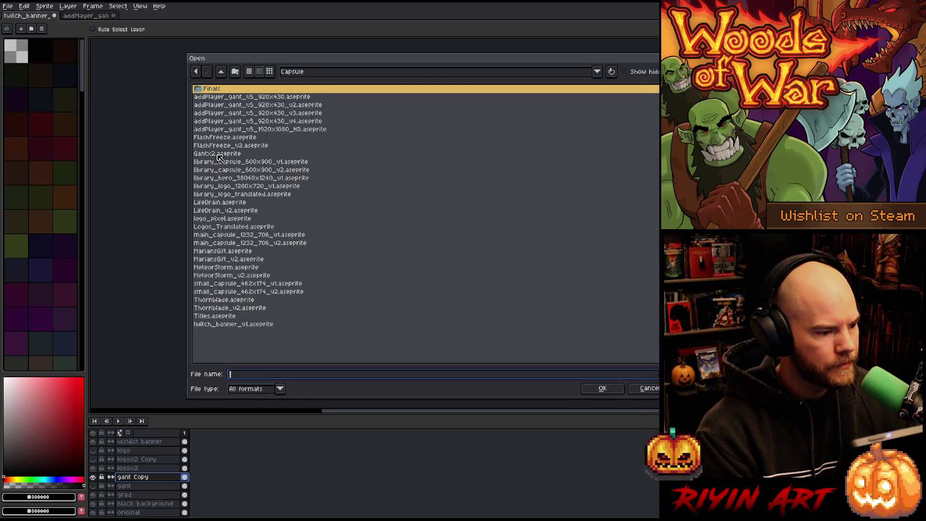
double_click(218, 153)
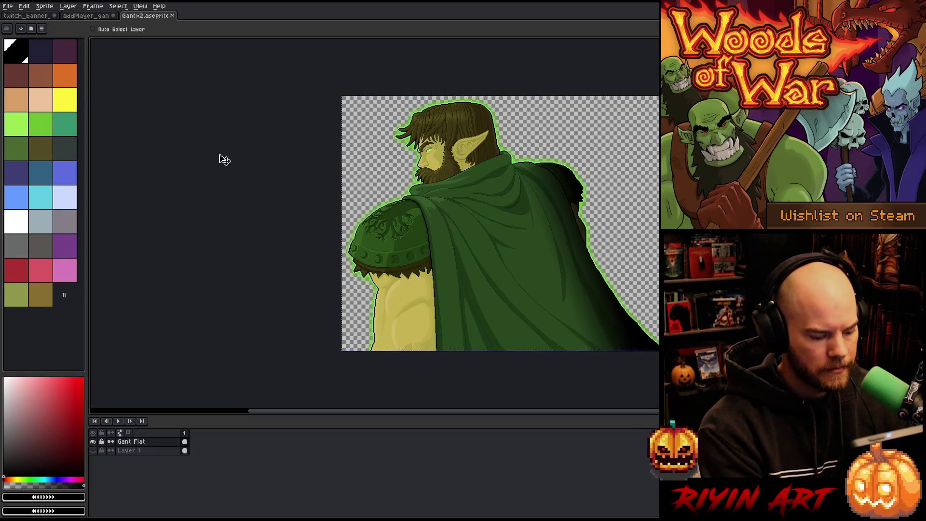
click(42, 17)
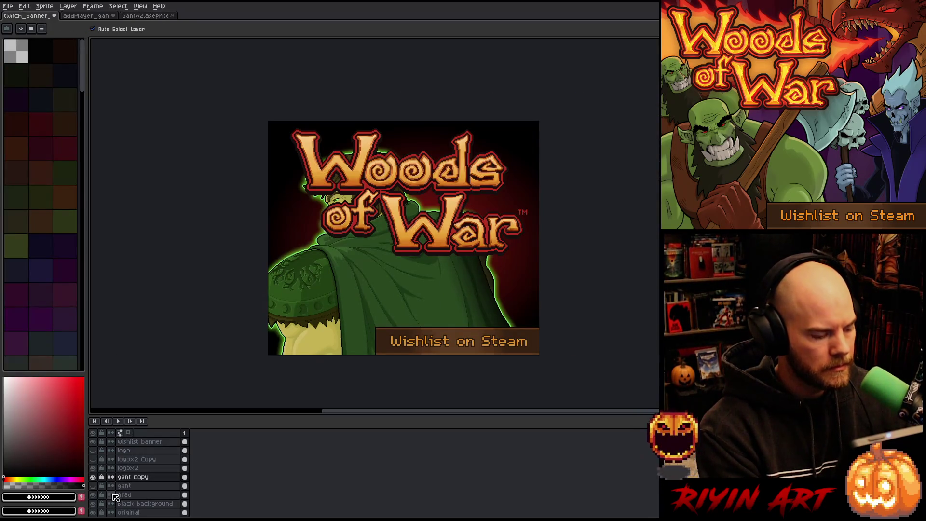
click(93, 477)
- Paste the enlarged elf onto a new layer named gant x2 and drag it into place
key(shift+n)
double_click(134, 478)
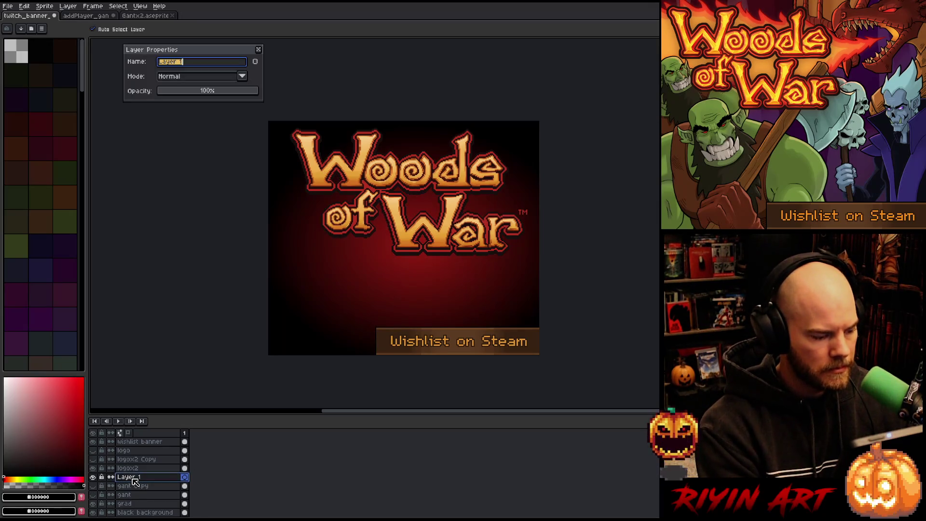
text(gant x2)
key(Return)
key(ctrl+v)
mouse_move(500, 291)
mouse_down()
mouse_move(401, 314)
mouse_move(384, 302)
mouse_move(372, 241)
mouse_move(394, 235)
mouse_move(371, 226)
mouse_move(371, 234)
mouse_up()
mouse_move(362, 231)
mouse_down()
mouse_move(355, 228)
mouse_move(523, 232)
mouse_move(466, 227)
mouse_move(476, 226)
mouse_up()
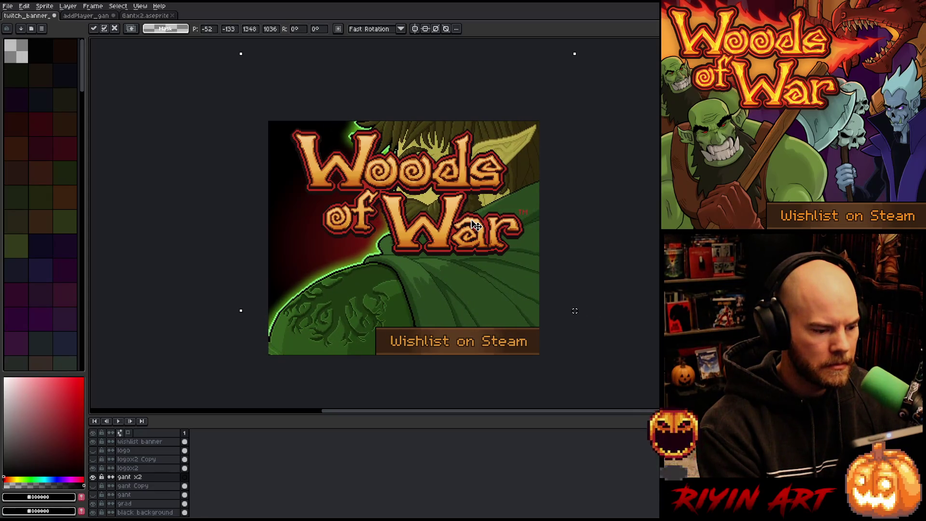
- Show the small logo instead of logox2 and move it down-left over the red glow
click(94, 477)
click(93, 476)
click(93, 450)
click(94, 468)
click(124, 450)
mouse_move(478, 186)
mouse_down()
mouse_move(371, 219)
mouse_move(343, 241)
mouse_move(345, 190)
mouse_up()
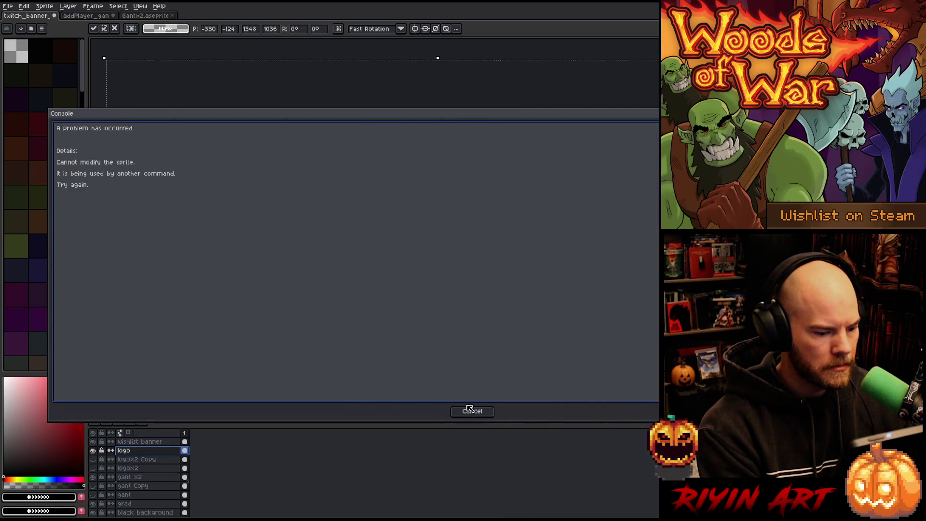
click(472, 408)
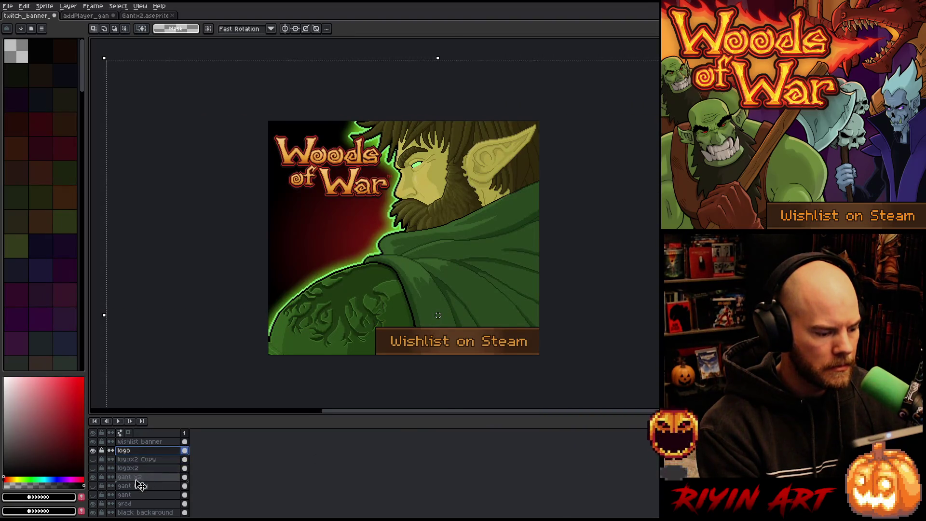
- Place the logo layer below gant x2 and nudge the logo a few pixels right
drag(139, 485, 139, 482)
drag(356, 200, 356, 217)
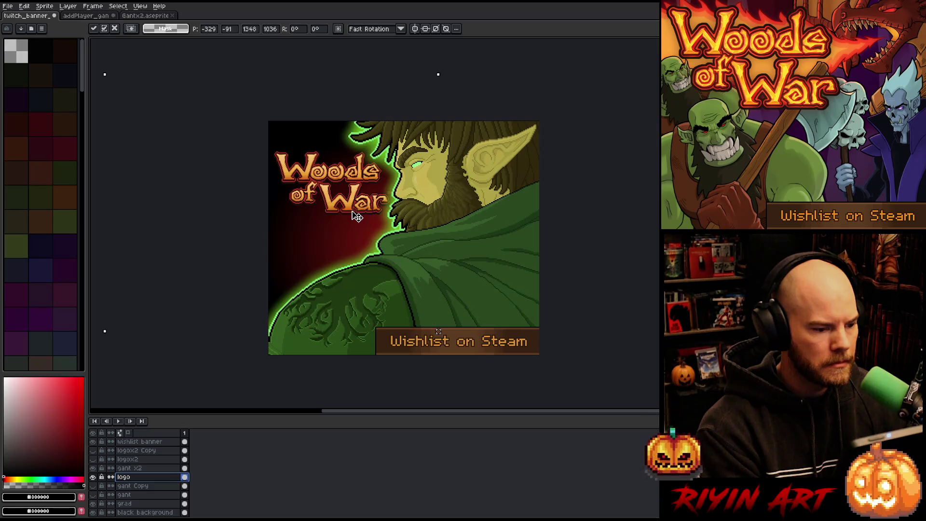
drag(357, 217, 359, 218)
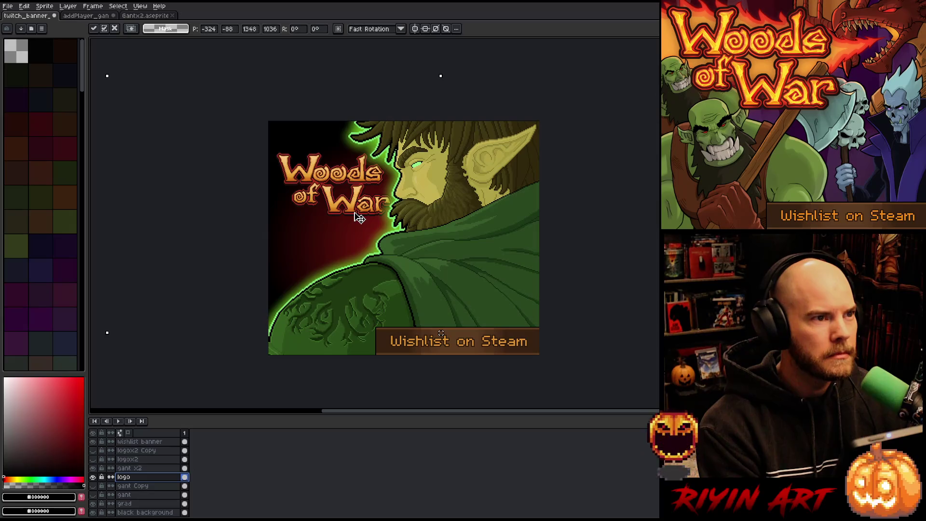
drag(359, 219, 360, 219)
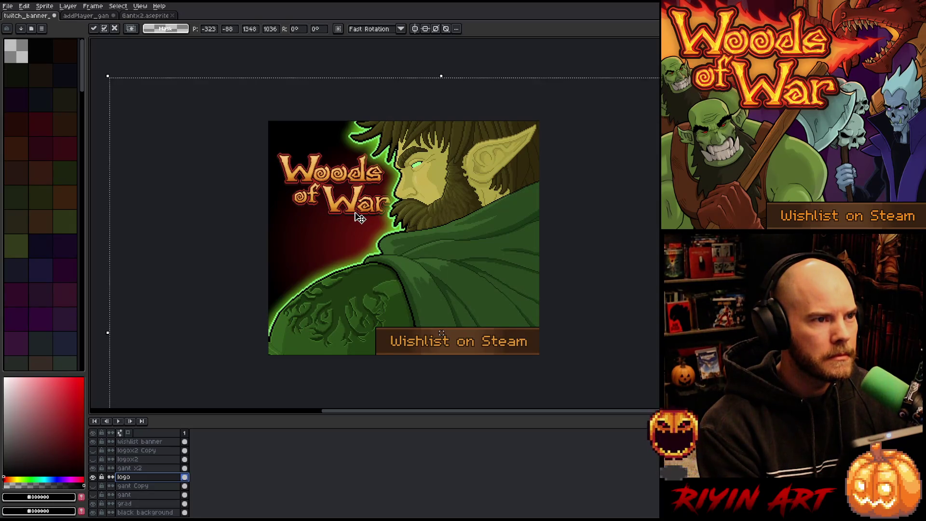
click(140, 469)
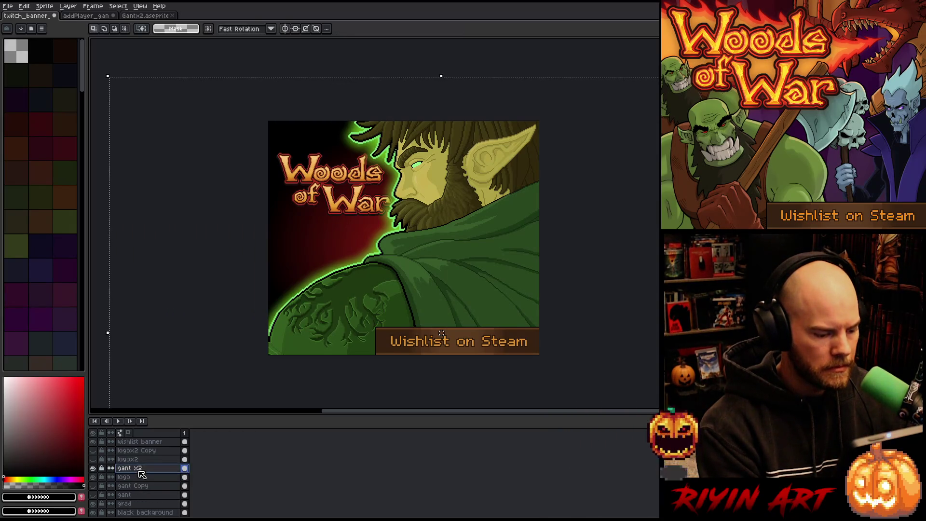
- Commit the logo transform and shift the gant x2 elf slightly
key(ctrl+d)
key(v)
mouse_move(445, 254)
mouse_down()
mouse_move(444, 275)
mouse_move(432, 272)
mouse_up()
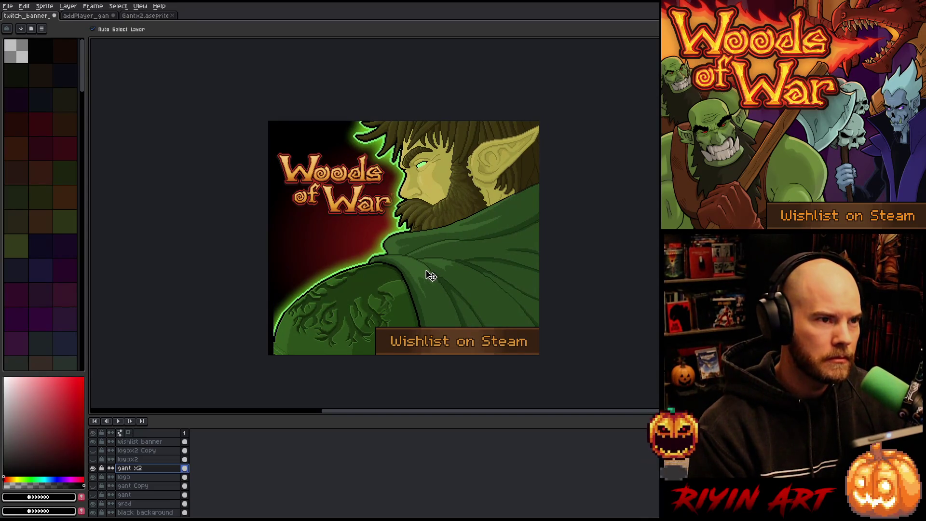
- Try repositioning the Woods of War logo beside the elf's face, then undo the moves
click(144, 452)
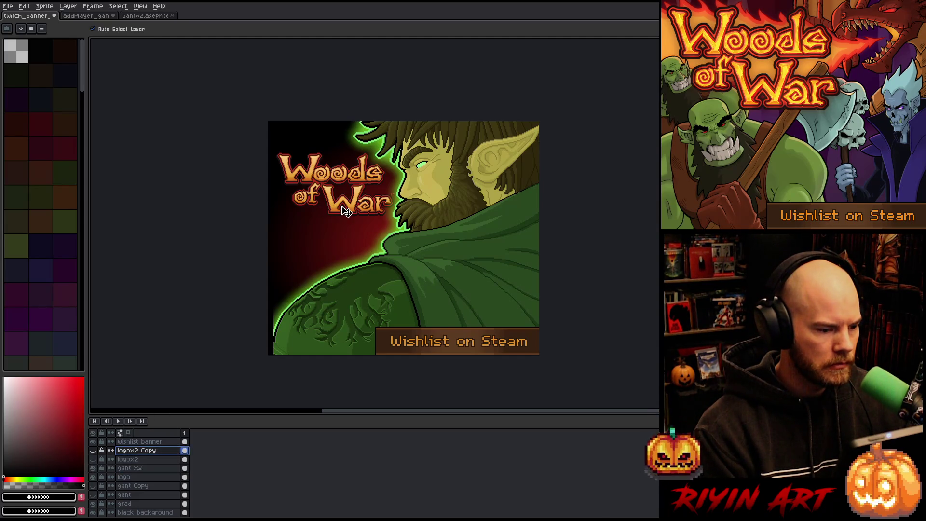
click(144, 468)
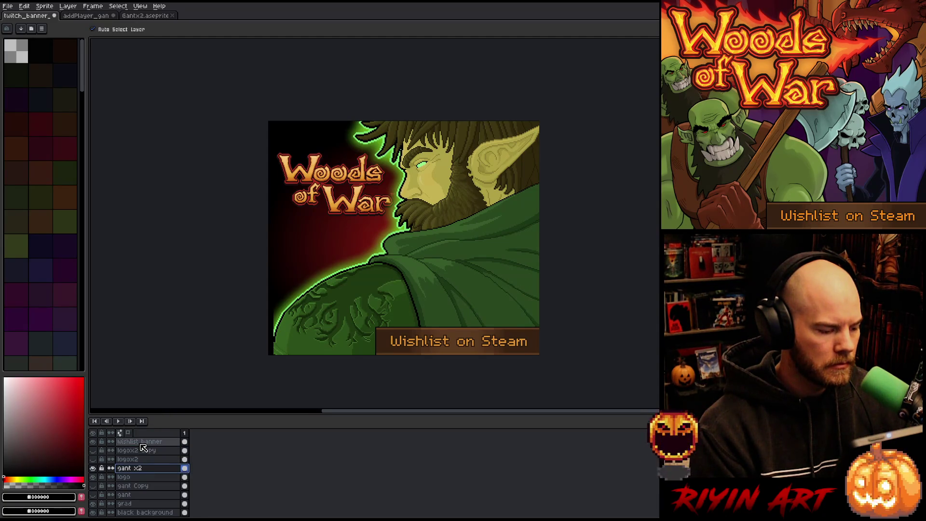
click(340, 211)
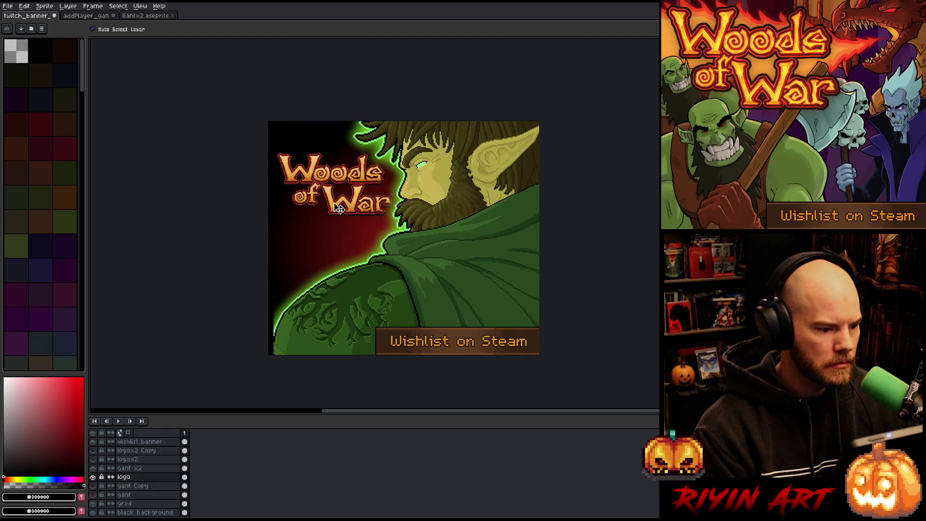
drag(337, 211, 335, 213)
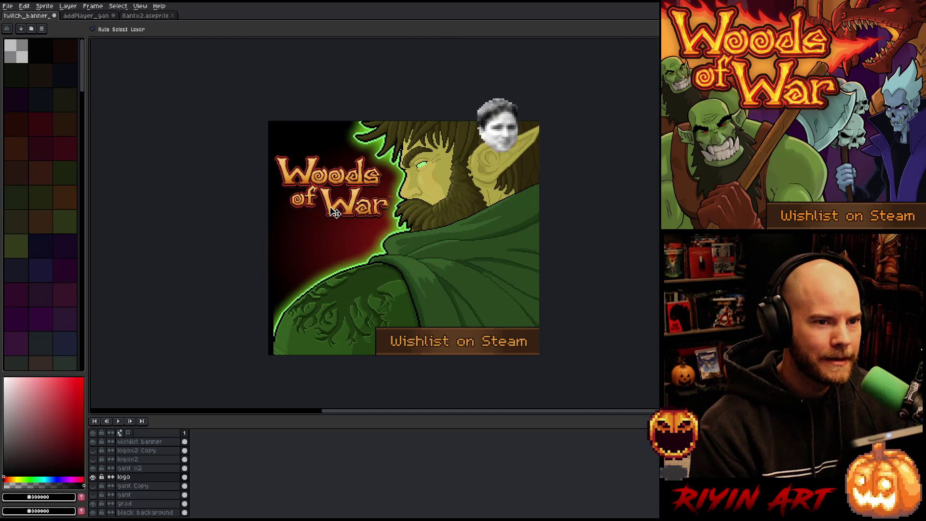
drag(335, 212, 333, 210)
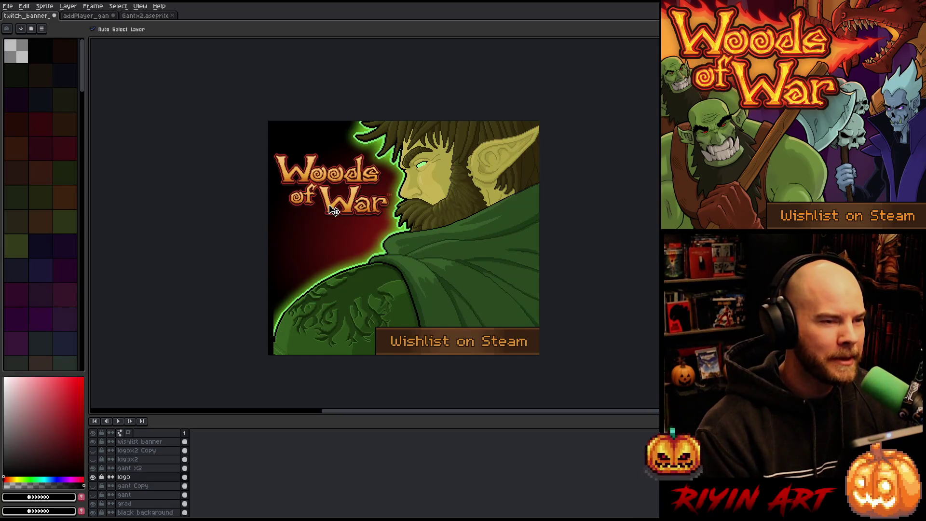
key(ctrl+z)
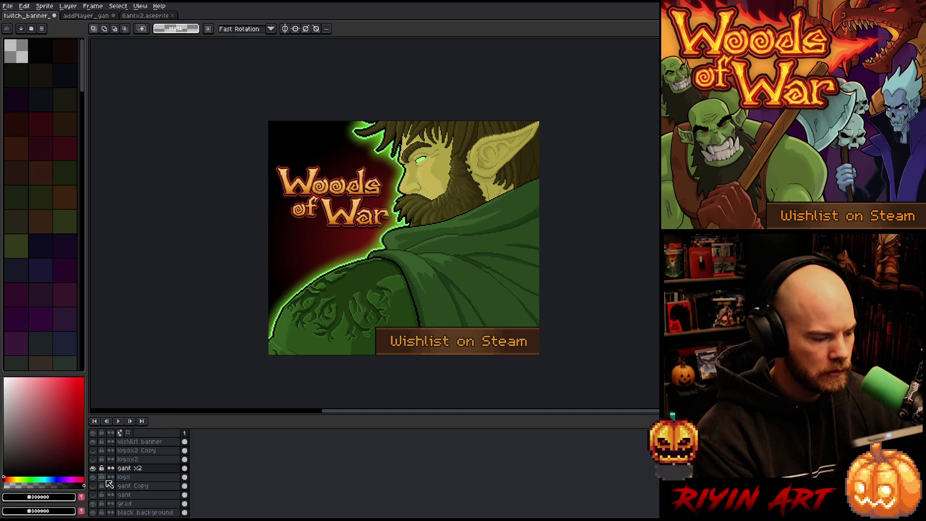
- Toggle the gant x2 elf and the large logox2 logo to compare versions
click(93, 468)
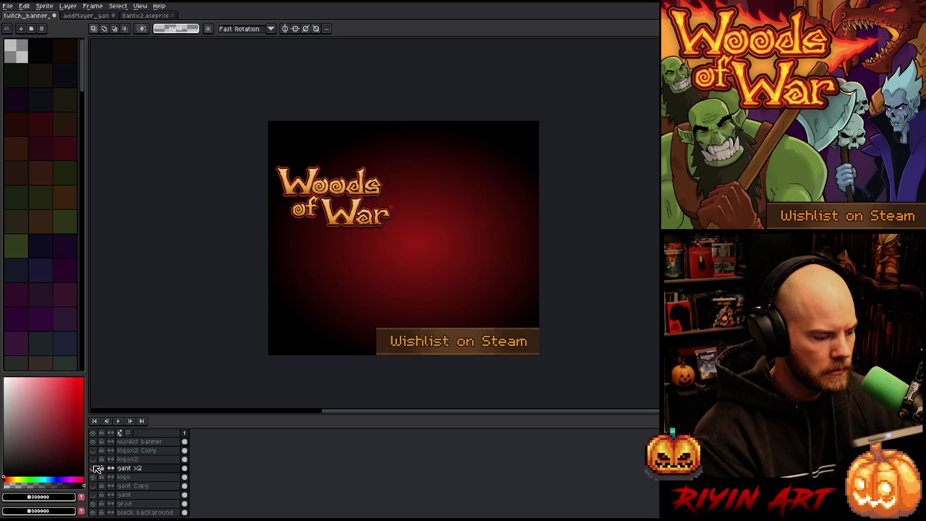
click(94, 468)
click(94, 460)
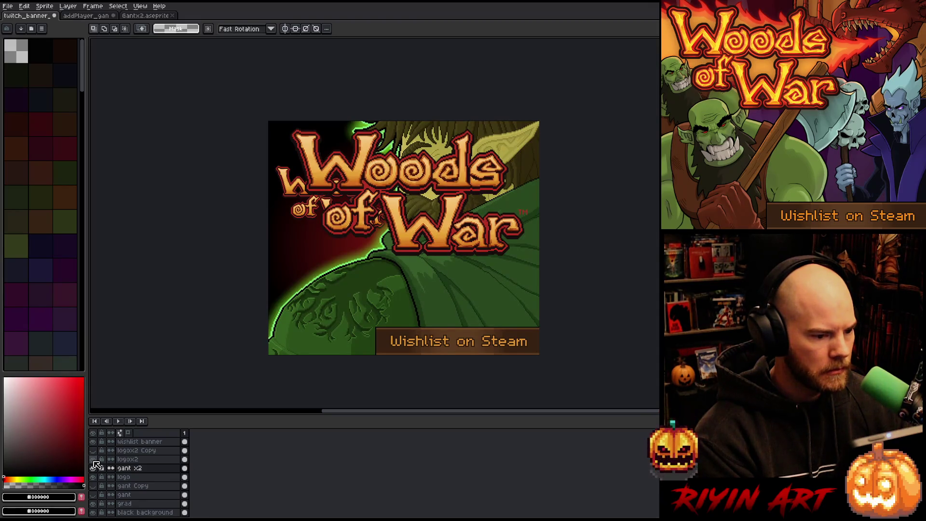
click(93, 460)
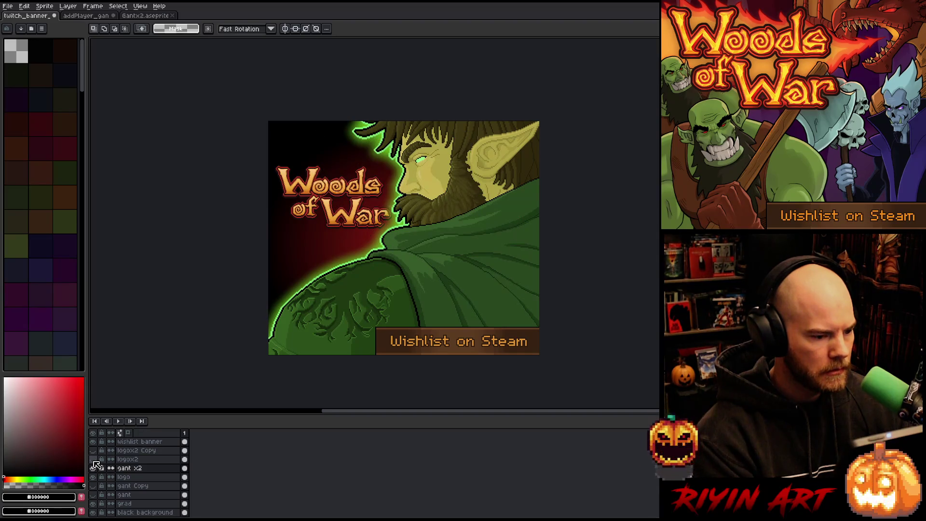
- Move the Woods of War logo up about 24 px and a few pixels left
click(124, 477)
key(v)
drag(343, 192, 346, 176)
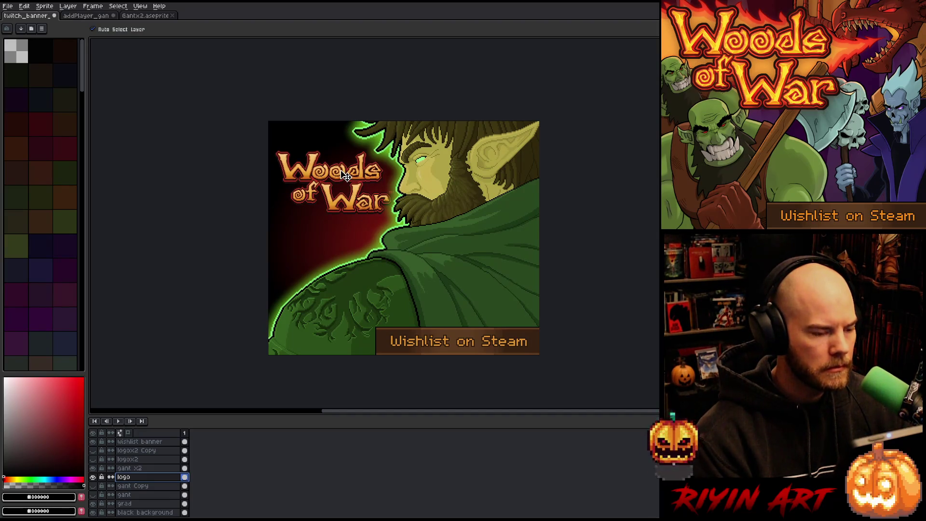
drag(345, 175, 345, 172)
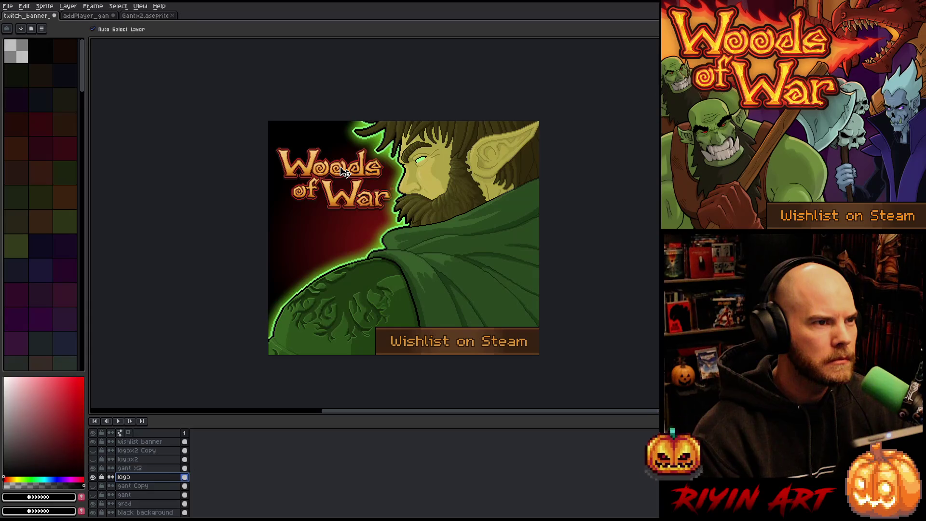
key(Left)
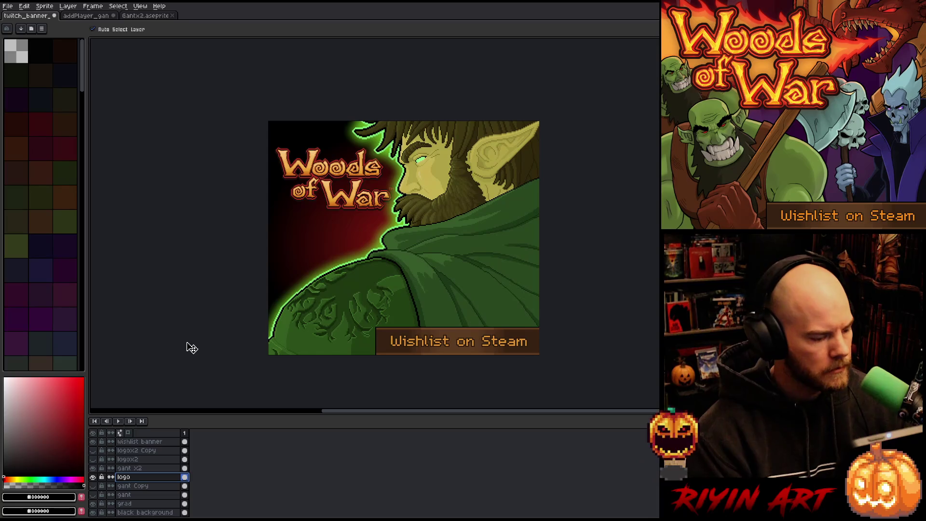
- Compare the gant, gant Copy and logo versions, ending with gant x2 and the small logo shown
click(93, 477)
click(93, 468)
click(96, 459)
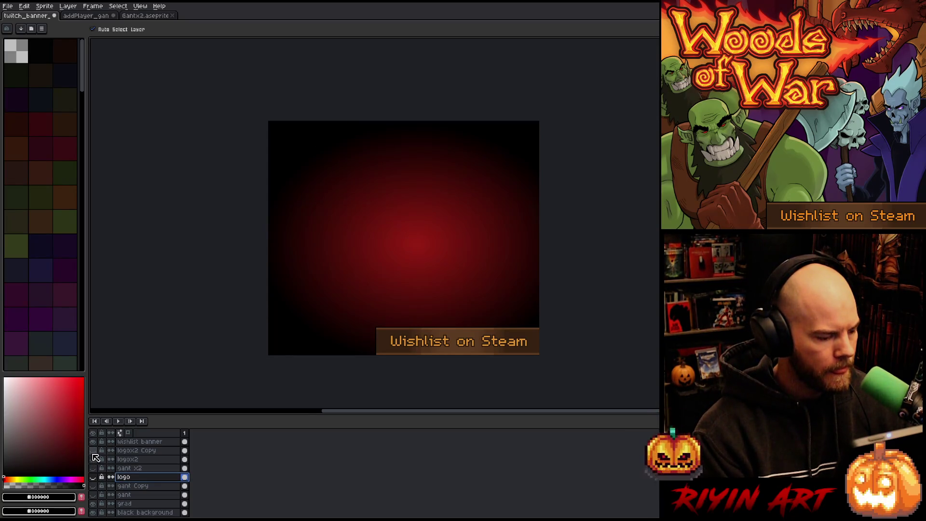
click(95, 458)
scroll(139, 488, down, 1)
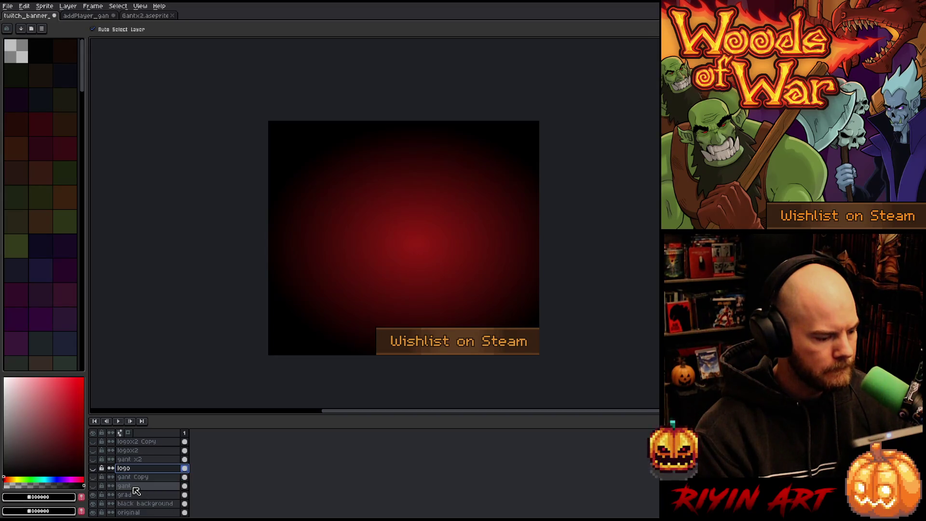
click(93, 477)
click(93, 477)
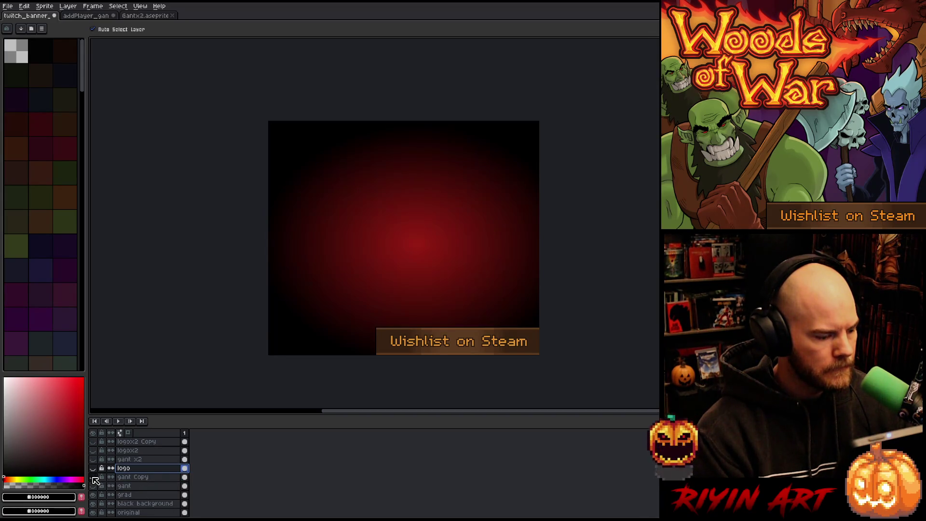
click(93, 486)
click(94, 486)
click(94, 478)
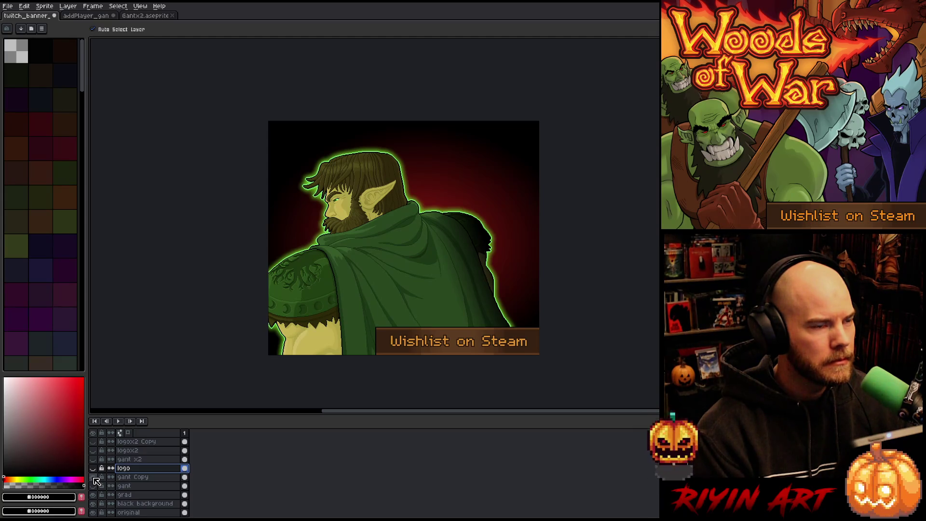
click(93, 478)
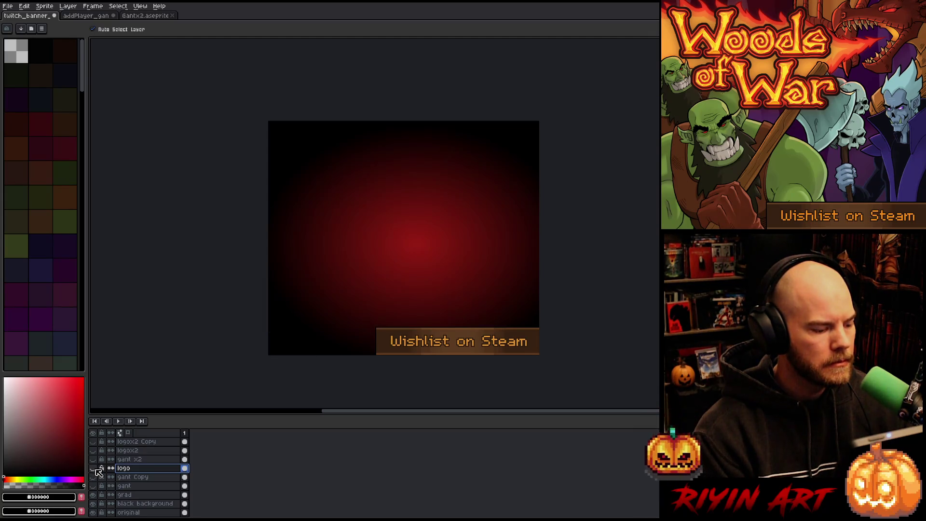
click(93, 468)
click(94, 460)
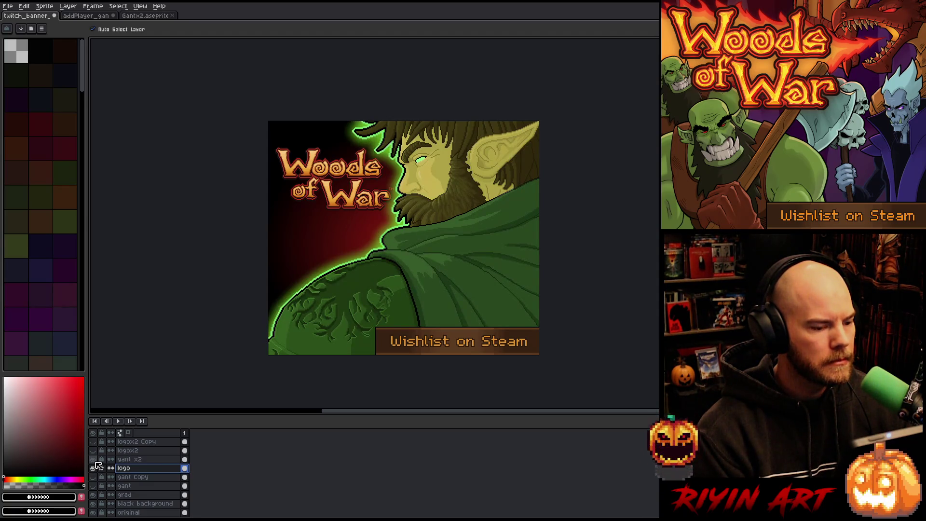
click(129, 461)
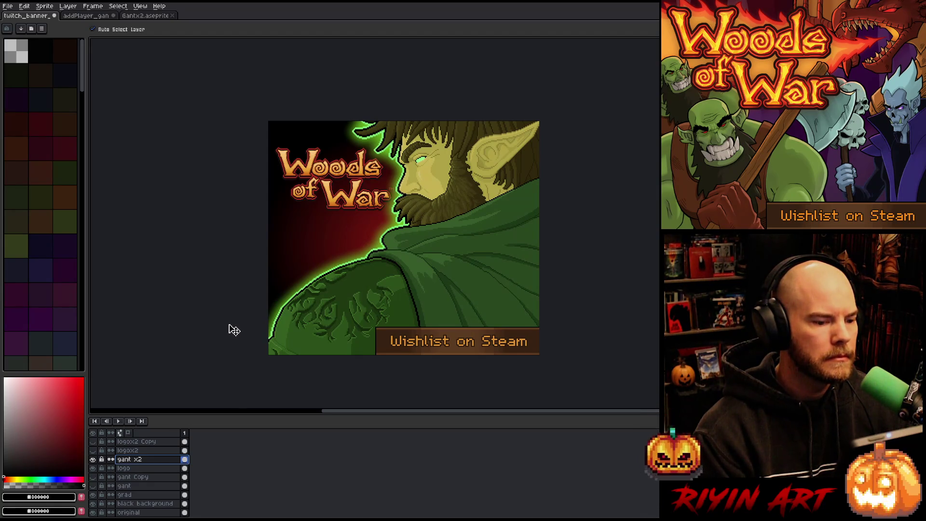
- Duplicate the Wishlist banner layer and set the copy to Multiply blend mode with adjusted opacity
scroll(235, 261, up, 1)
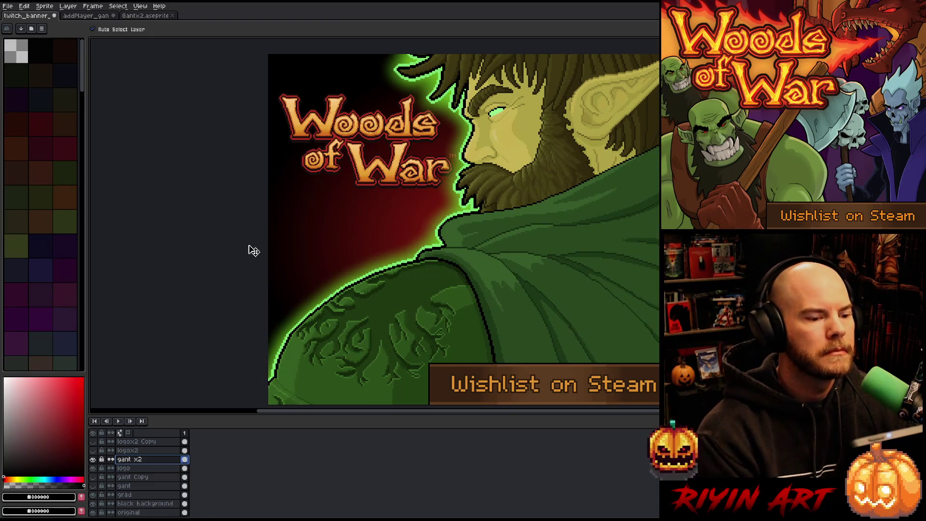
scroll(541, 154, up, 1)
scroll(506, 207, down, 1)
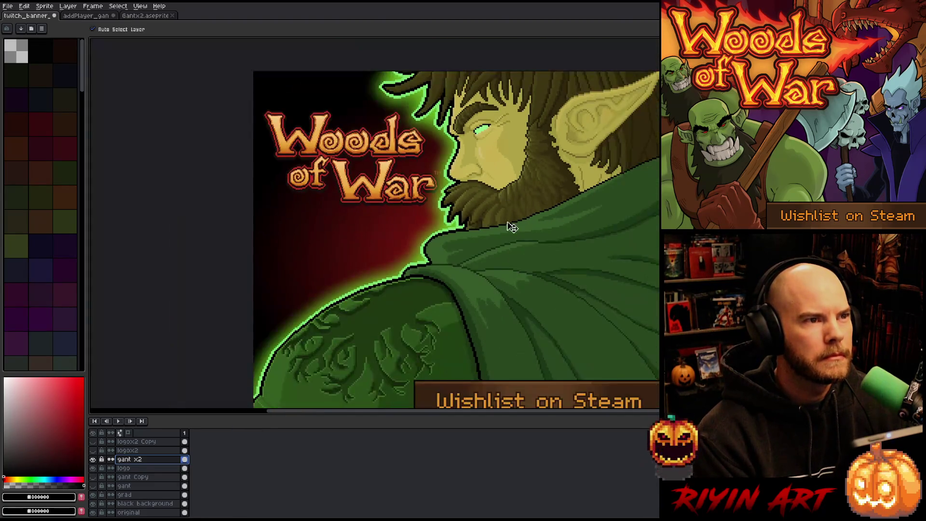
drag(507, 221, 412, 244)
scroll(405, 256, down, 1)
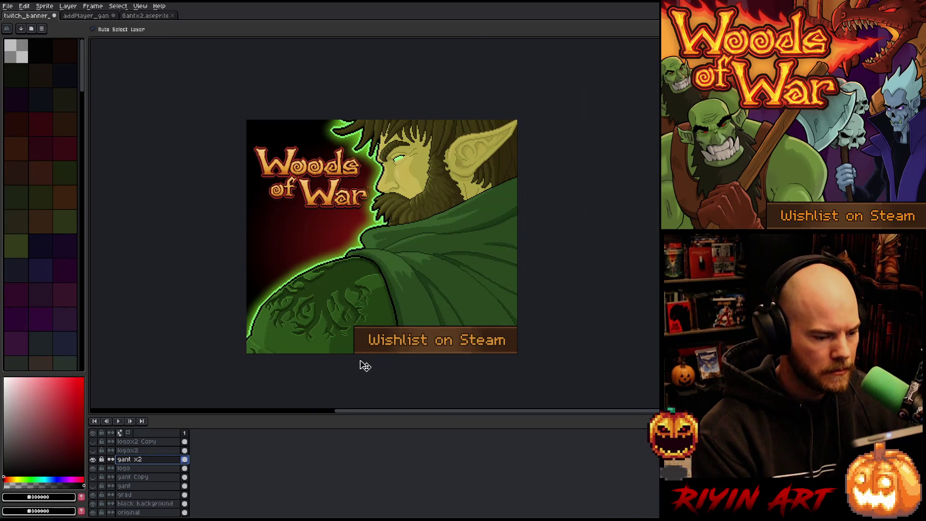
scroll(132, 453, up, 1)
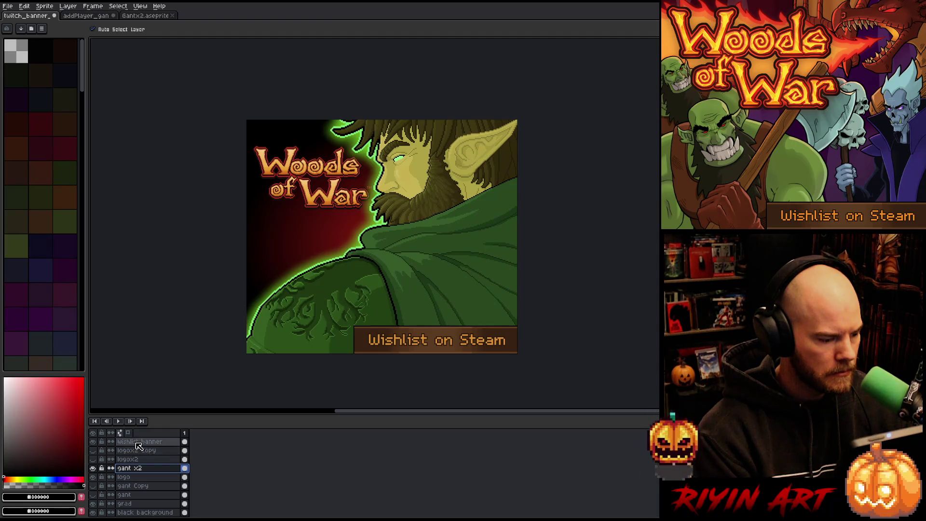
right_click(138, 445)
click(155, 489)
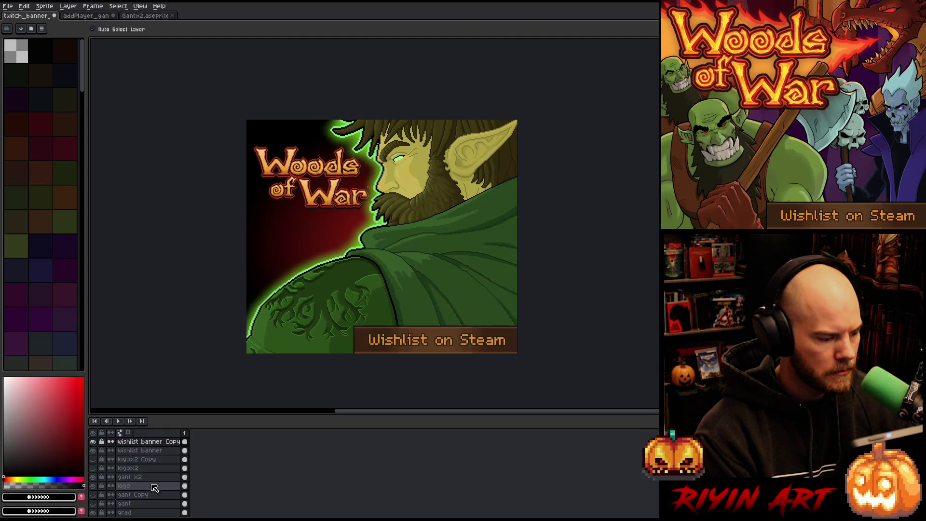
double_click(148, 445)
click(206, 77)
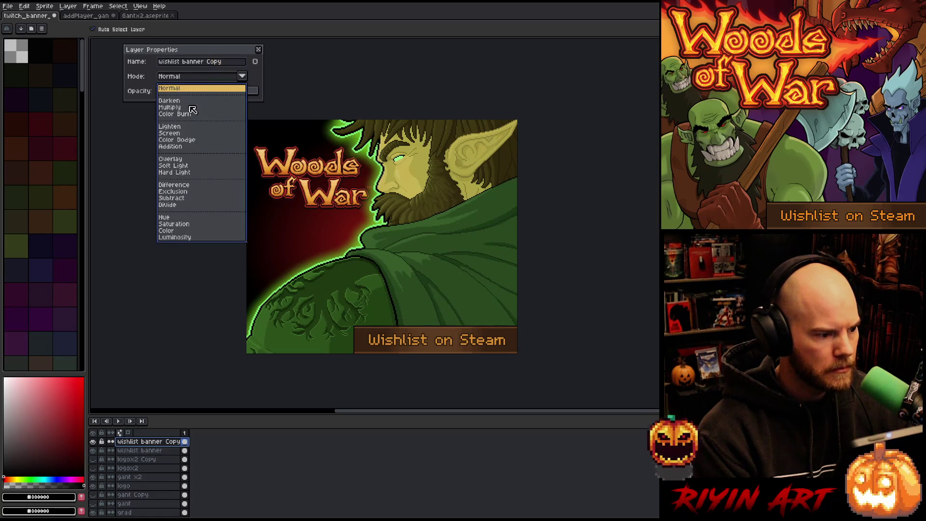
click(189, 110)
drag(185, 93, 203, 95)
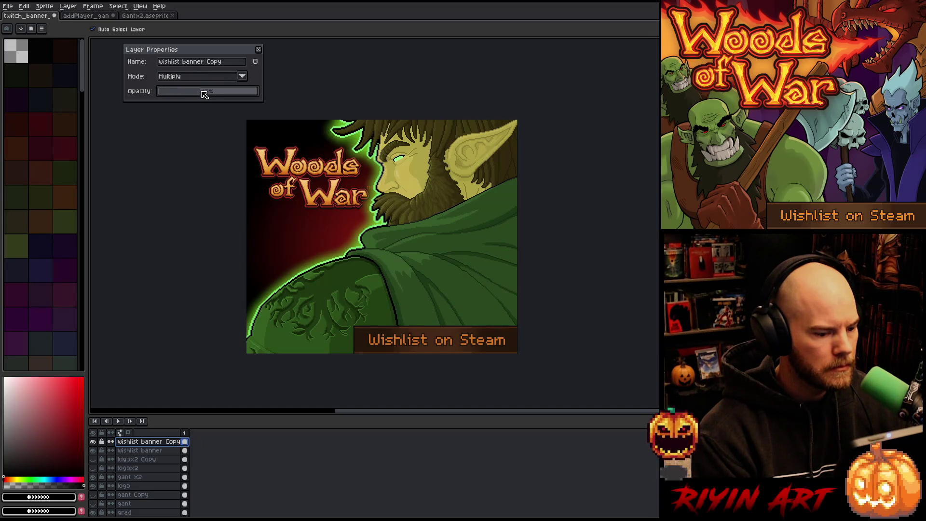
- Add a second copy in Addition mode at 22% opacity and lower the Multiply copy to about 21%
right_click(141, 444)
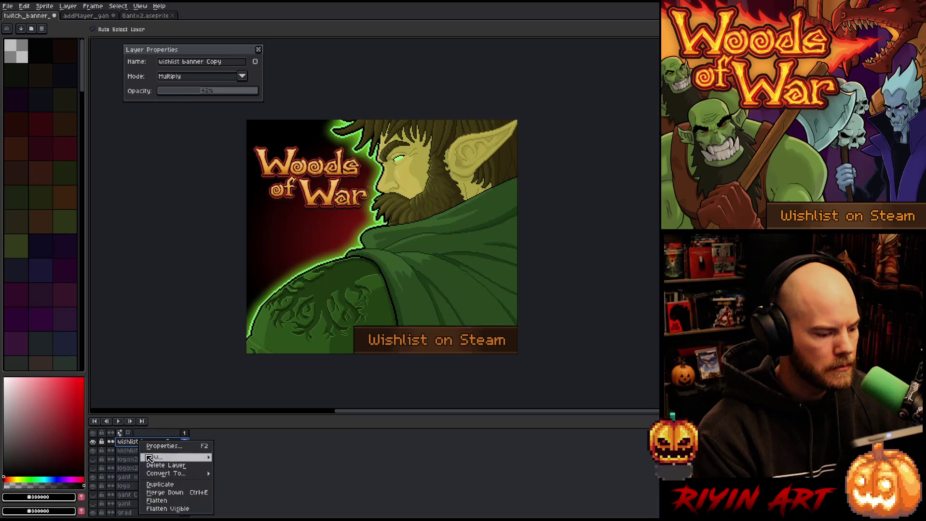
click(159, 484)
click(182, 77)
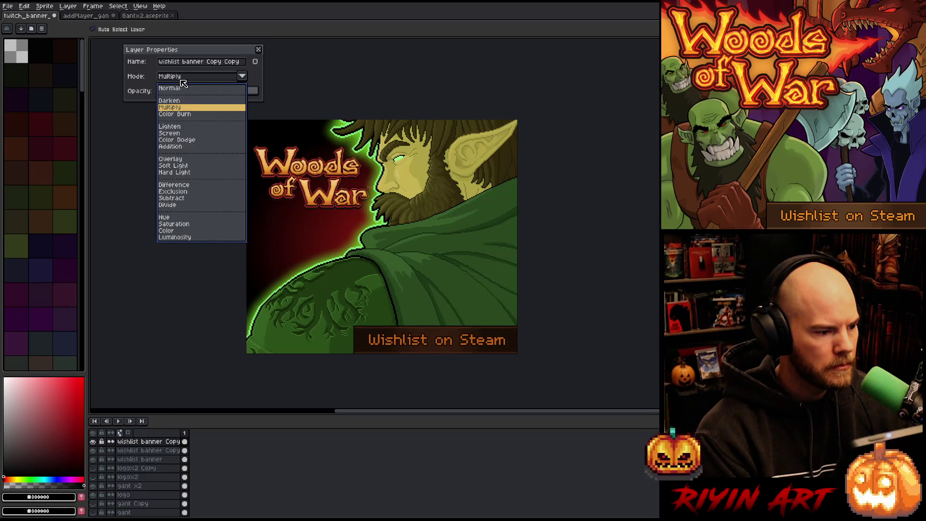
click(180, 147)
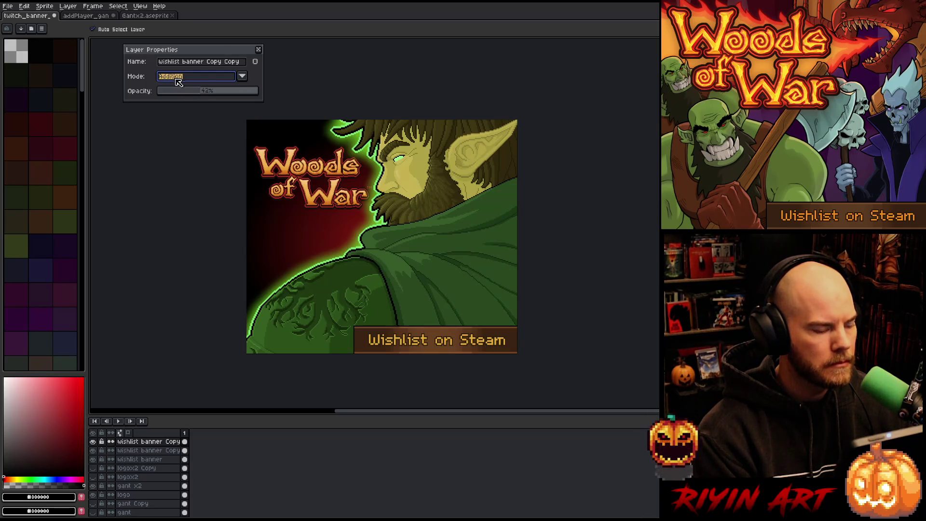
click(183, 91)
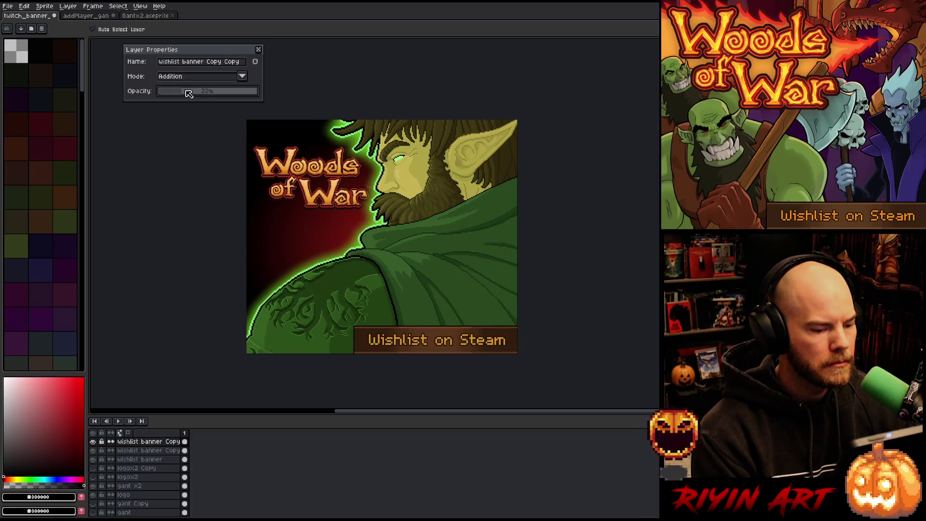
click(140, 450)
click(184, 92)
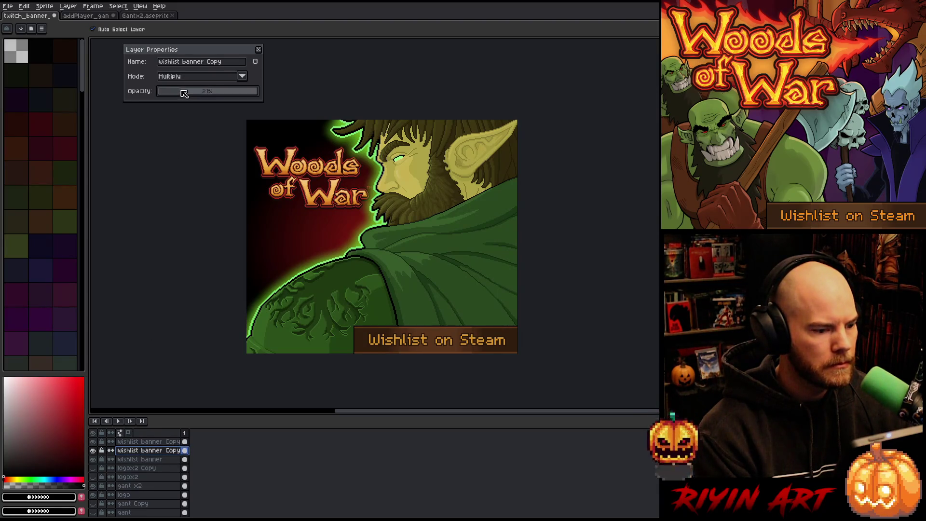
- Compare the banner with the Multiply copy toggled, then delete both the Multiply and Addition copies
click(93, 451)
click(93, 450)
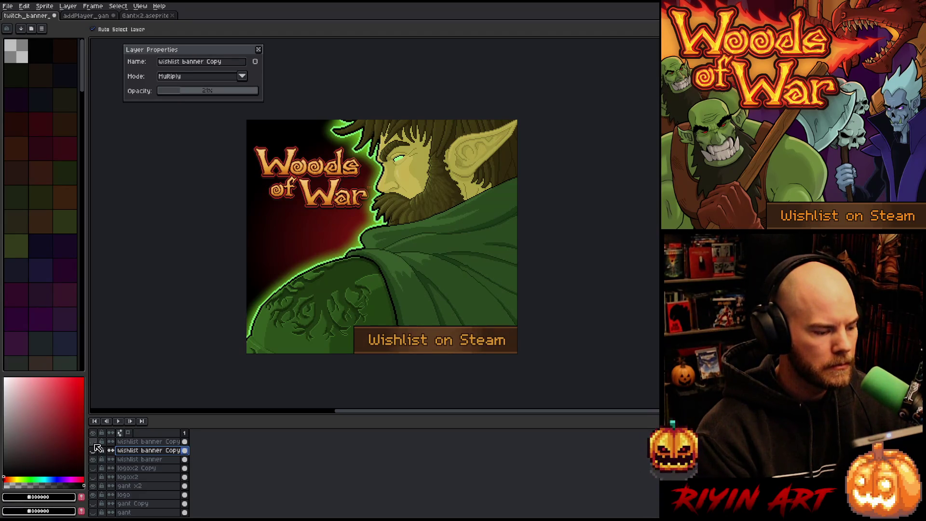
click(94, 450)
click(94, 450)
click(94, 450)
click(93, 450)
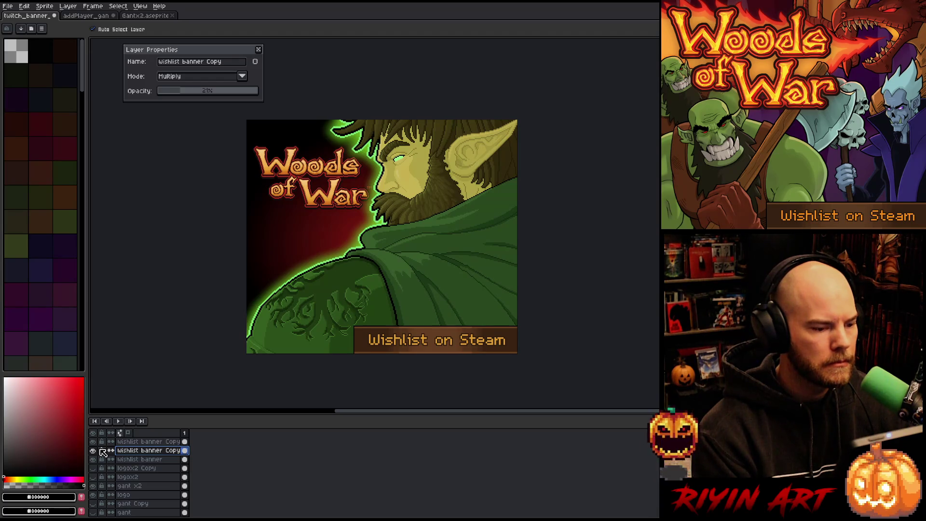
click(140, 441)
click(140, 451)
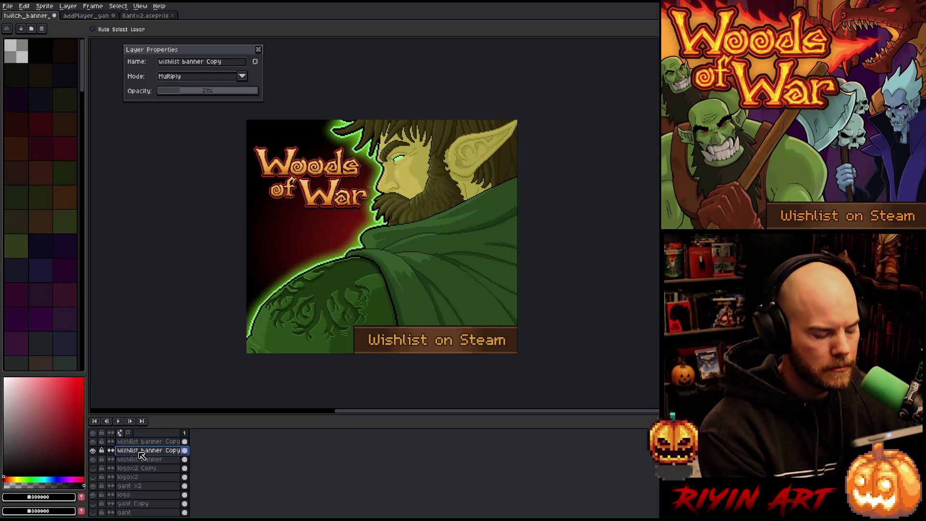
key(Delete)
click(141, 441)
key(Delete)
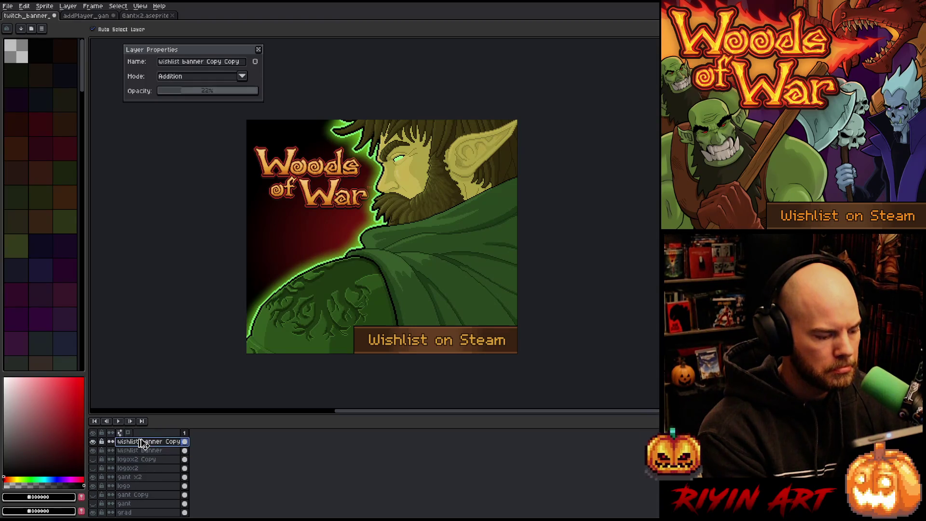
click(259, 50)
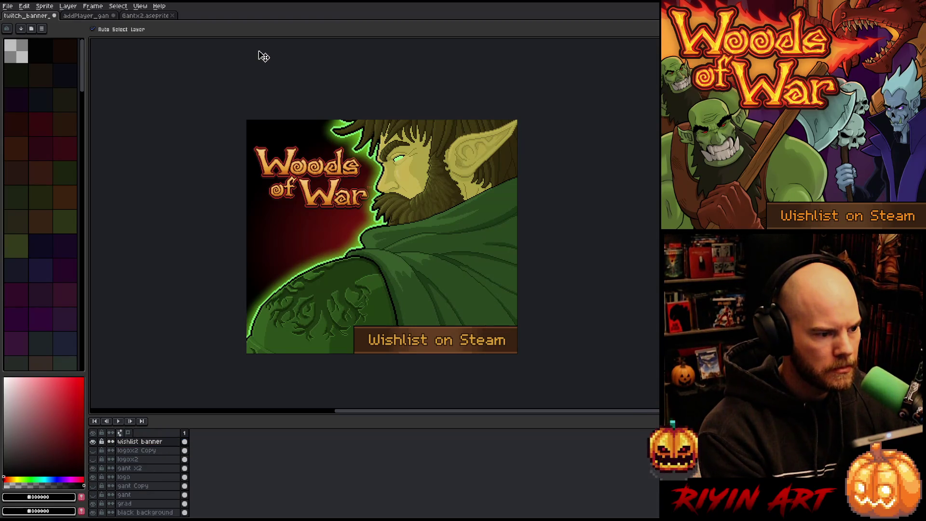
key(shift+r)
- Replace the lettering's orange with a brighter orange sampled from the artwork and apply it
click(377, 334)
click(374, 335)
right_click(341, 206)
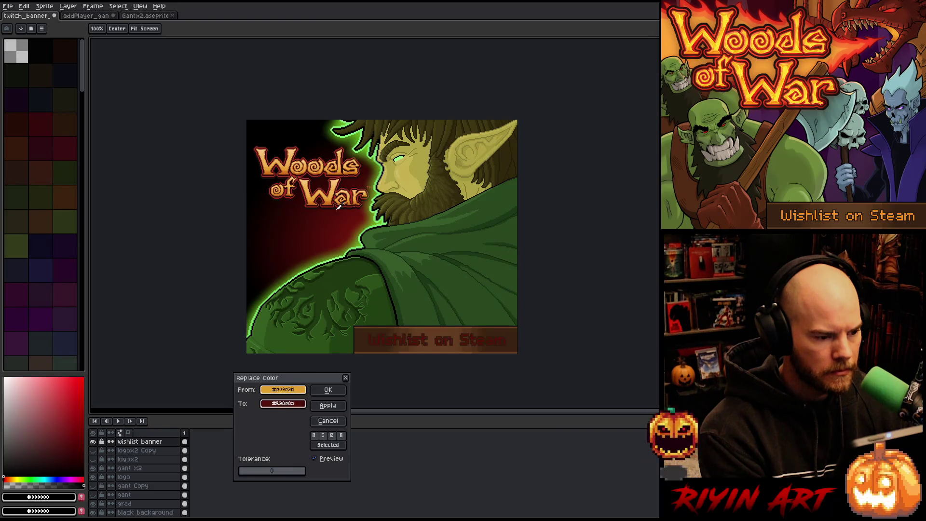
right_click(335, 196)
right_click(335, 196)
right_click(334, 196)
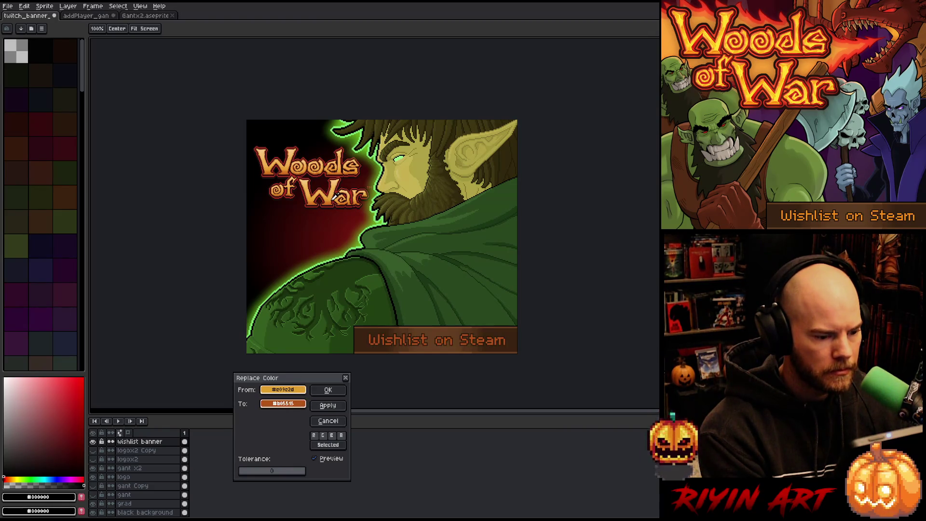
right_click(332, 198)
right_click(339, 183)
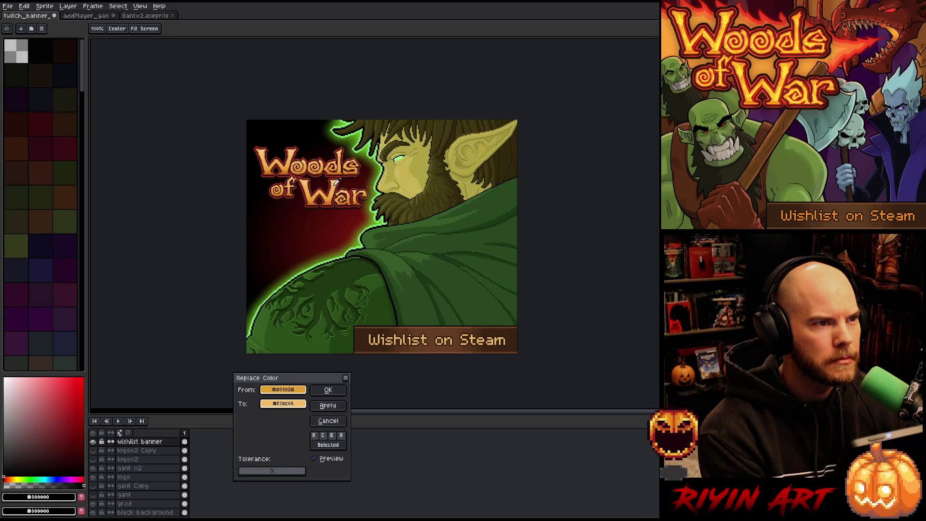
right_click(332, 199)
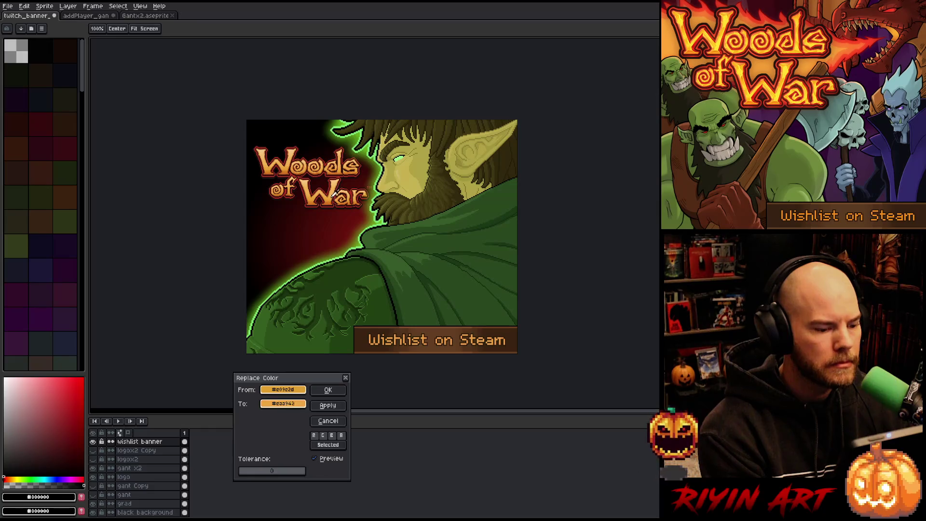
right_click(333, 190)
right_click(333, 190)
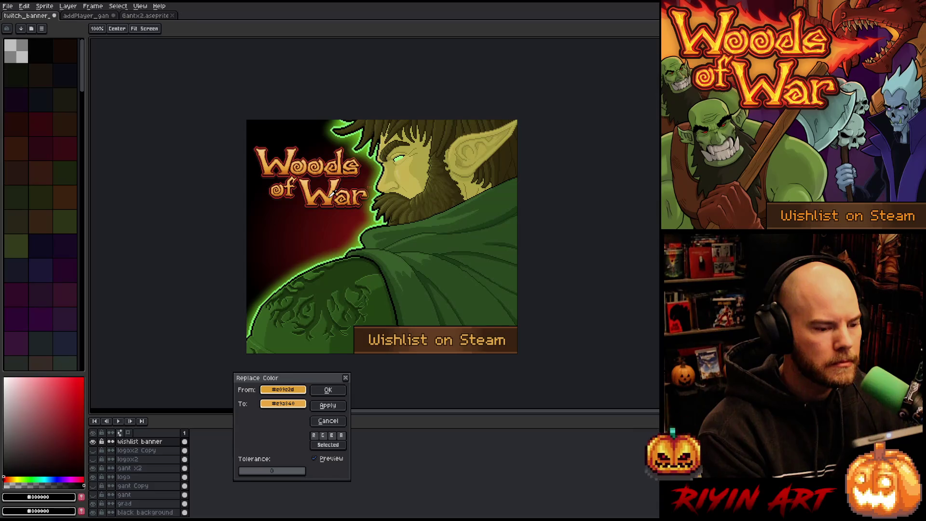
click(326, 389)
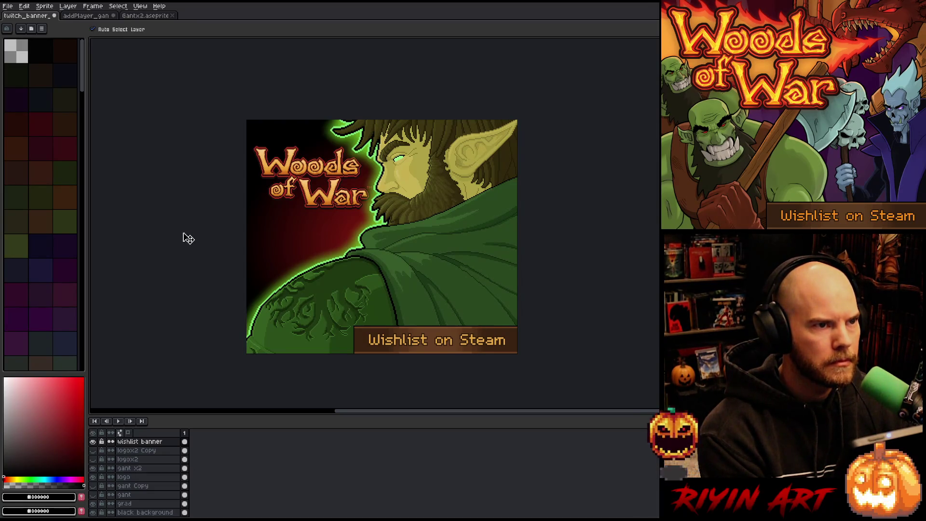
- Save the banner and set the export location to Desktop > GannTree > Graphics
key(ctrl+s)
click(8, 7)
click(104, 82)
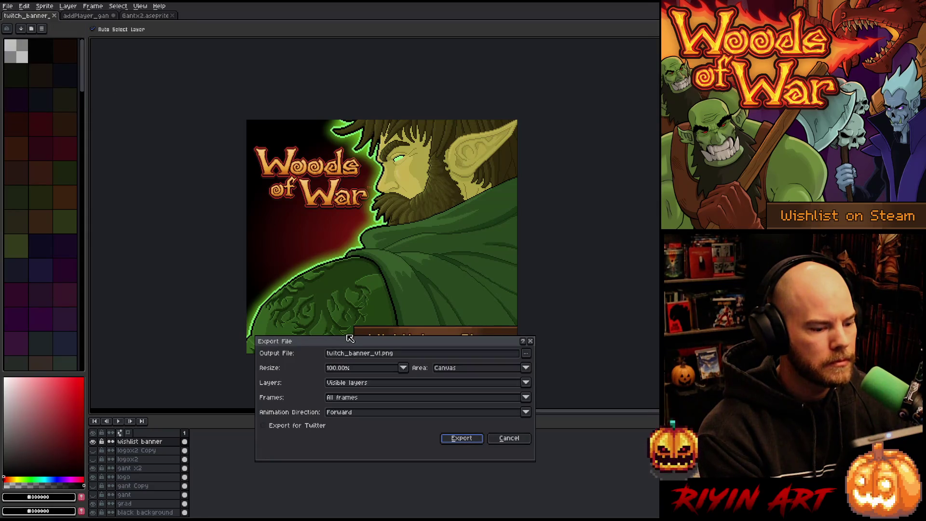
click(527, 356)
click(541, 341)
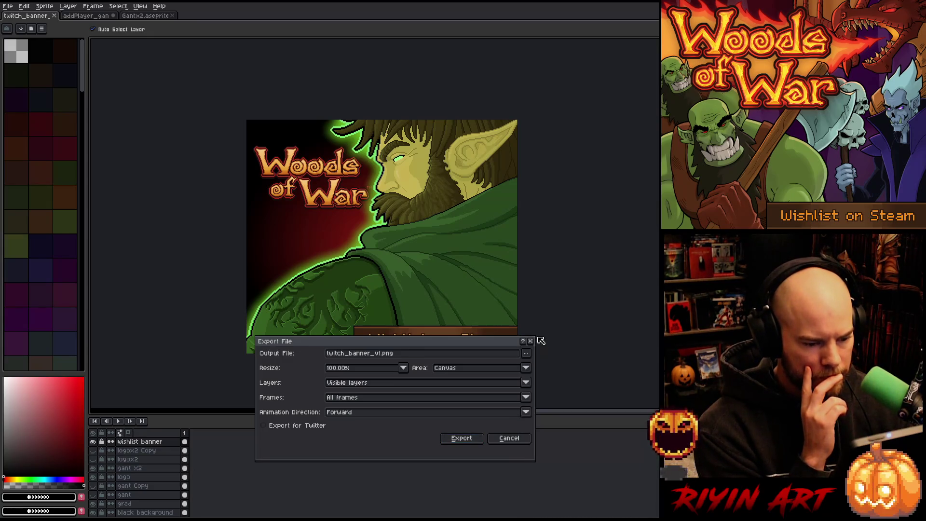
click(526, 352)
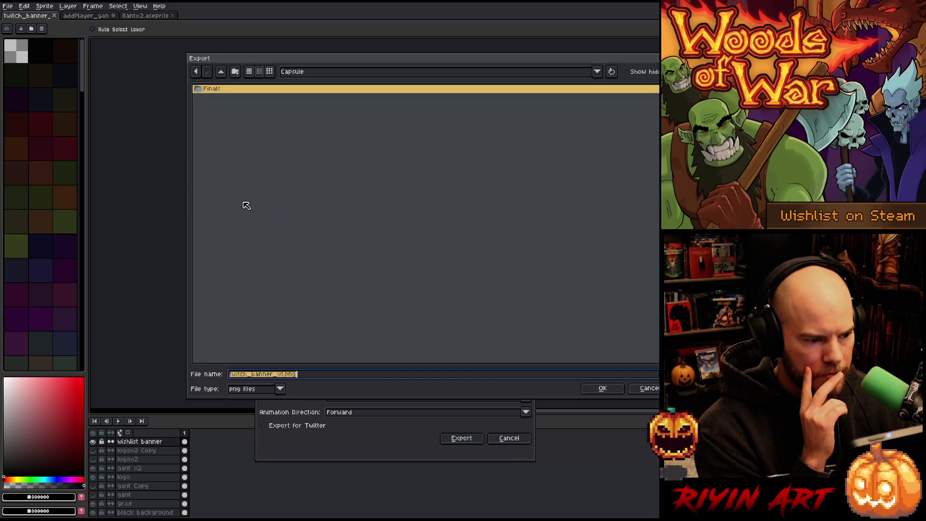
click(298, 73)
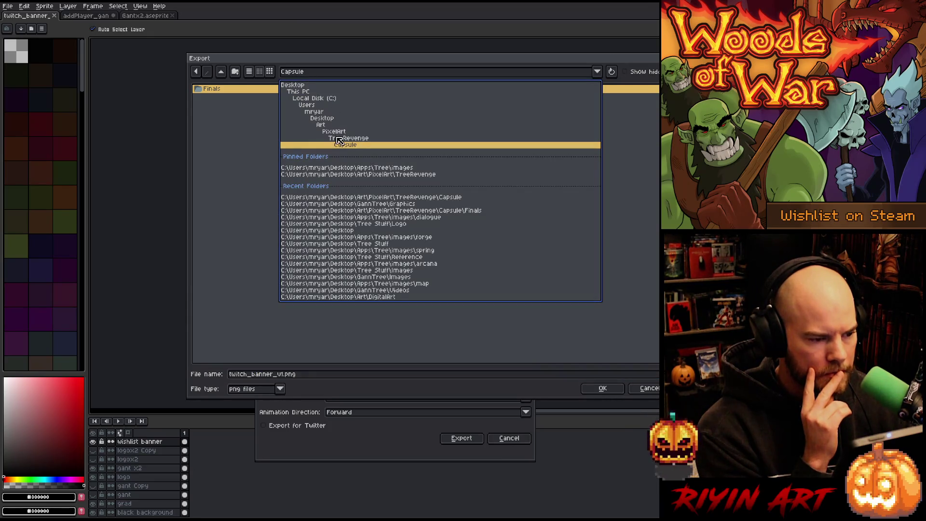
click(318, 119)
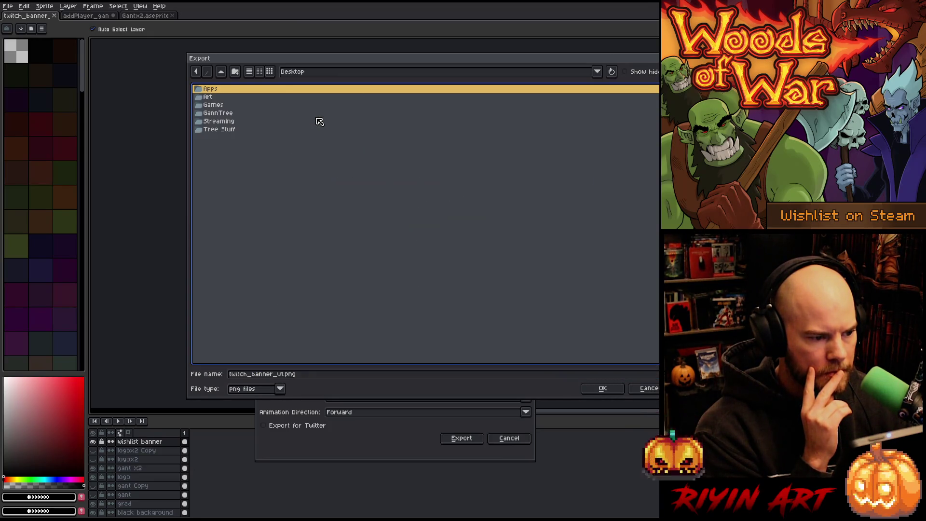
double_click(215, 114)
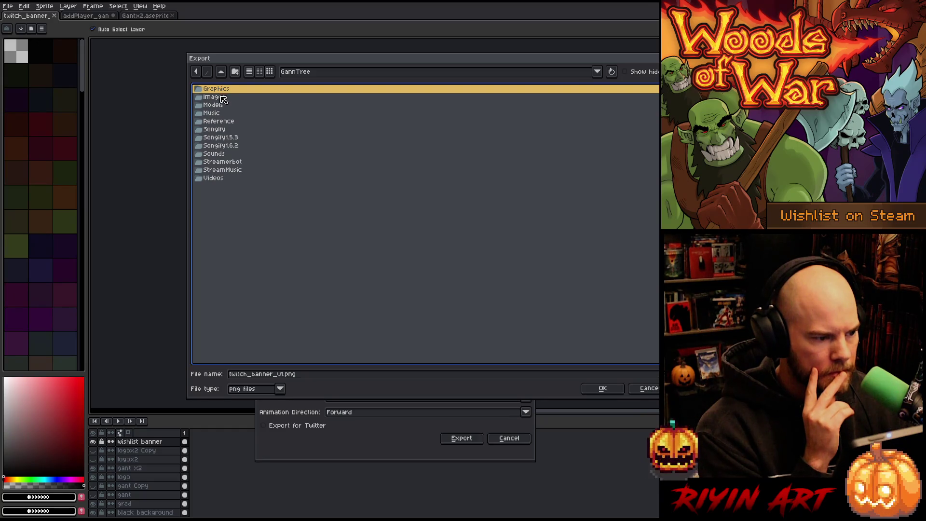
double_click(220, 91)
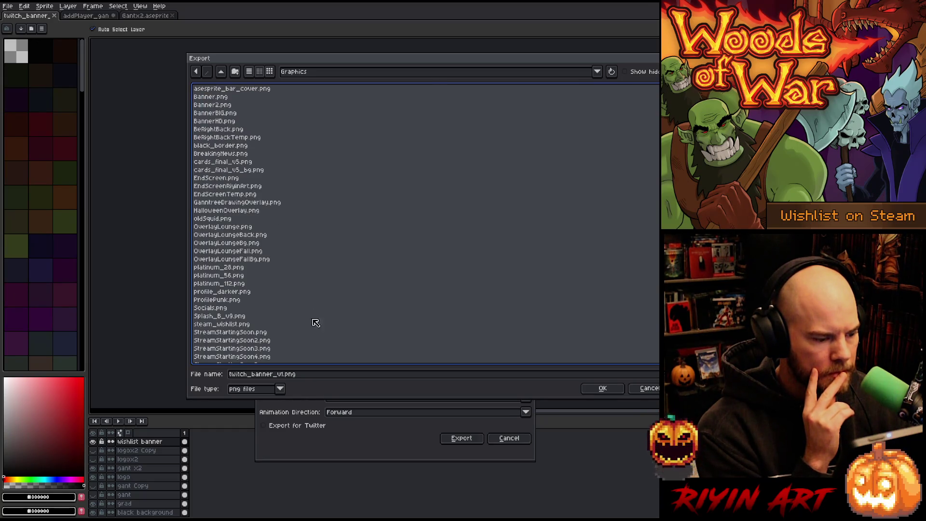
- Export the banner as twitch_banner_gant_shoulder.png
click(280, 375)
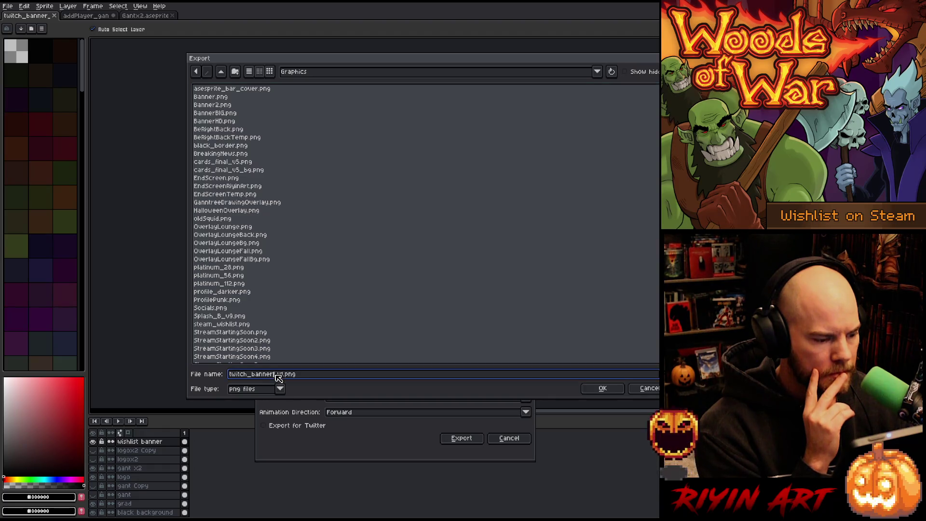
text(_gant_sh)
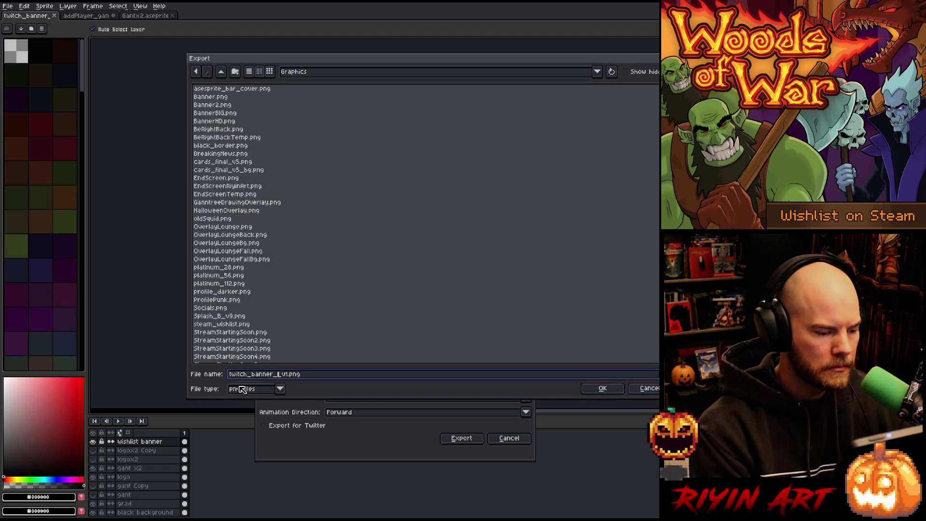
text(oulder_)
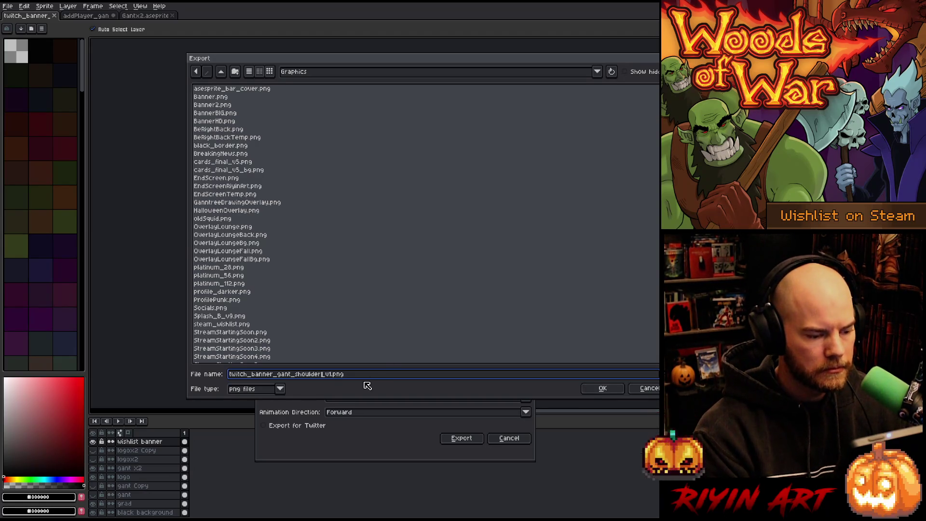
key(Delete)
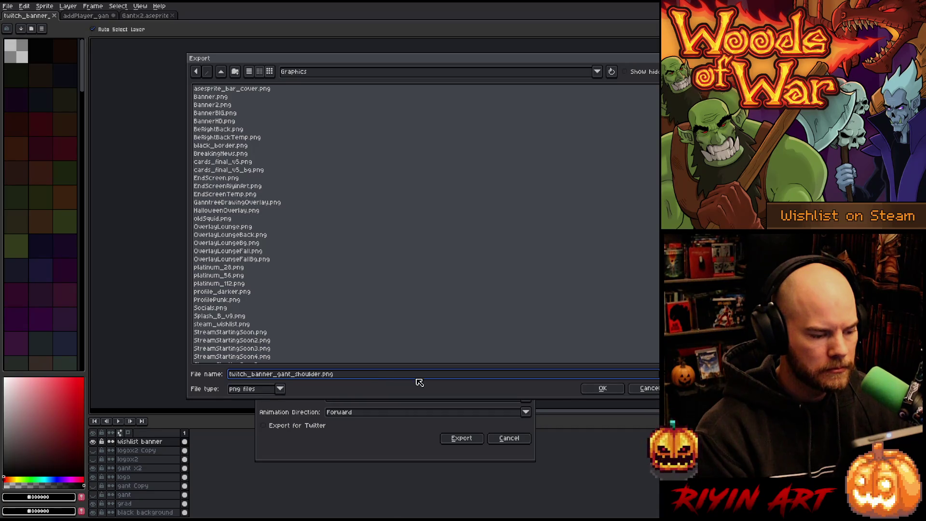
click(604, 389)
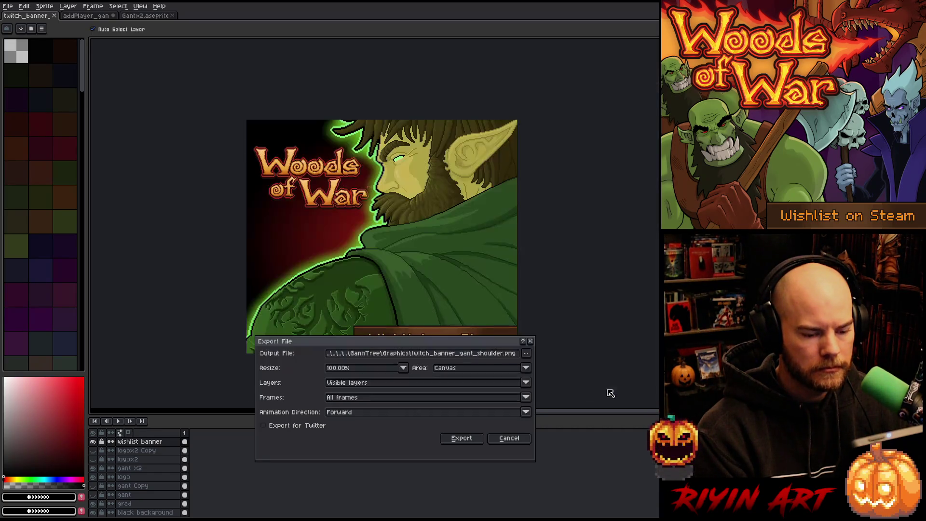
click(462, 440)
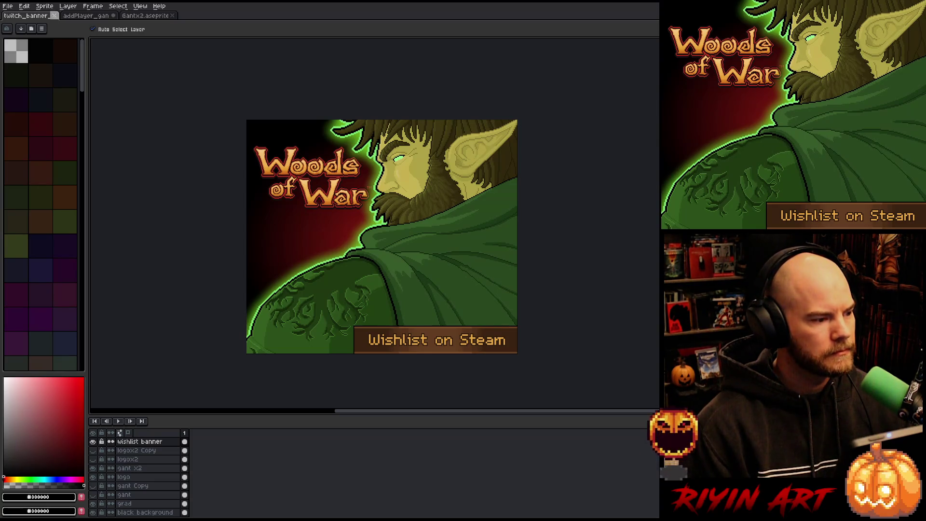
- Close the addPlayer sprite without saving, then close Gantx2 and twitch_banner
click(85, 16)
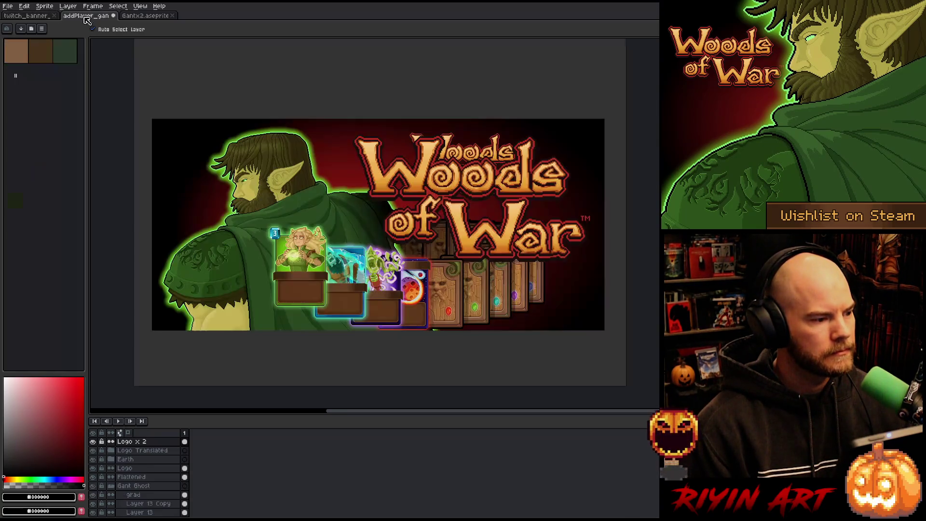
click(114, 16)
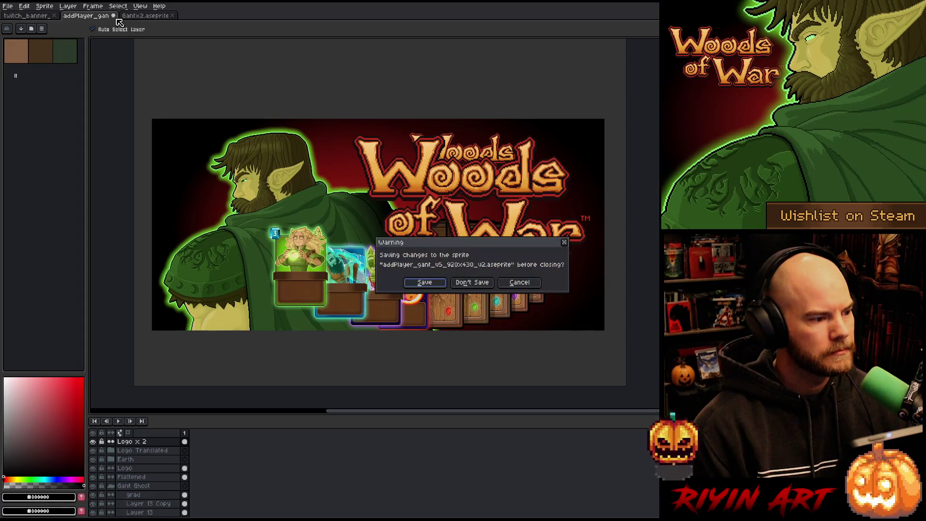
click(483, 284)
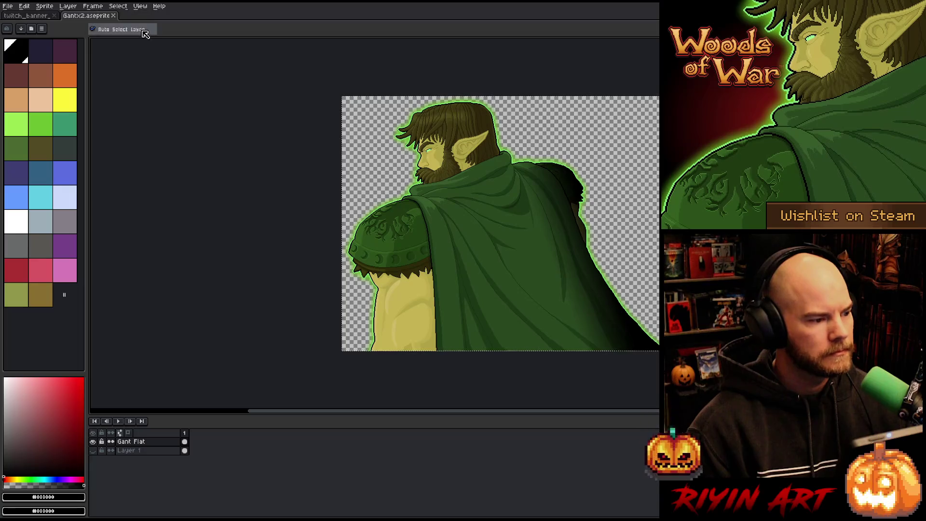
click(114, 16)
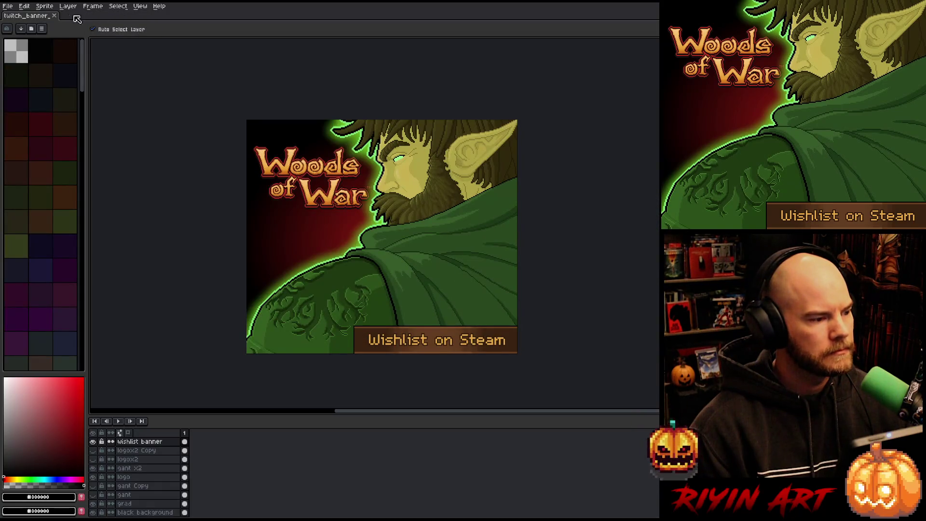
click(59, 16)
- Open witch_doctor_v10.aseprite from the TreeRevenge folder
click(10, 7)
click(26, 27)
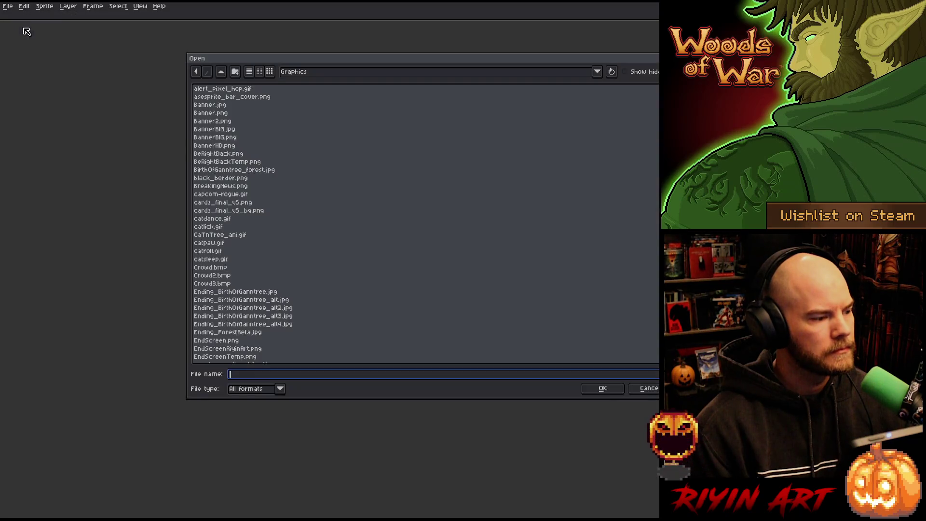
click(305, 73)
click(357, 164)
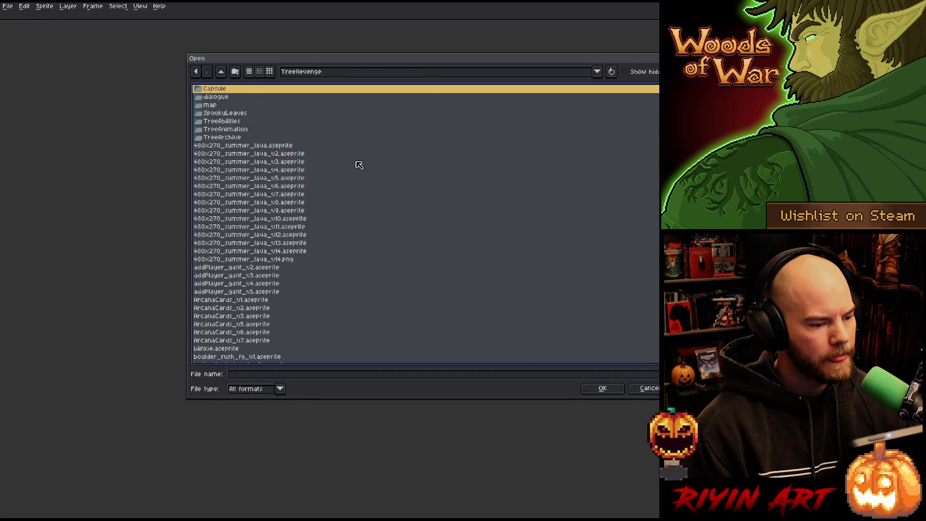
scroll(308, 168, down, 3)
scroll(309, 188, down, 10)
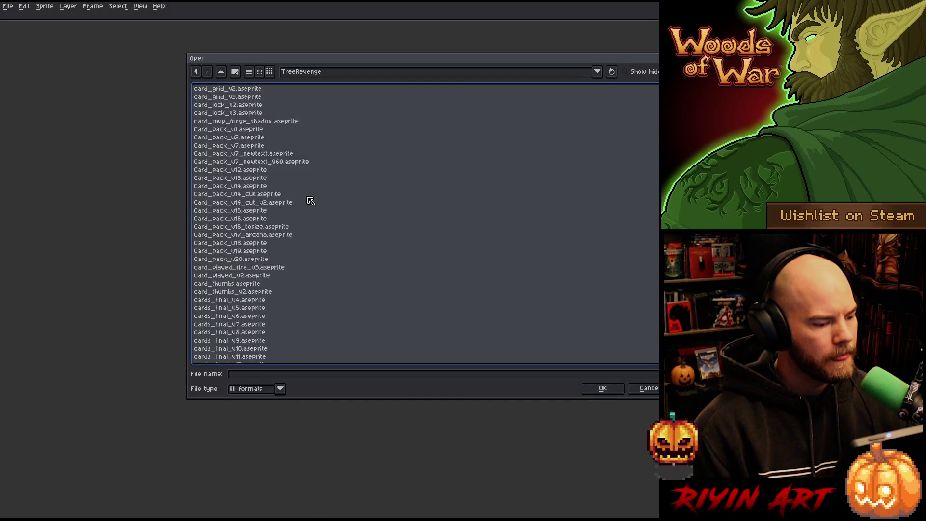
scroll(303, 263, down, 15)
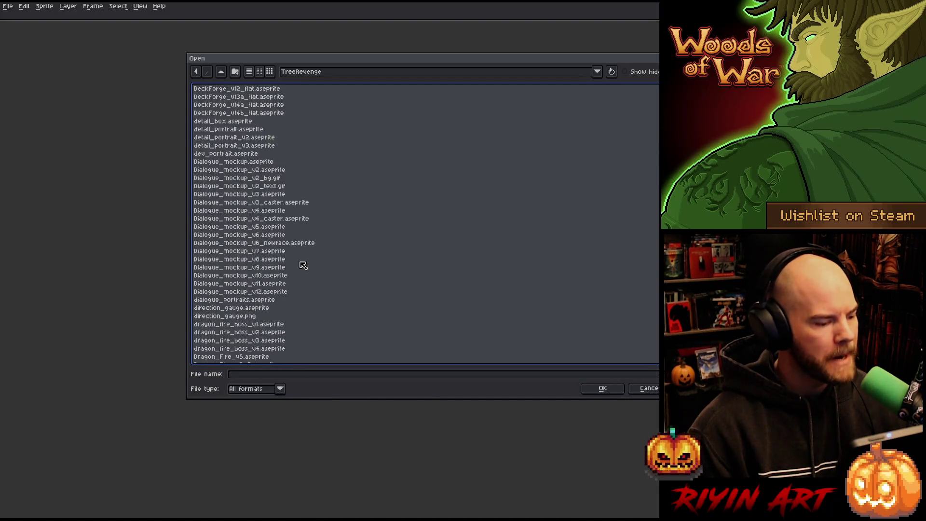
scroll(304, 263, down, 15)
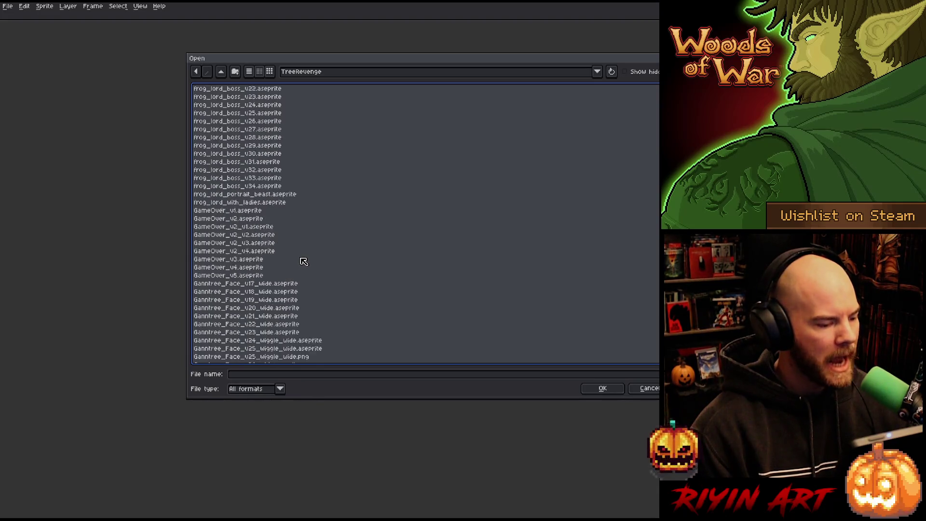
scroll(303, 261, down, 12)
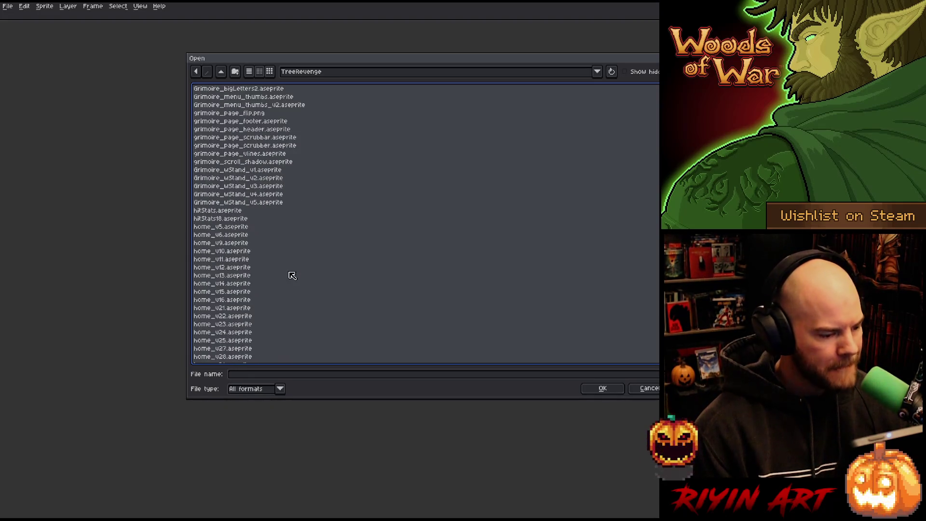
click(261, 211)
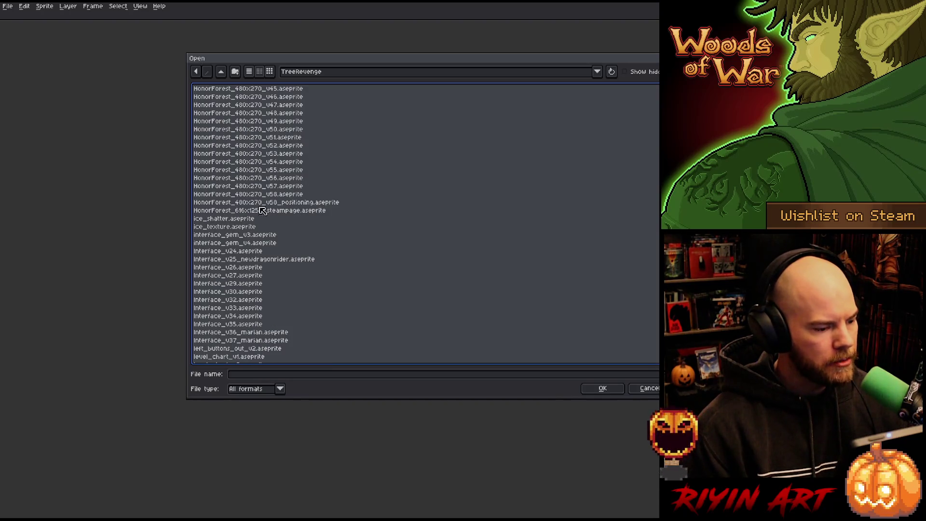
scroll(259, 213, down, 7)
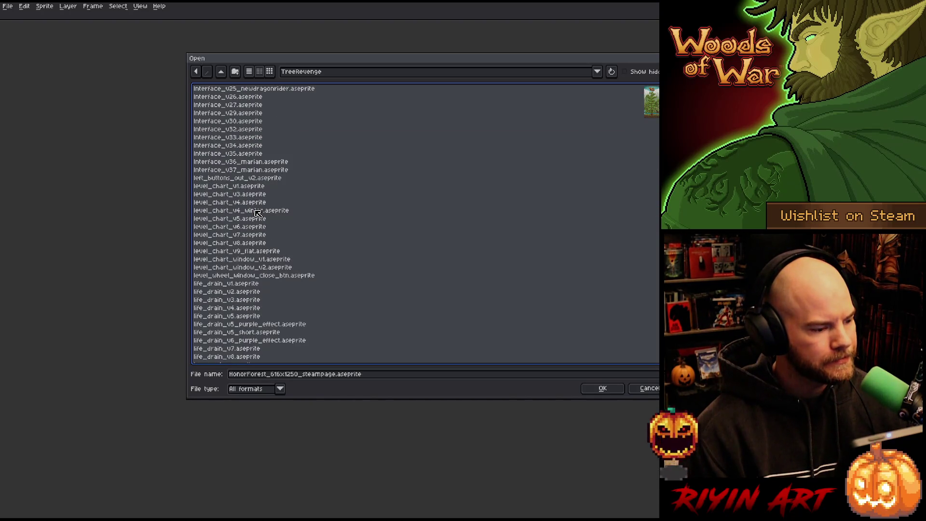
scroll(256, 213, down, 8)
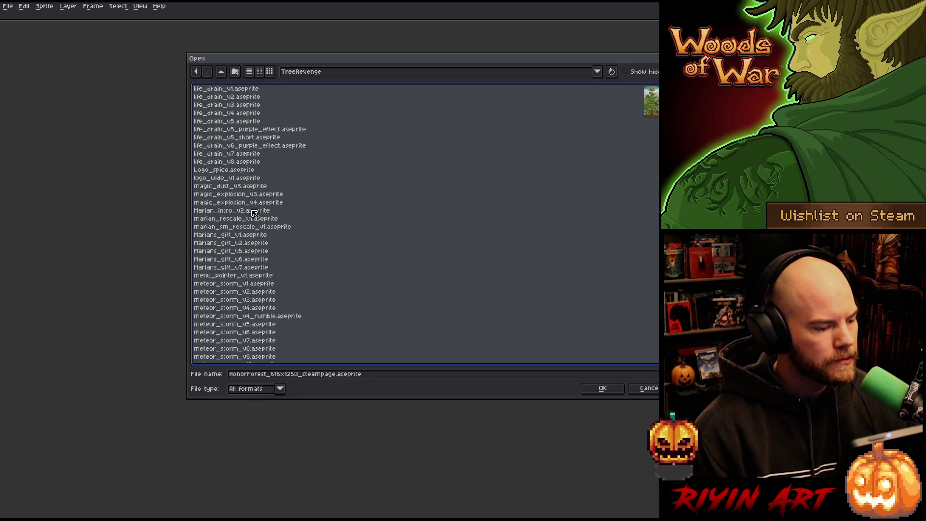
scroll(254, 212, down, 12)
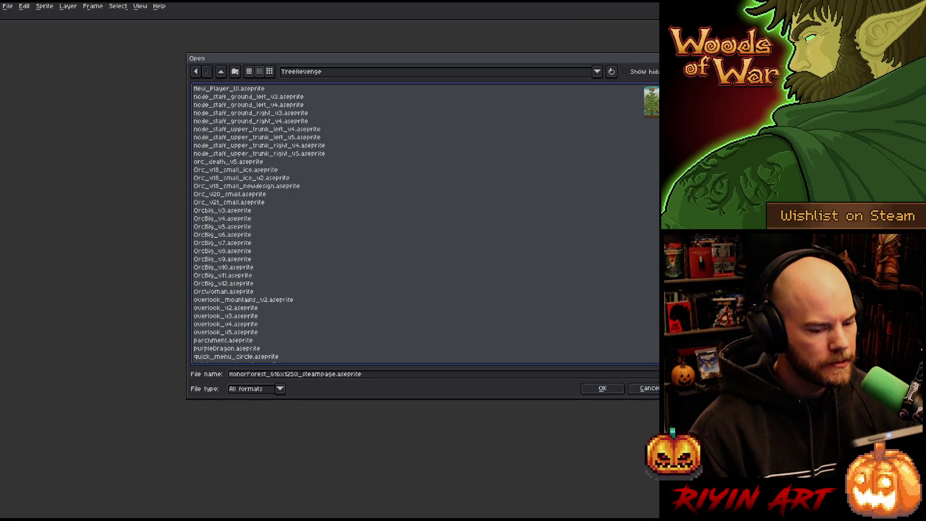
scroll(254, 213, down, 15)
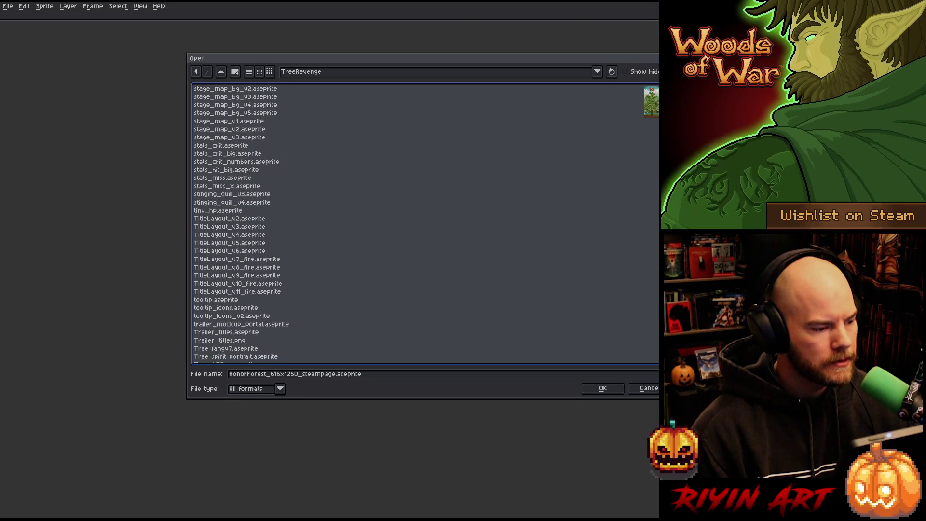
scroll(254, 213, down, 15)
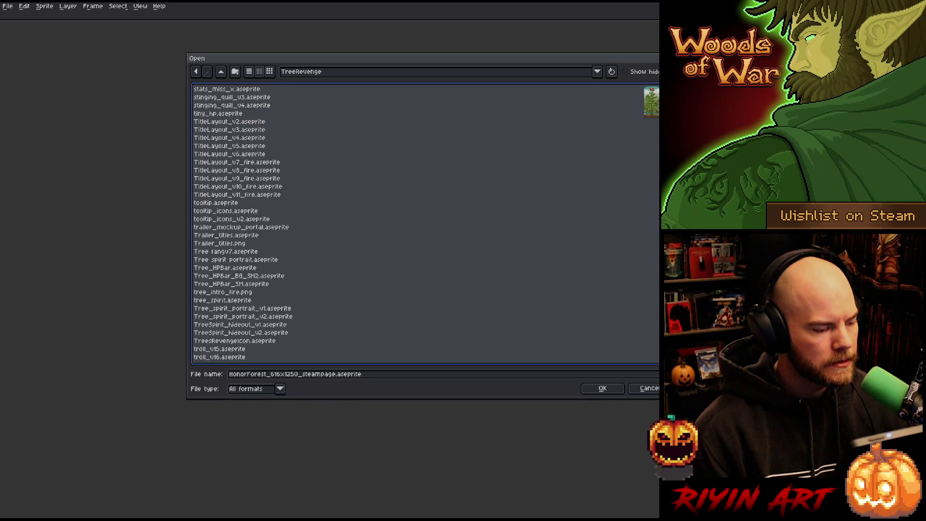
scroll(249, 223, down, 7)
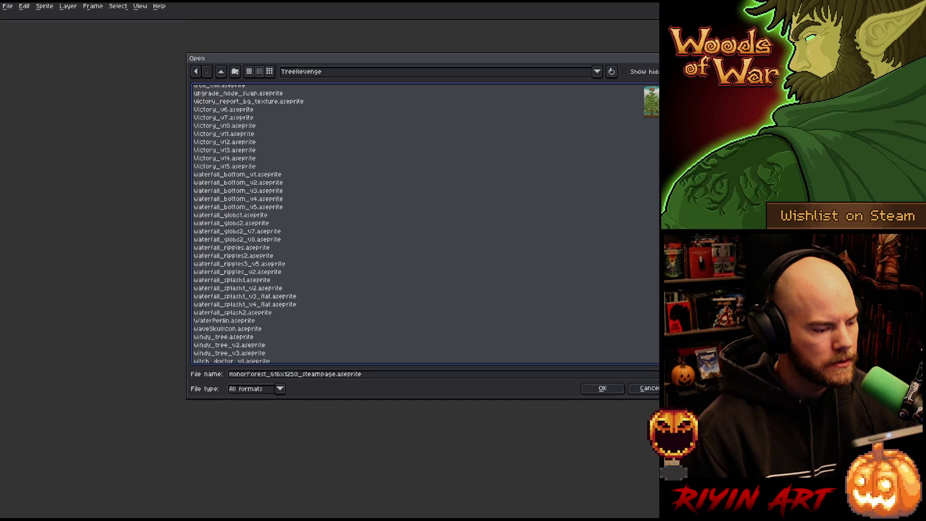
click(251, 343)
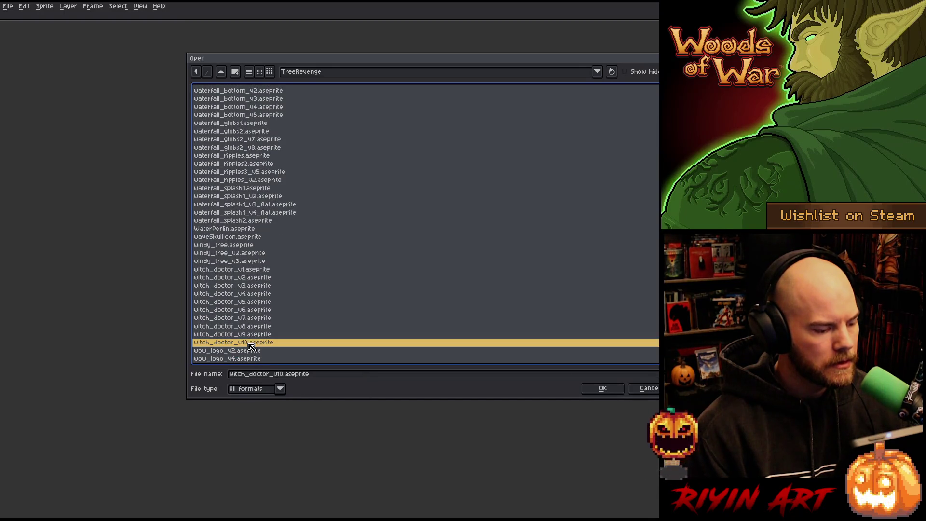
click(586, 388)
scroll(548, 215, up, 5)
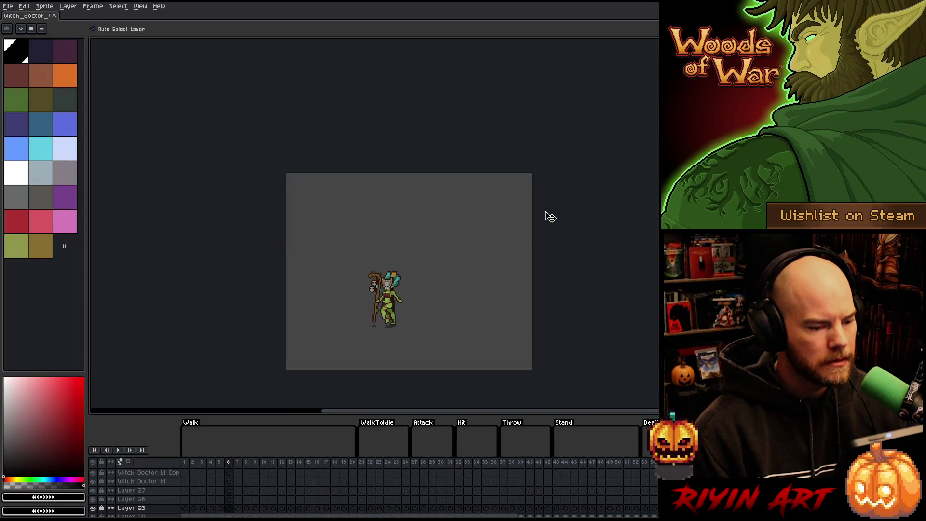
- Zoom in on the witch doctor sprite and play its animation
drag(339, 284, 284, 158)
scroll(331, 186, up, 4)
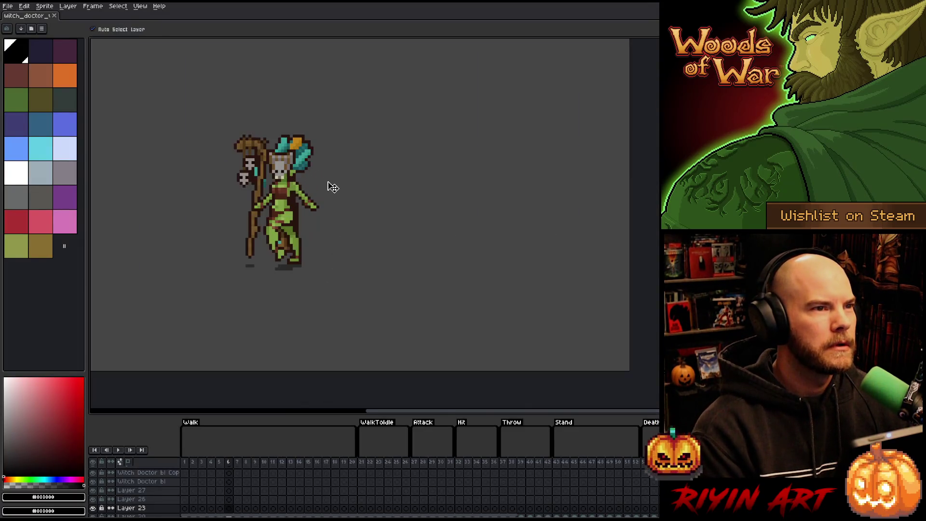
mouse_move(331, 186)
mouse_down()
mouse_move(378, 186)
mouse_move(397, 199)
mouse_up()
scroll(398, 200, up, 2)
scroll(397, 199, down, 1)
key(Return)
key(Return)
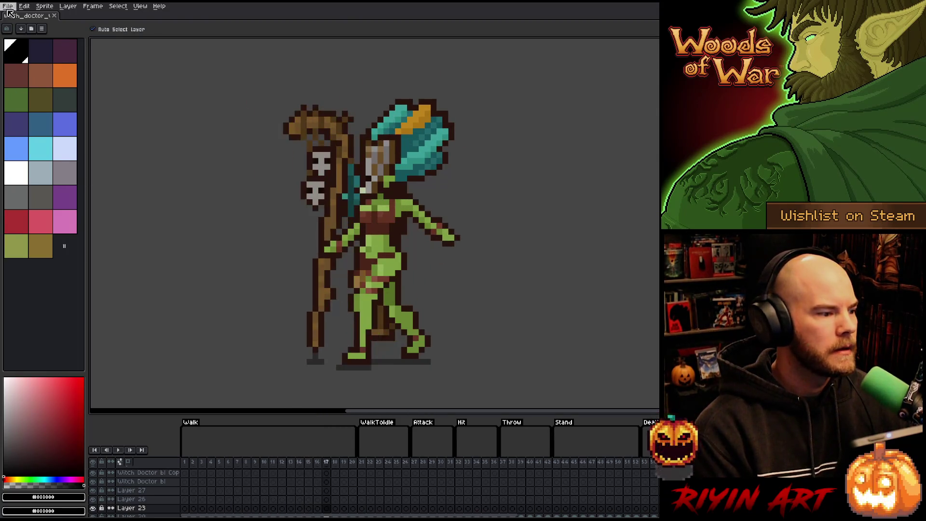
- Save the sprite under a new file name with the version number changed
click(8, 5)
click(21, 52)
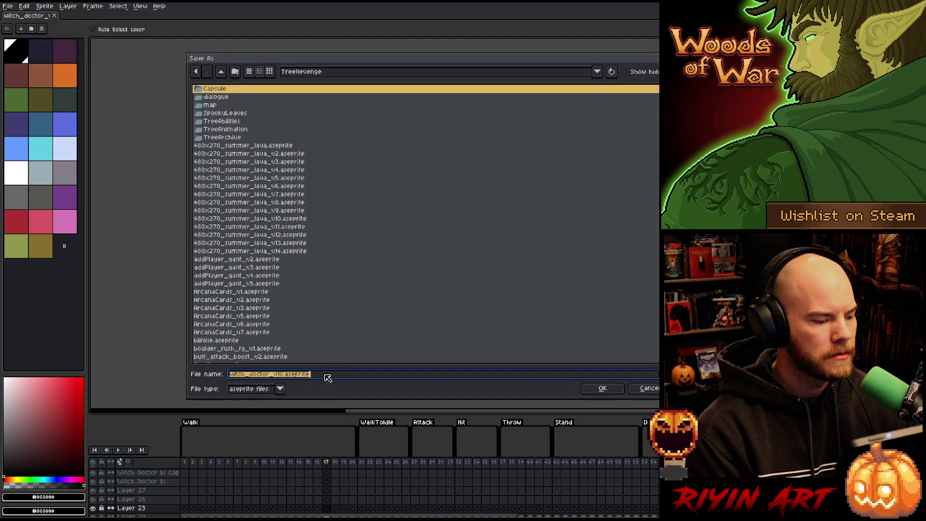
click(287, 375)
key(BackSpace)
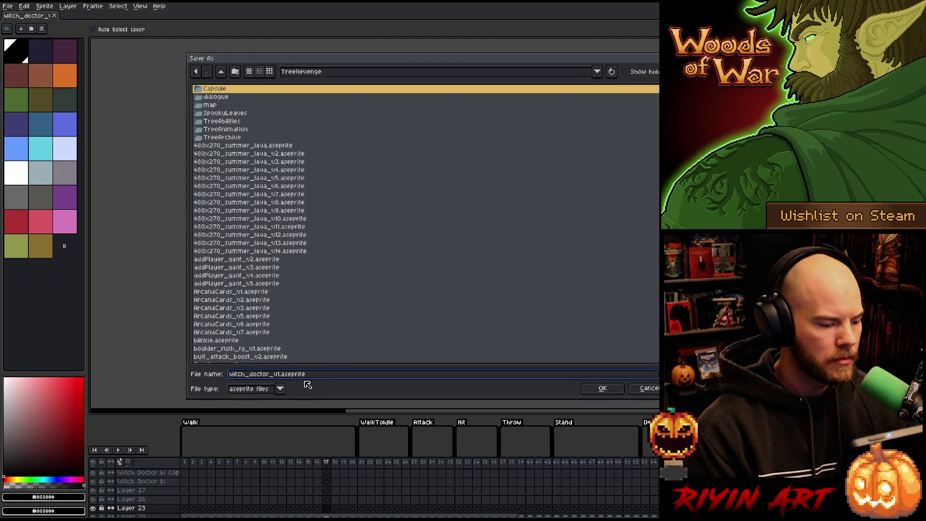
text(1)
key(Return)
key(Return)
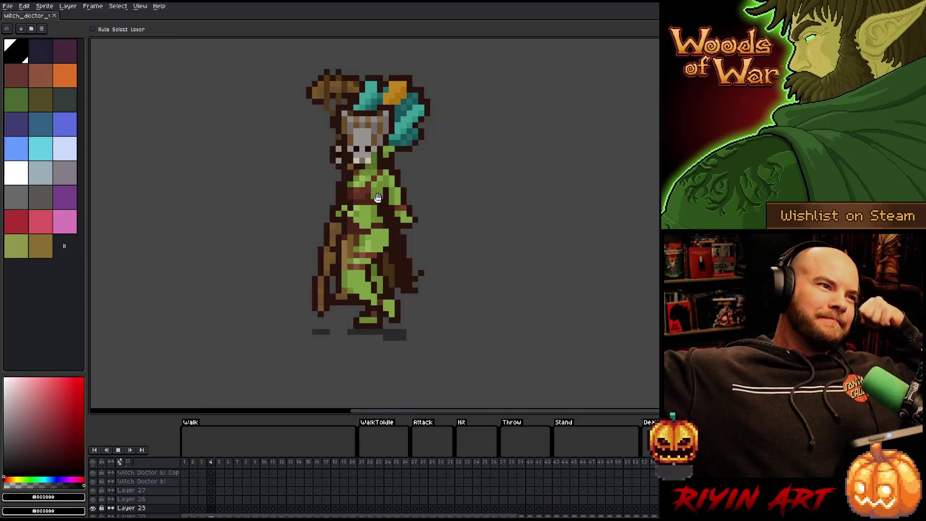
- Delete the palette colours from the brown one onward, leaving only black
click(41, 247)
click(25, 81)
key(Delete)
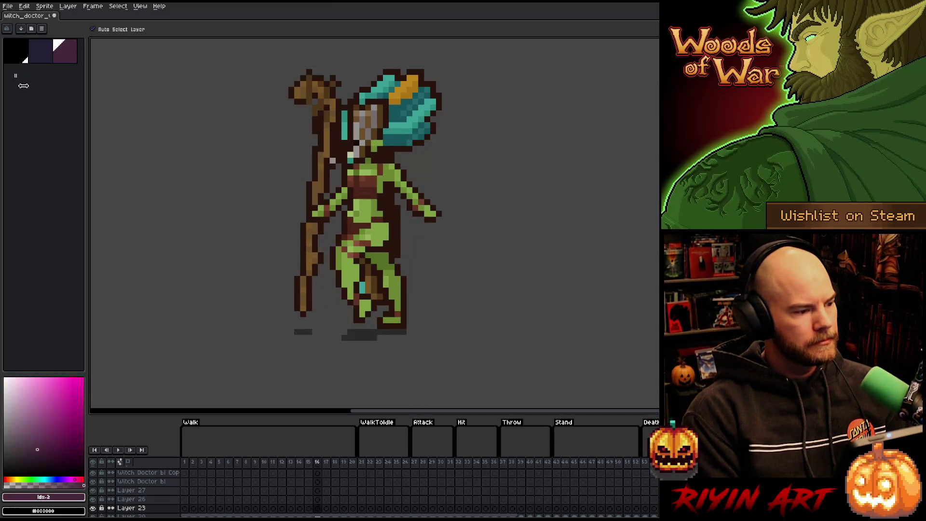
key(Delete)
key(Delete)
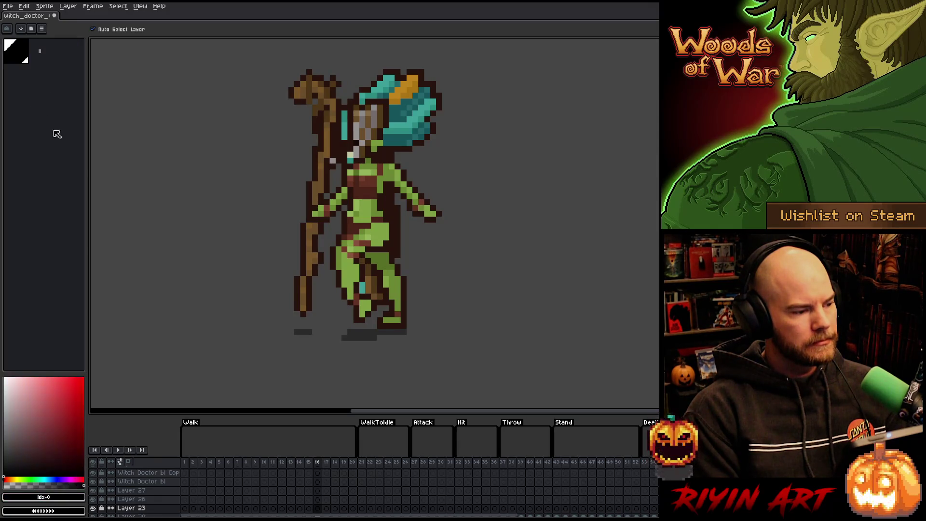
- Sample three greens from the witch doctor's skin and add each to the palette
key(i)
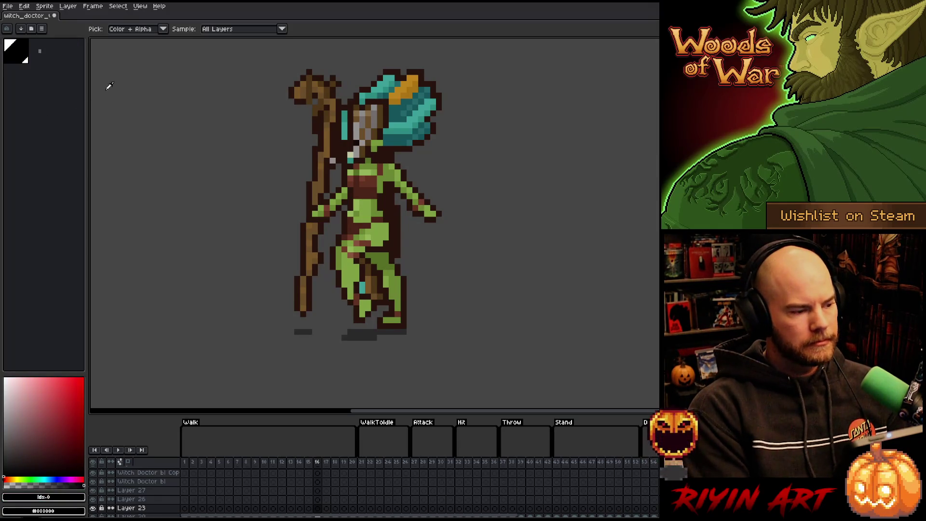
click(391, 173)
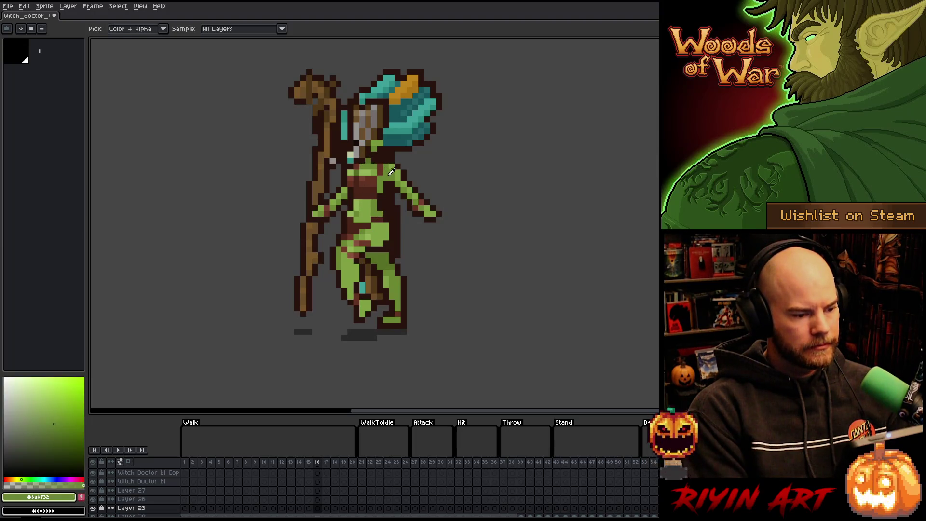
click(81, 498)
click(400, 172)
click(81, 499)
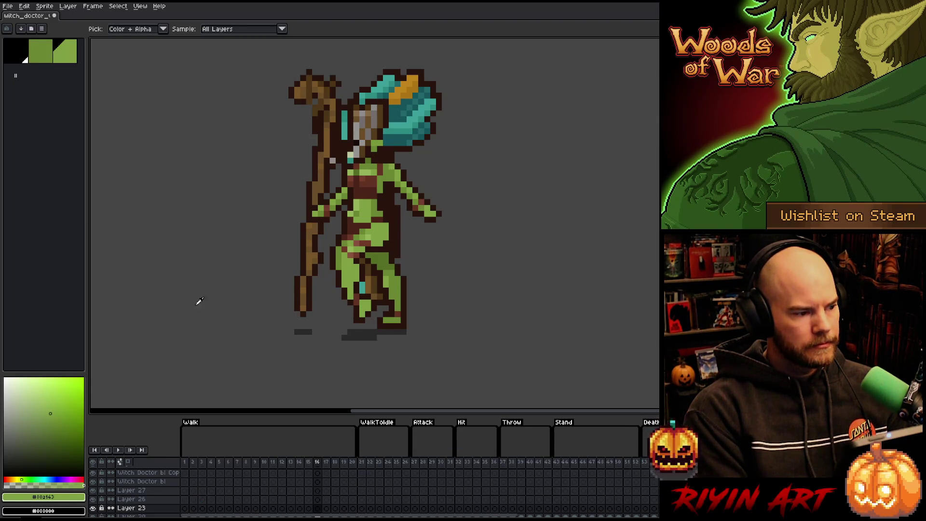
click(364, 172)
click(83, 498)
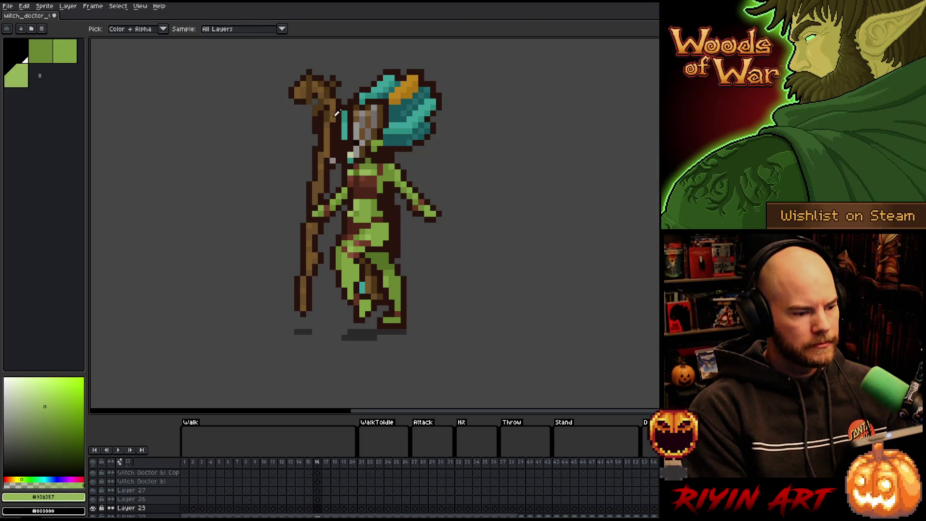
- Sample the reddish-brown, darker brown and dark outline brown and add them to the palette
click(329, 205)
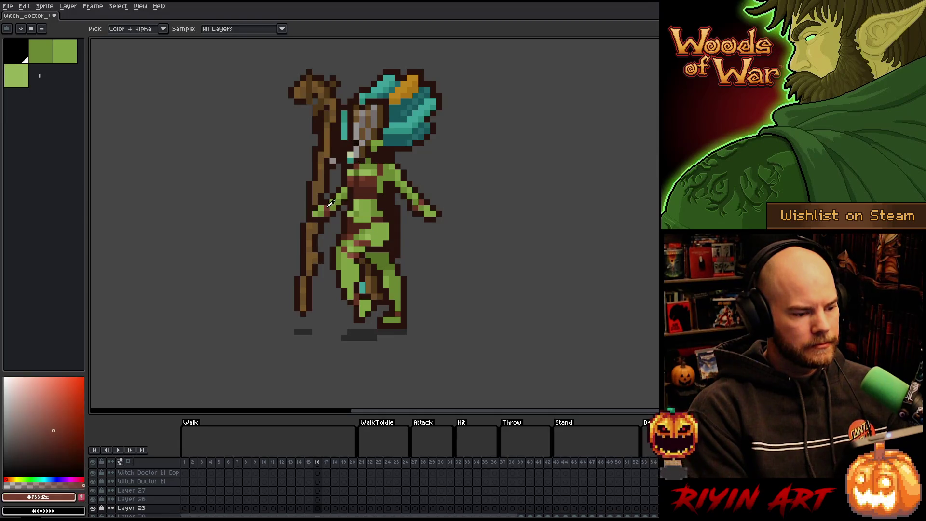
click(83, 499)
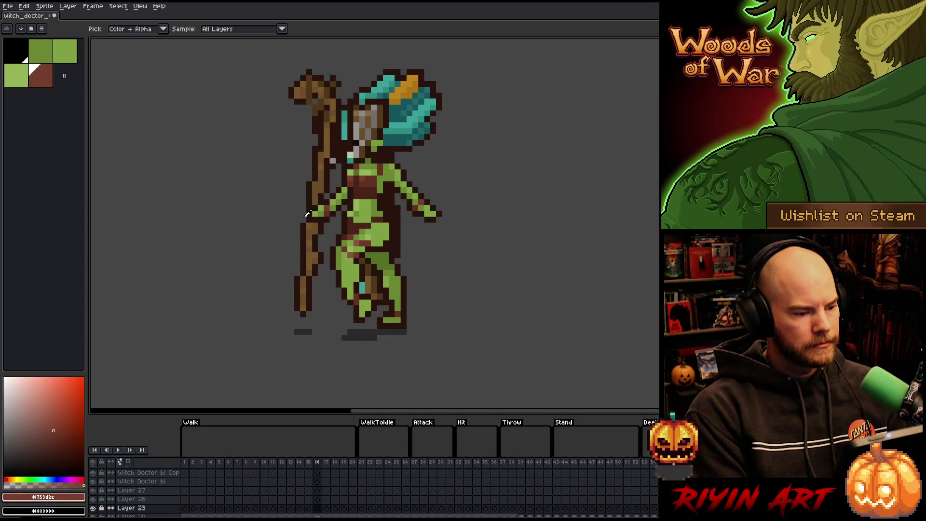
click(329, 212)
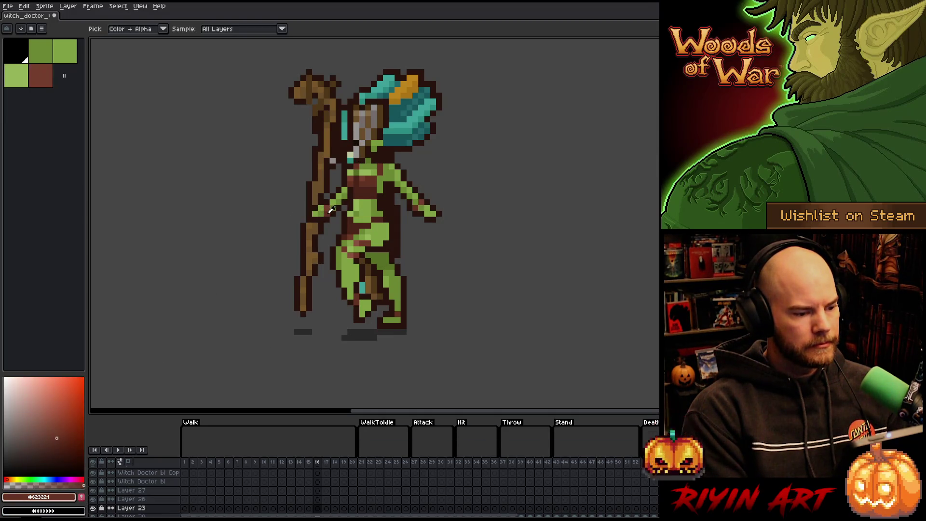
click(82, 499)
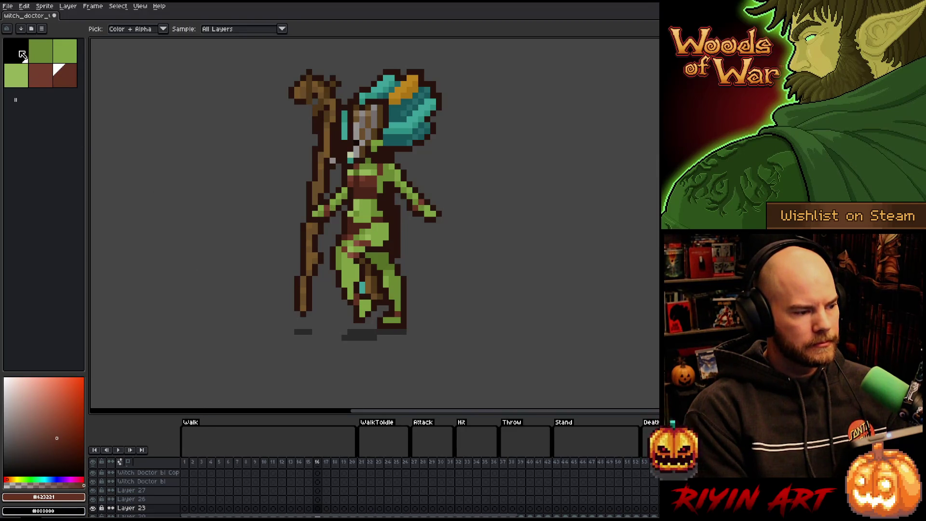
click(391, 154)
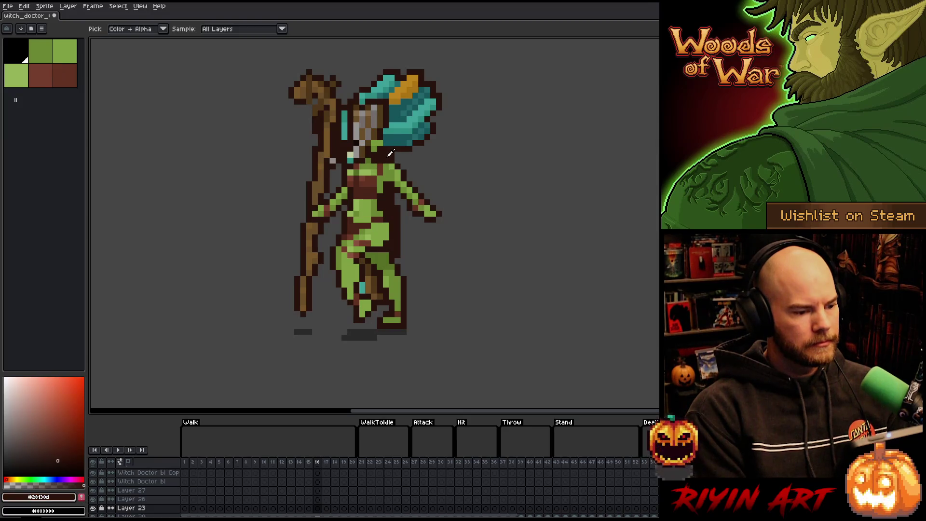
click(23, 60)
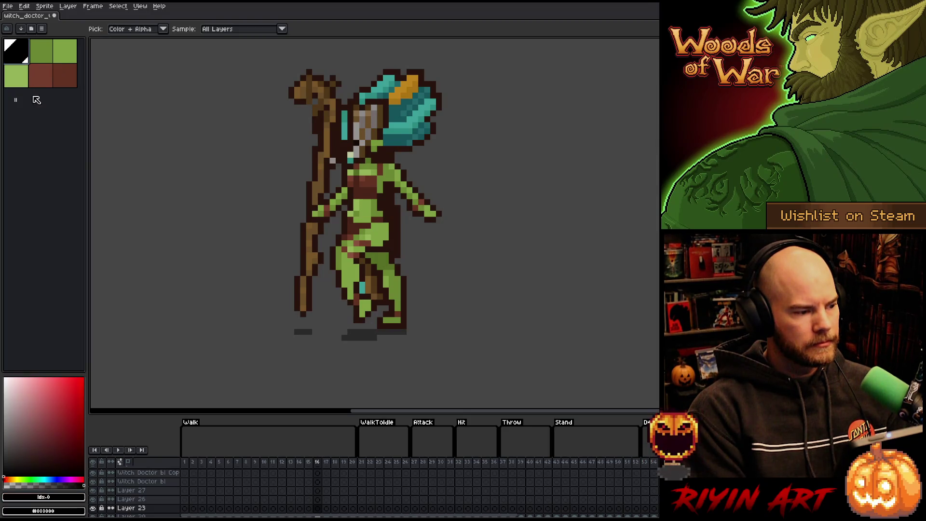
click(391, 150)
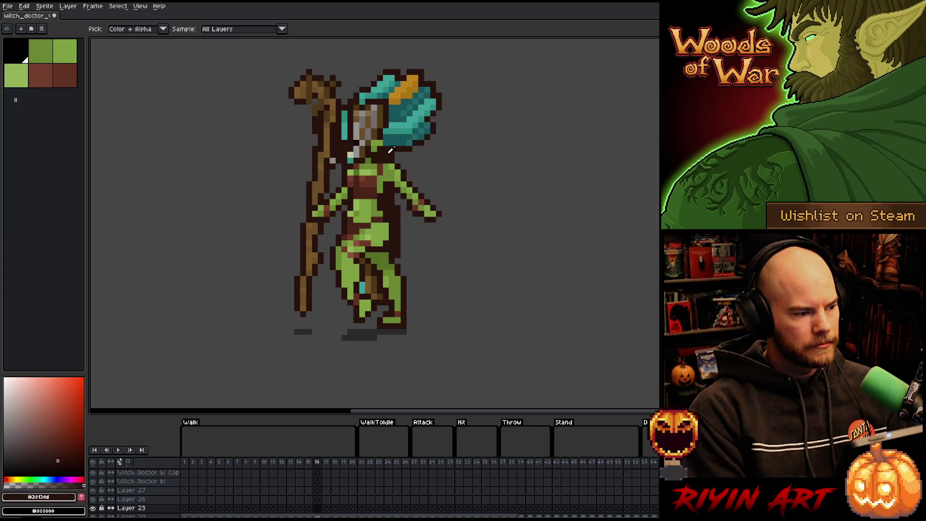
click(81, 498)
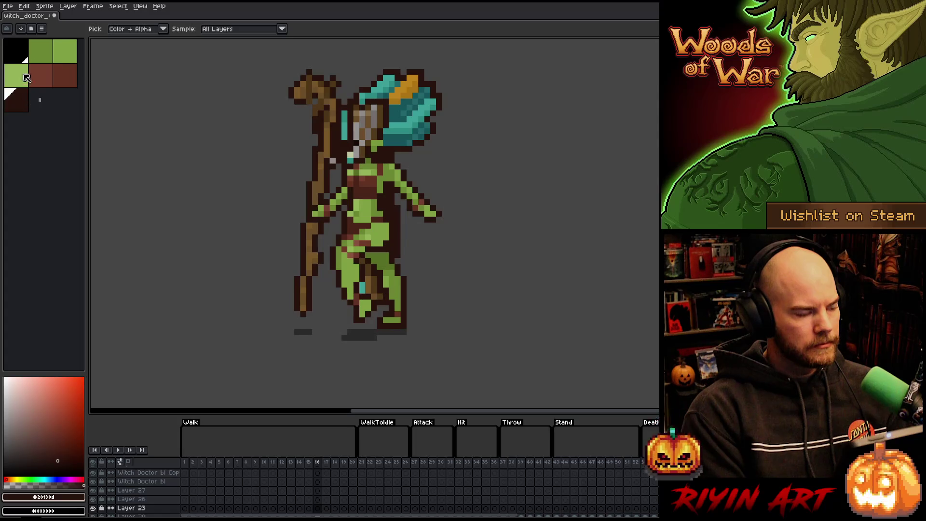
- Move the black swatch to the end of the palette at index 6
click(24, 59)
mouse_move(31, 70)
mouse_down()
mouse_move(41, 96)
mouse_move(28, 107)
mouse_up()
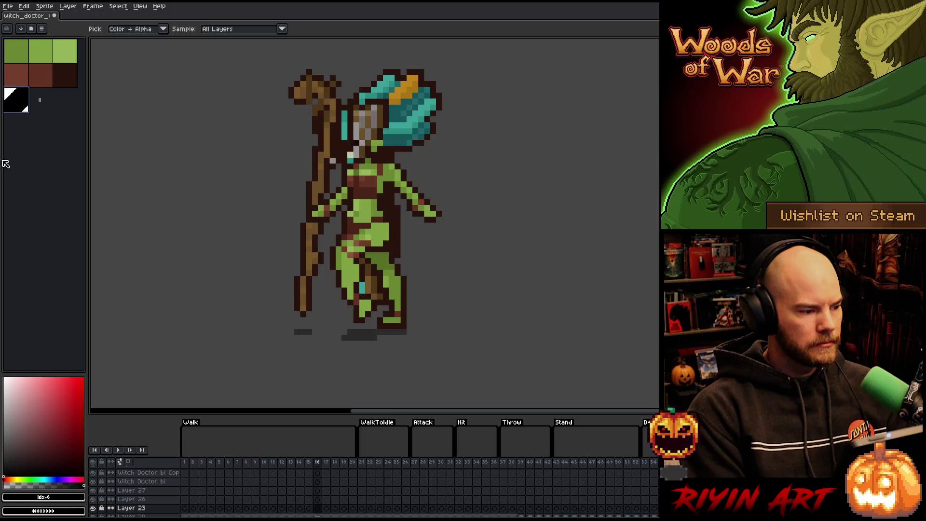
key(Delete)
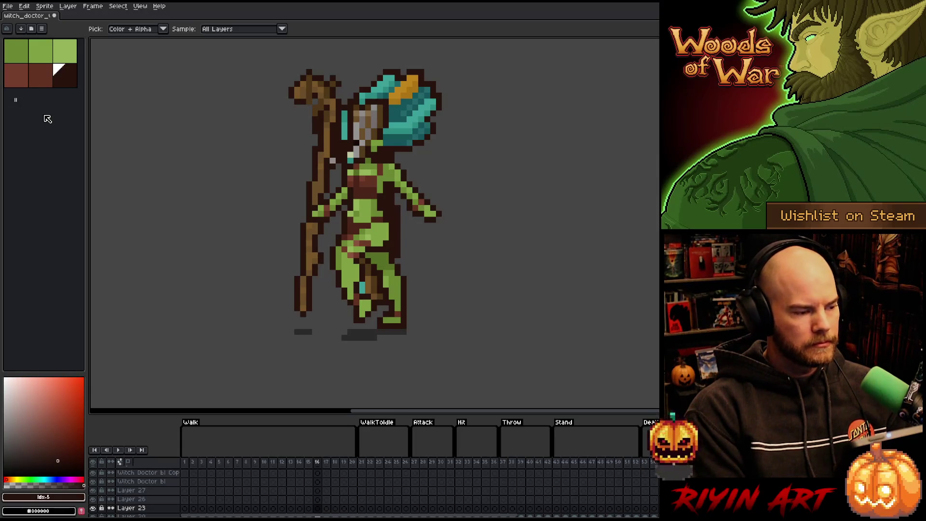
key(ctrl+z)
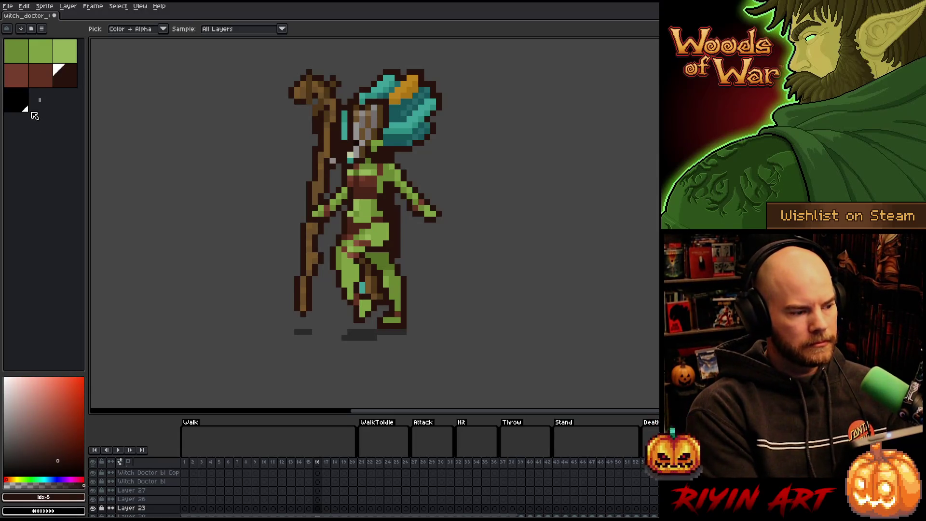
click(23, 107)
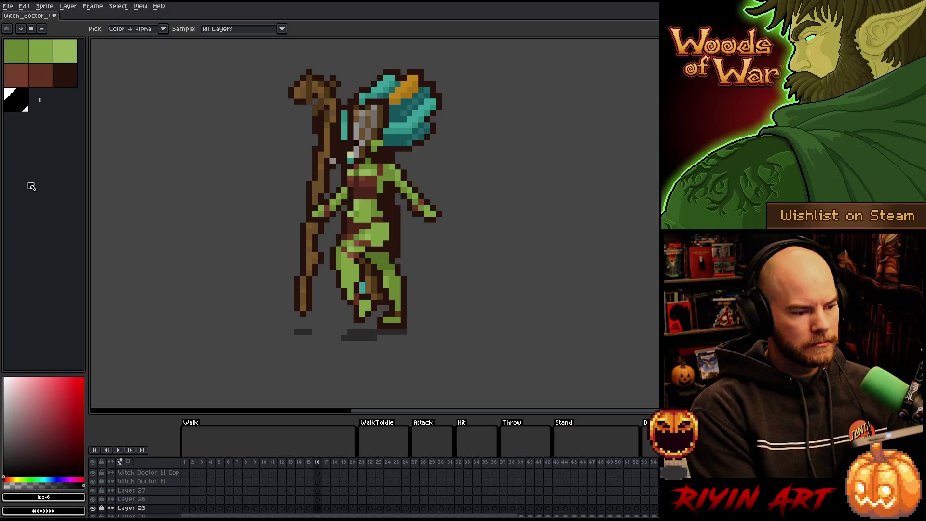
- Set the current colours to the grey background and a near-black shade
click(211, 349)
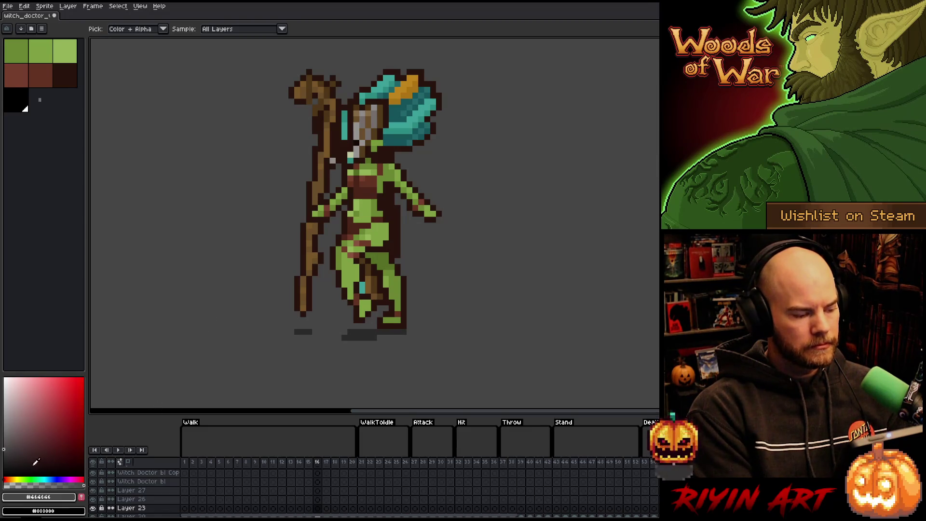
key(x)
click(7, 459)
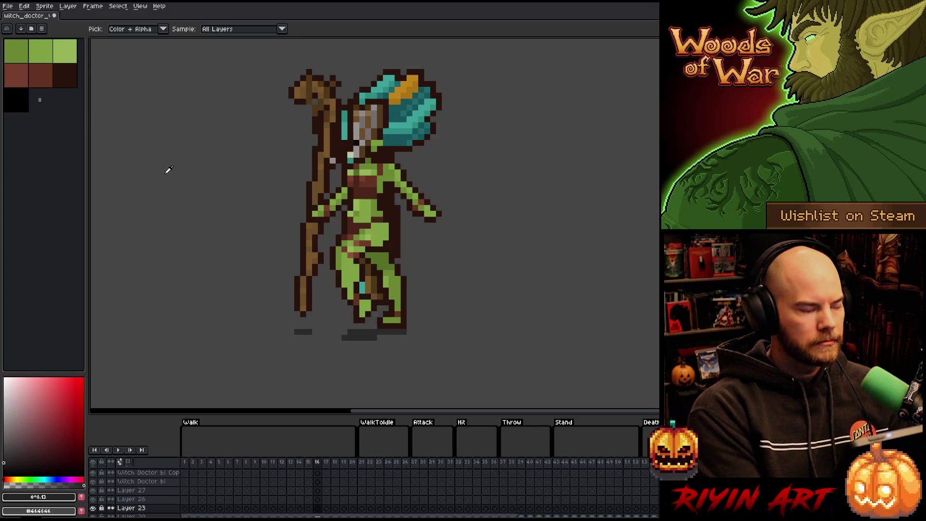
key(v)
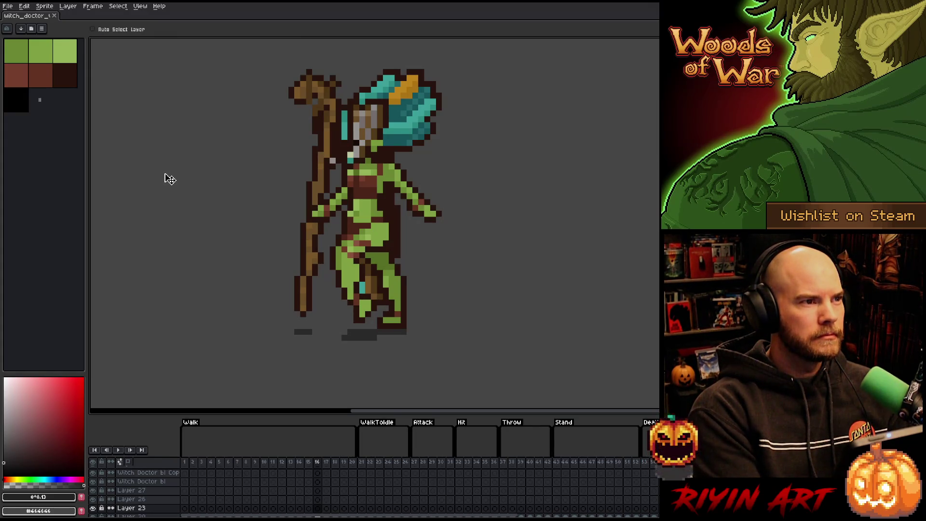
key(i)
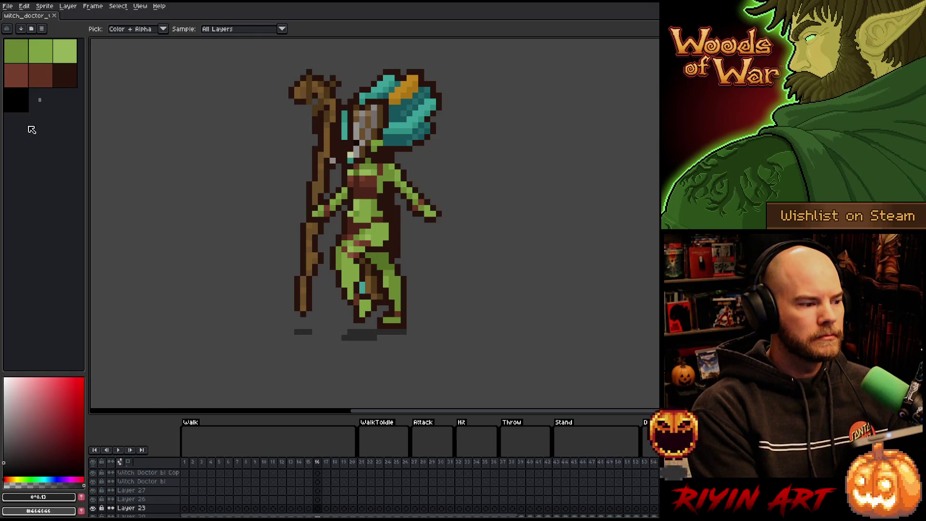
- Delete the black swatch, shift the current colour's hue to red, and save the sprite
click(17, 109)
key(Delete)
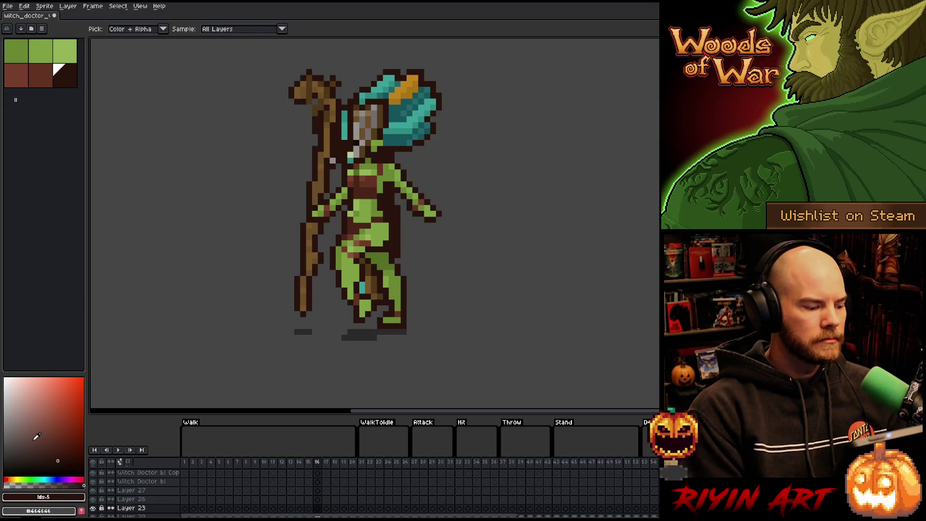
click(30, 462)
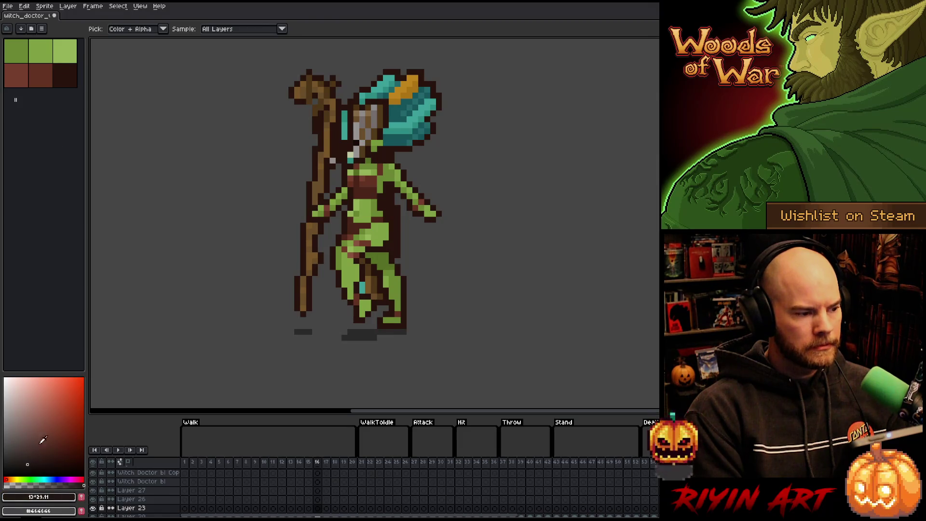
click(84, 480)
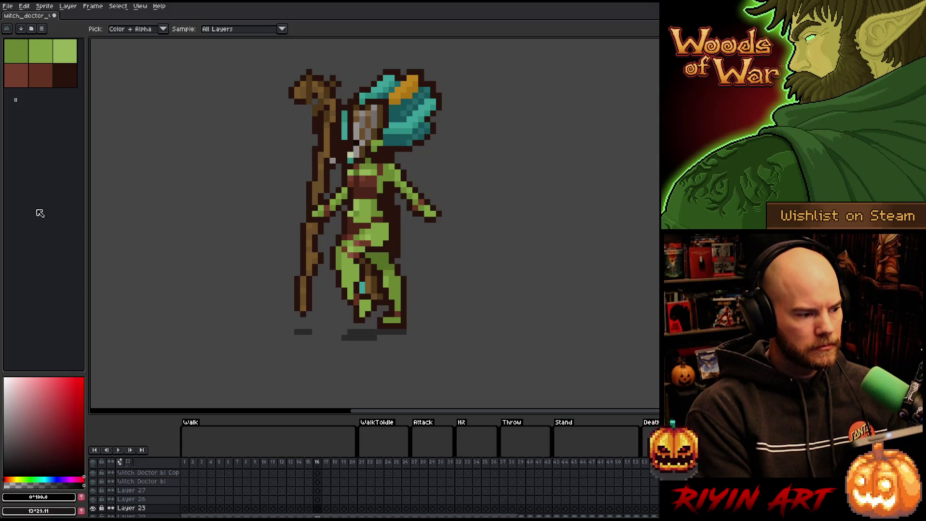
key(ctrl+s)
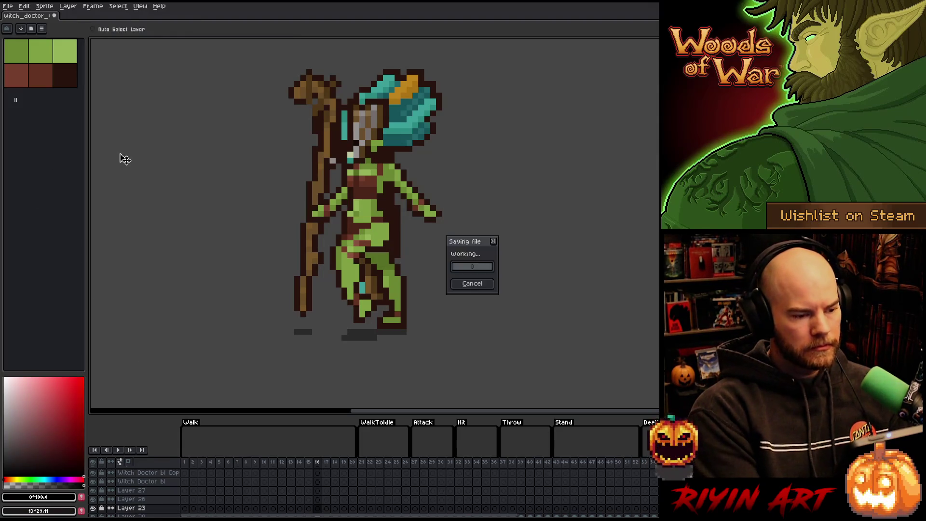
scroll(209, 296, down, 1)
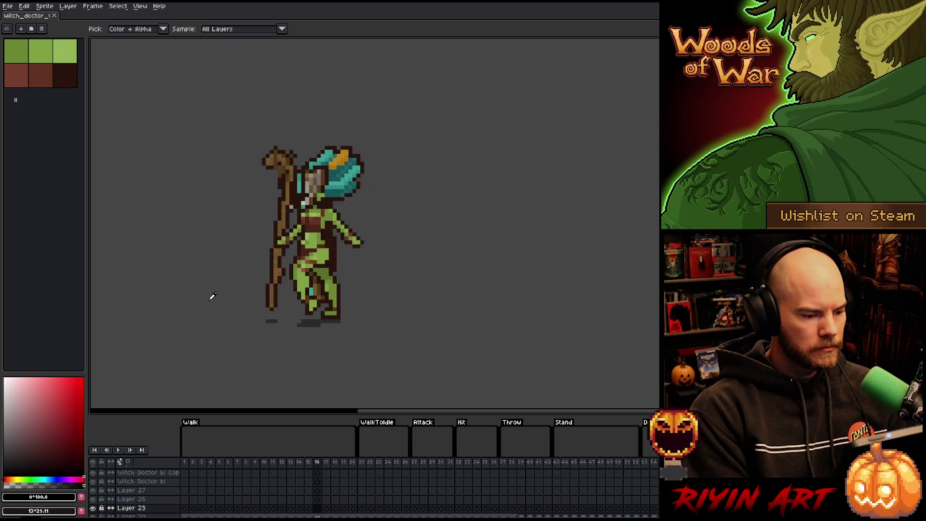
drag(197, 286, 290, 263)
scroll(293, 259, up, 1)
key(Return)
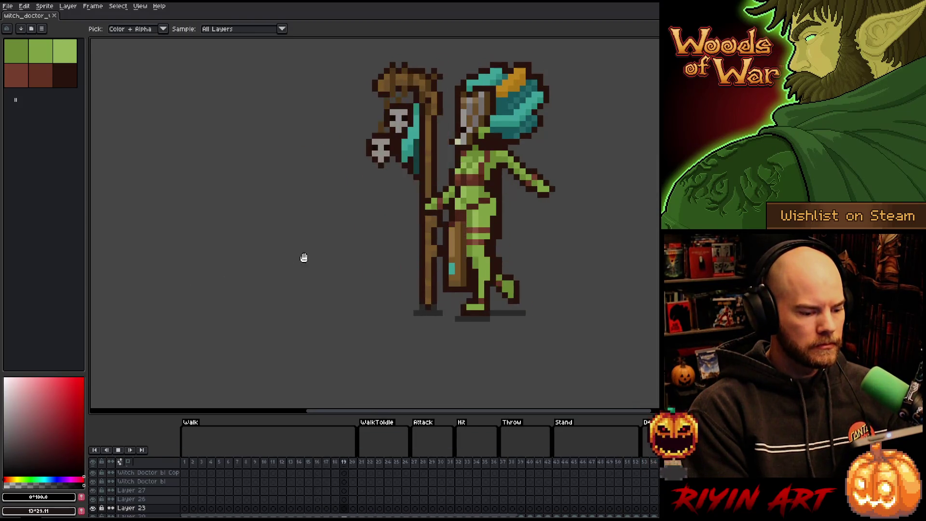
scroll(362, 292, down, 1)
drag(356, 295, 325, 289)
scroll(322, 285, up, 1)
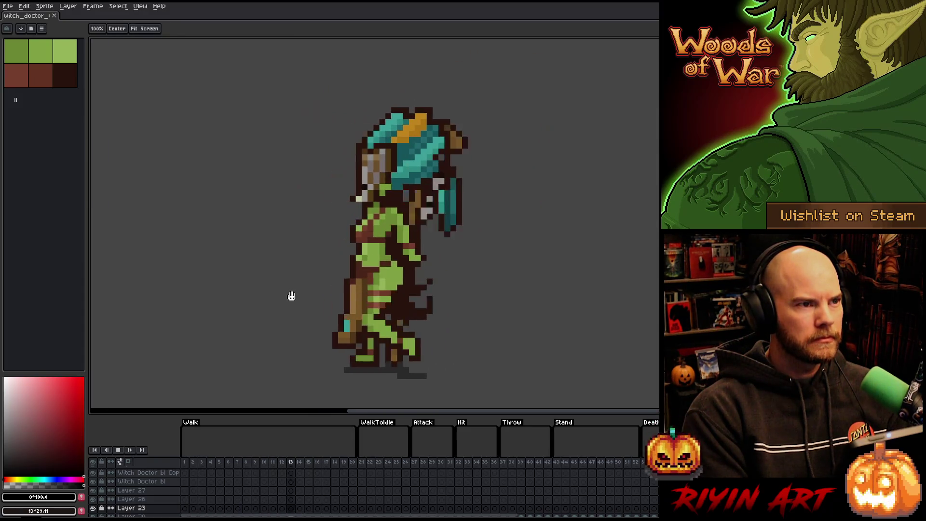
key(i)
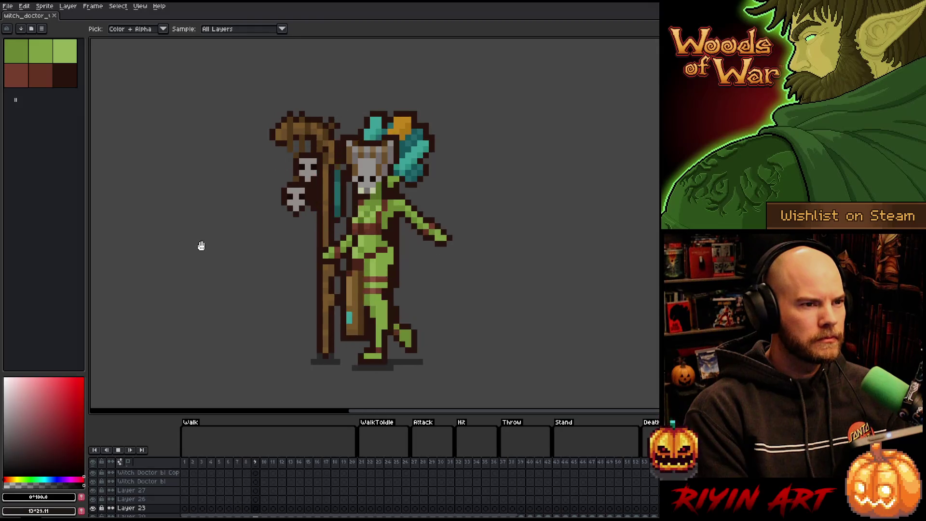
key(Return)
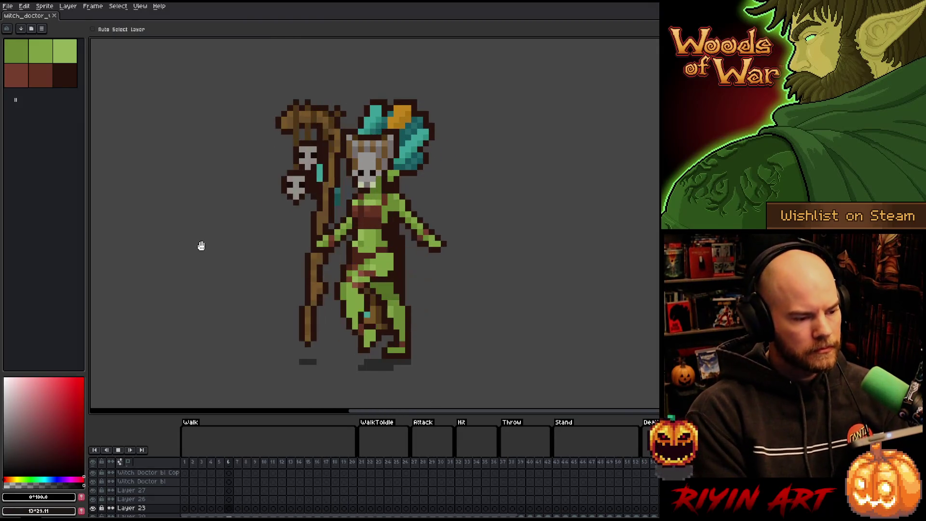
key(Return)
key(h)
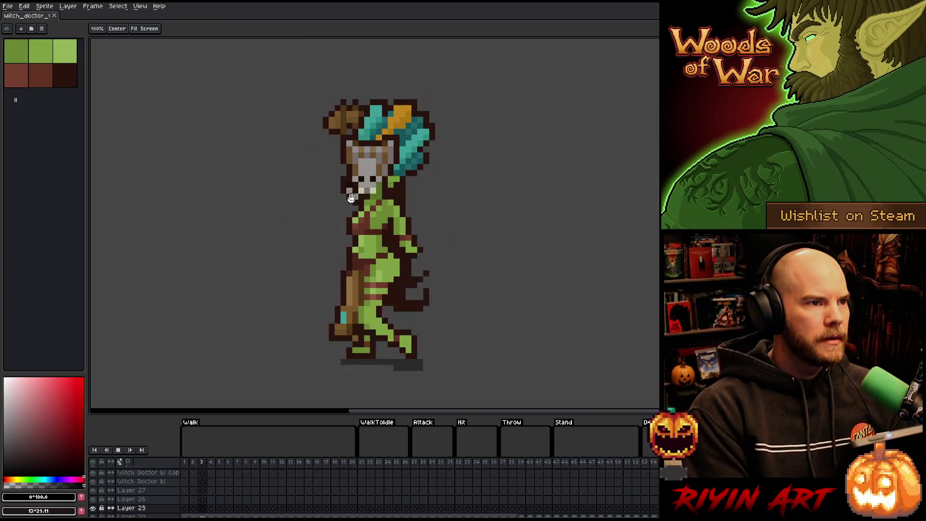
key(i)
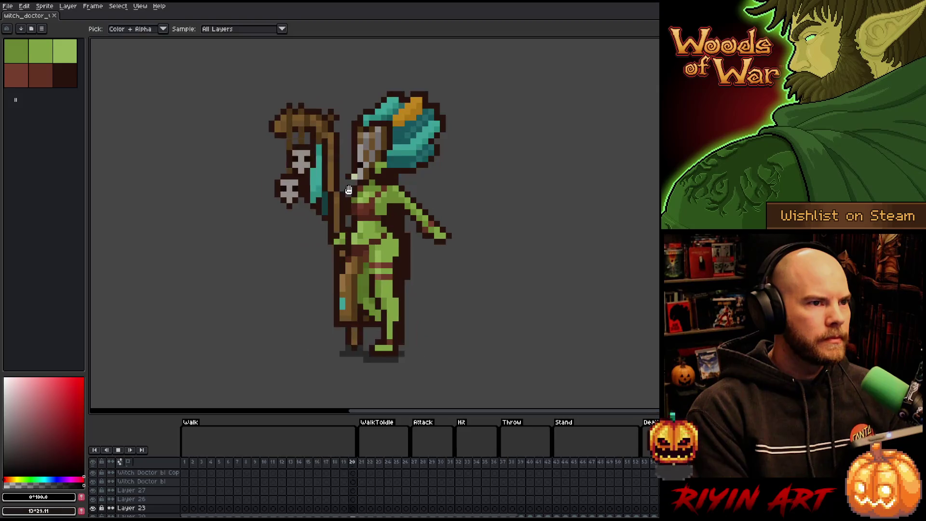